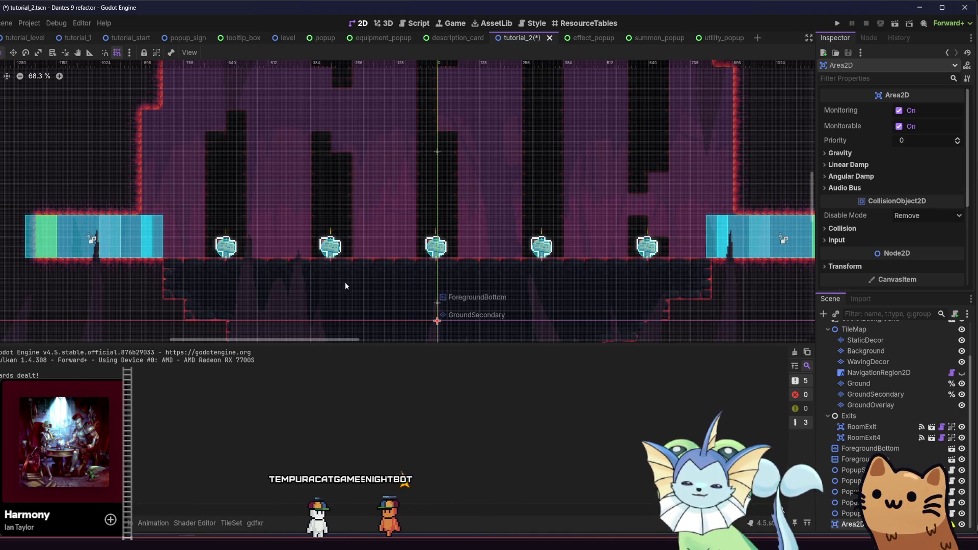
# Step: Add a CollisionShape2D child node under the Area2D in the tutorial_2 scene
pyautogui.hscroll(-1, 472, 248)
pyautogui.scroll(2, 512, 232)
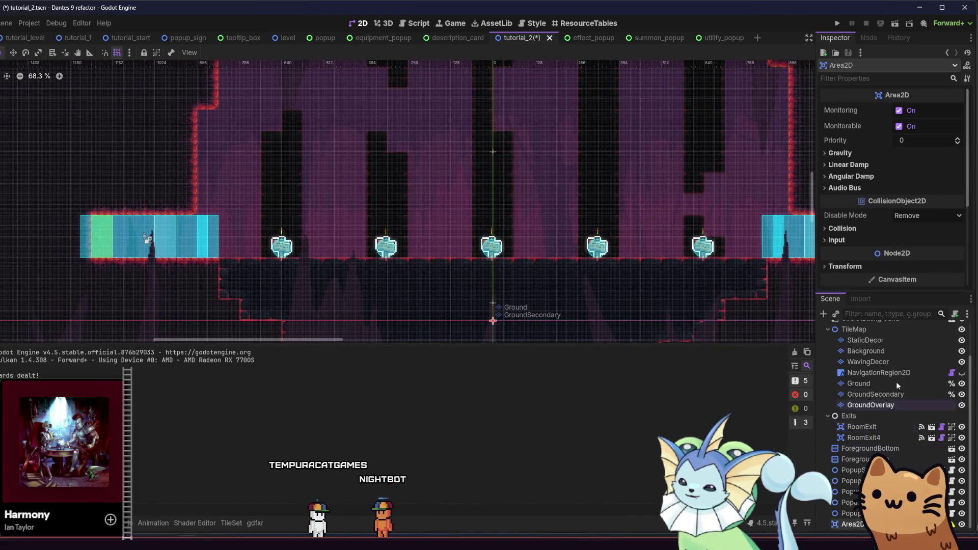
pyautogui.click(823, 314)
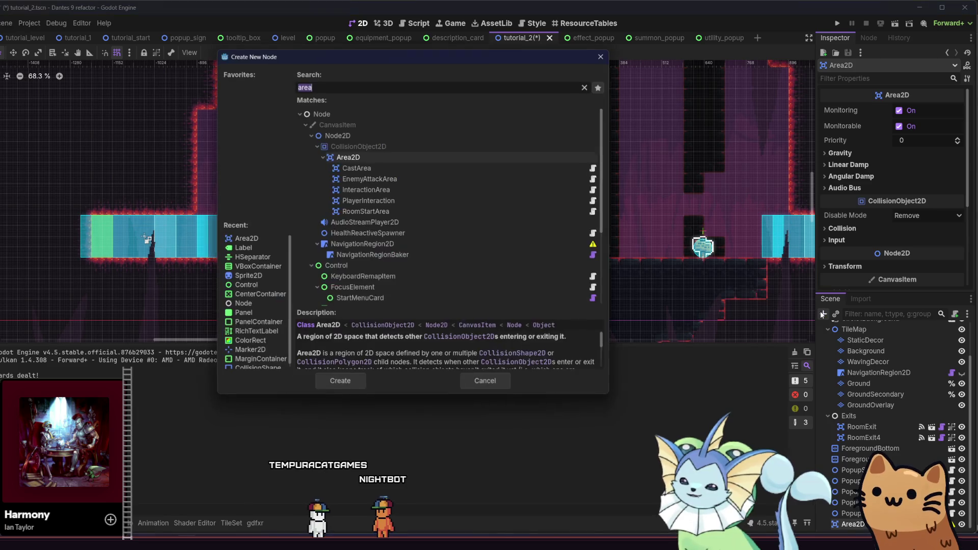
pyautogui.write('cp;;')
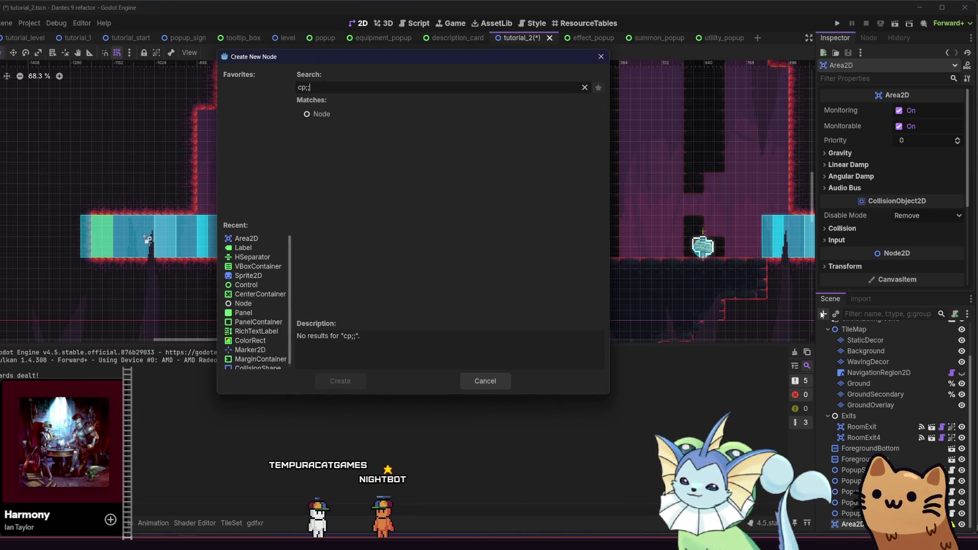
pyautogui.press('BackSpace')
pyautogui.press('BackSpace')
pyautogui.press('BackSpace')
pyautogui.write('oll')
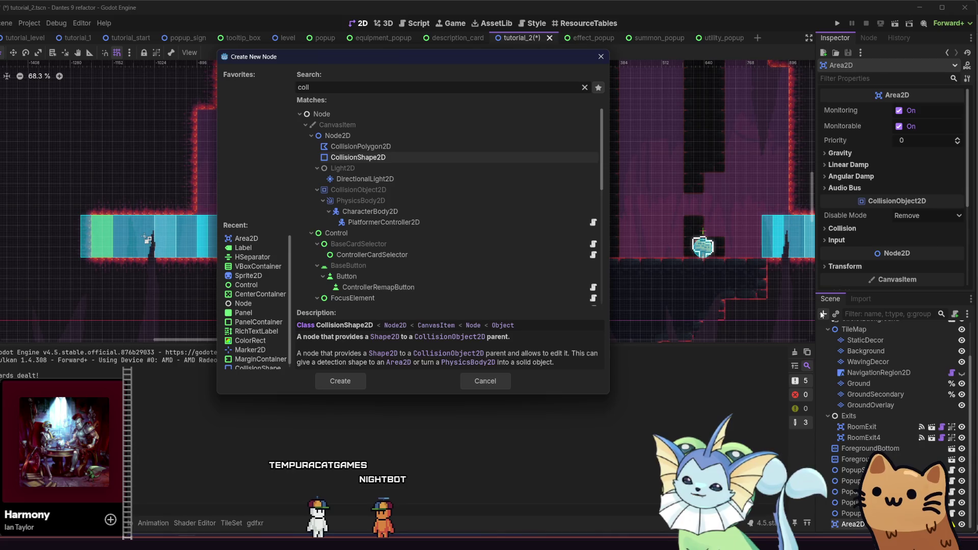
pyautogui.press('Return')
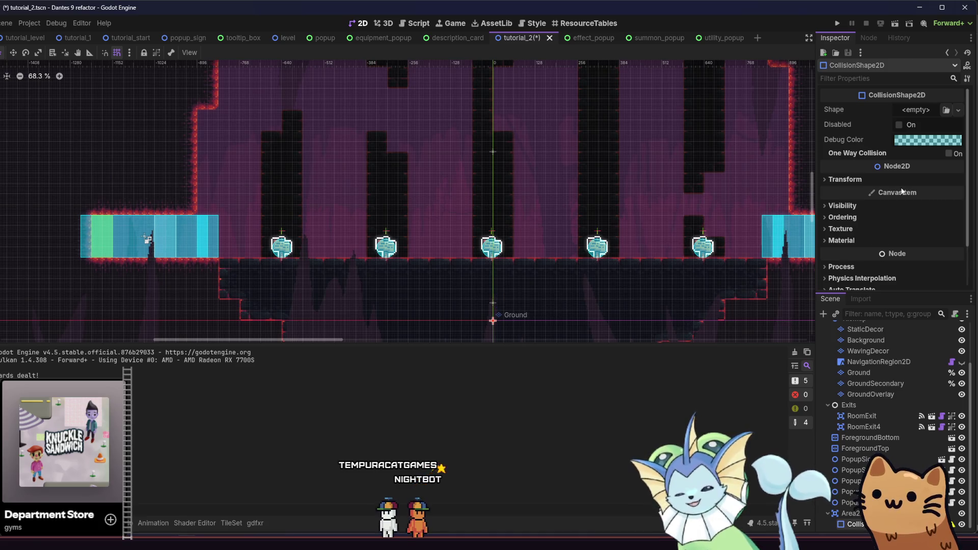
# Step: Give the CollisionShape2D a new RectangleShape2D shape
pyautogui.click(946, 110)
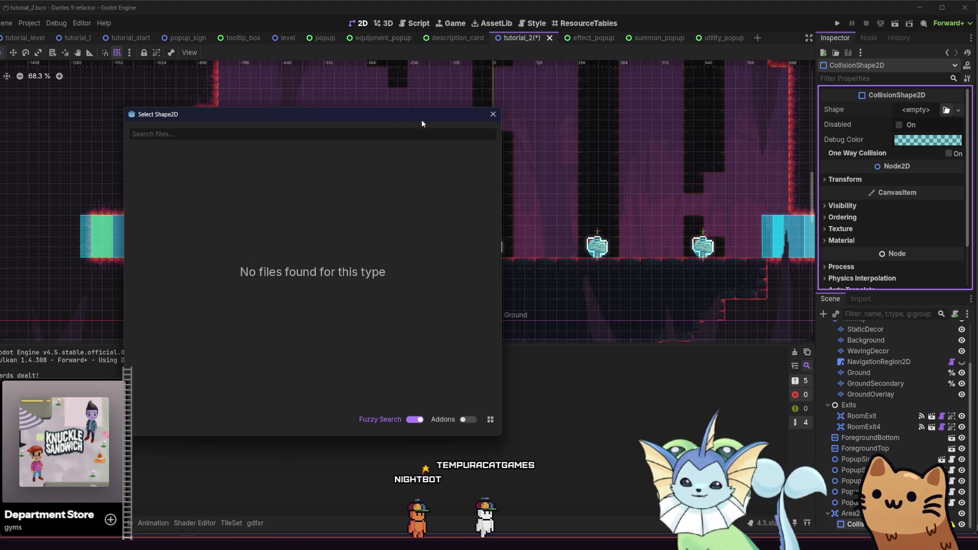
pyautogui.click(493, 114)
pyautogui.click(958, 110)
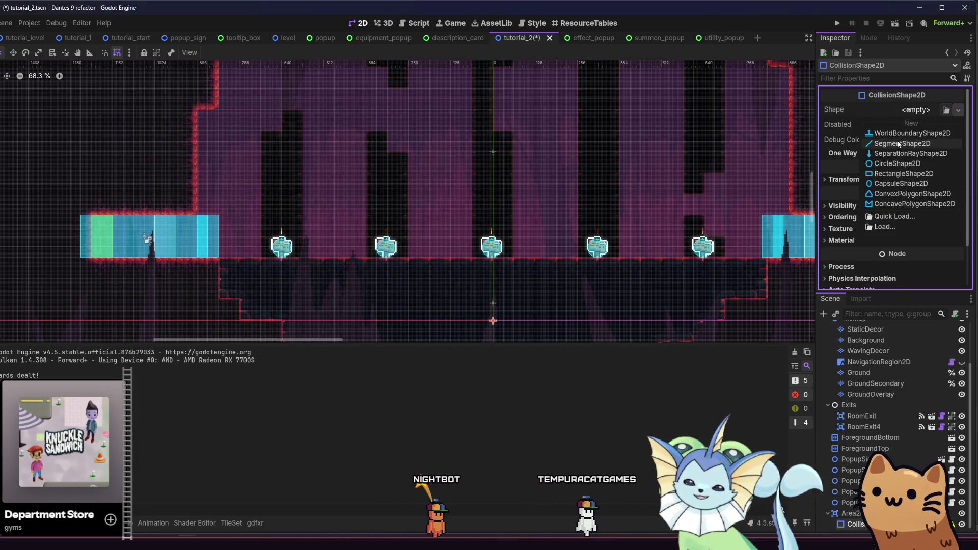
pyautogui.click(902, 173)
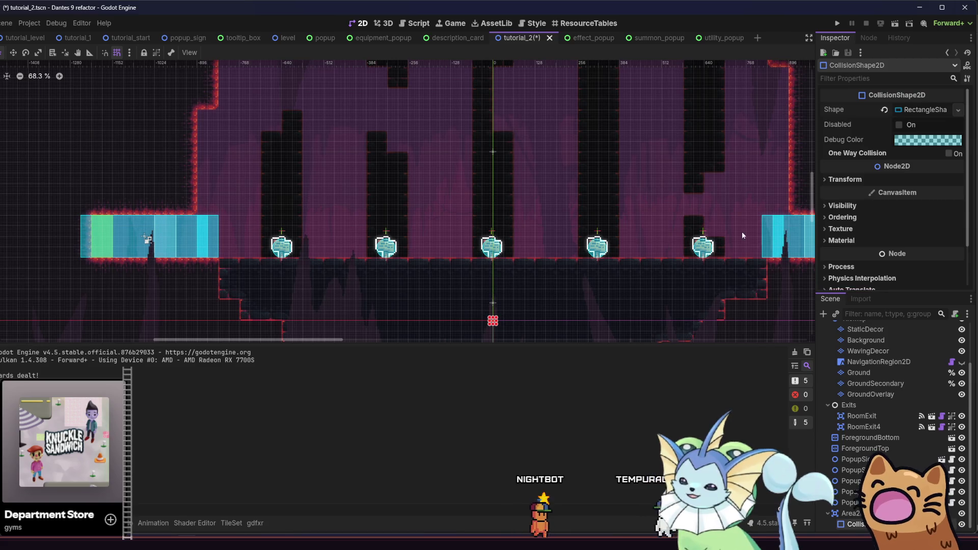
pyautogui.hscroll(-2, 554, 322)
pyautogui.scroll(-1, 554, 322)
# Step: Resize the rectangle over the left exit doorway down to the floor and save tutorial_2
pyautogui.click(850, 513)
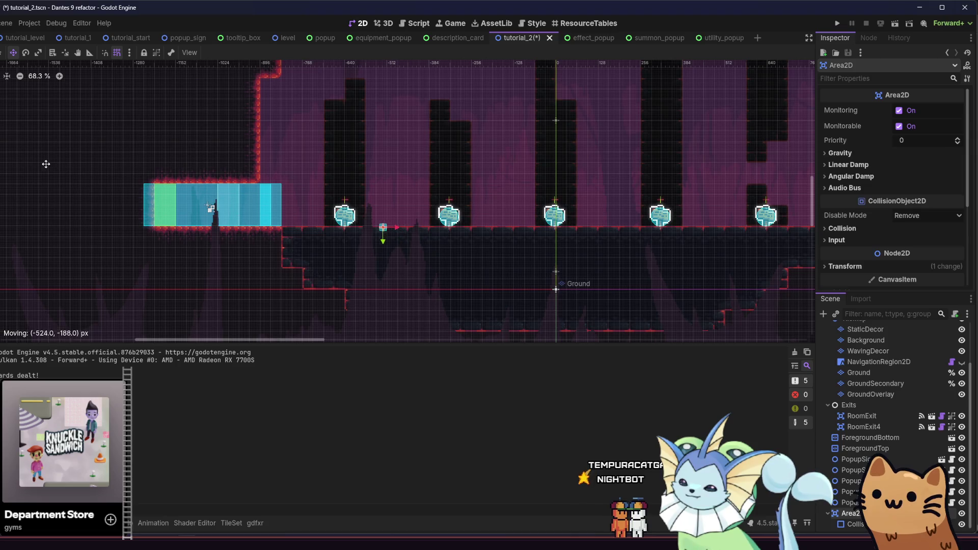
pyautogui.scroll(3, 237, 215)
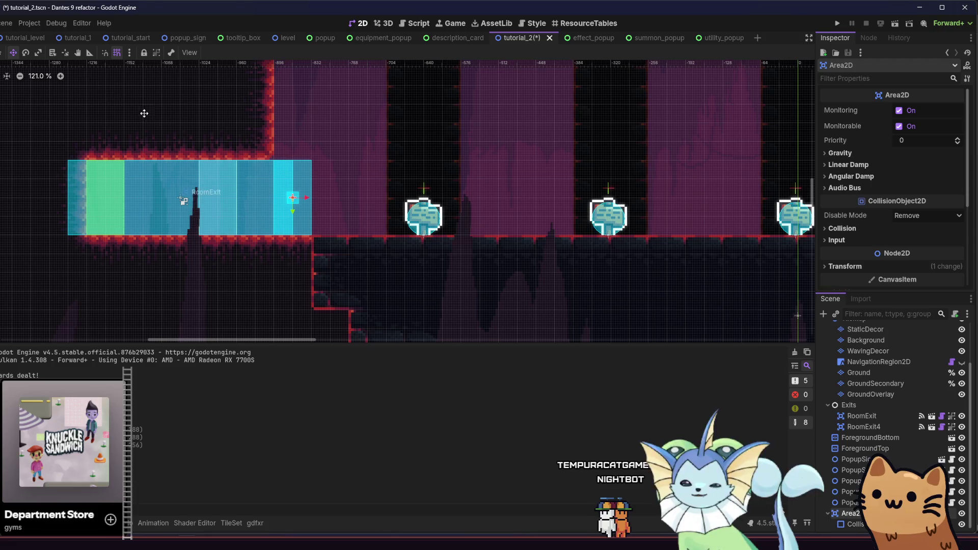
pyautogui.scroll(3, 198, 158)
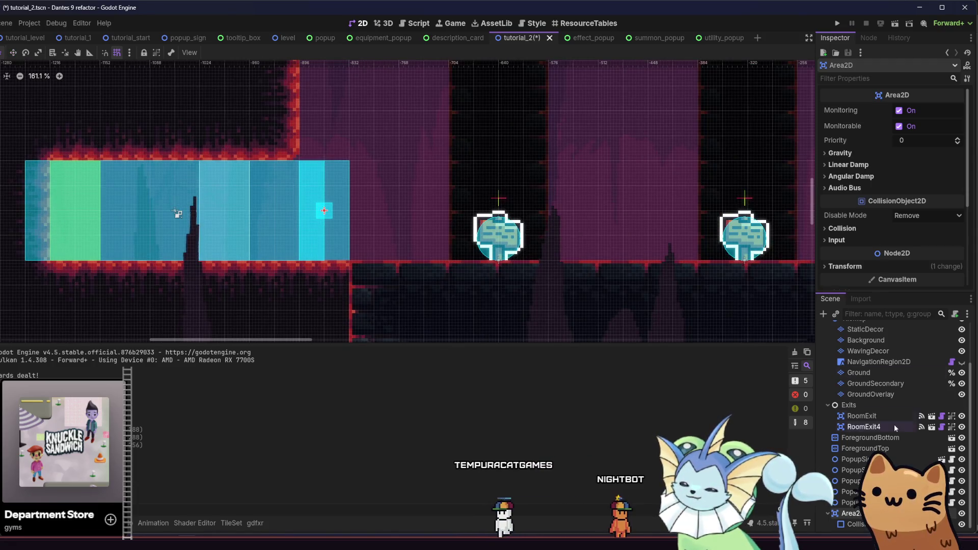
pyautogui.click(852, 524)
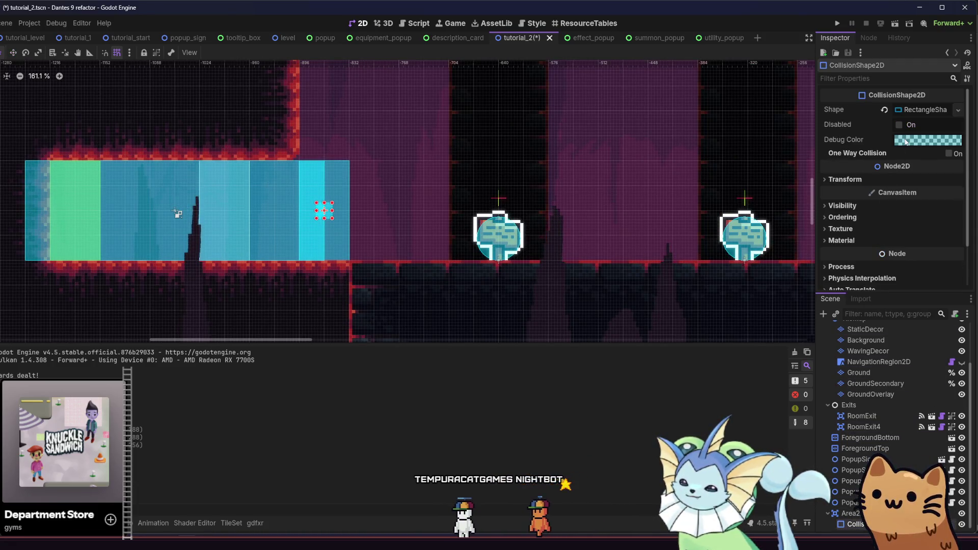
pyautogui.scroll(3, 291, 219)
pyautogui.moveTo(339, 218); pyautogui.dragTo(361, 274)
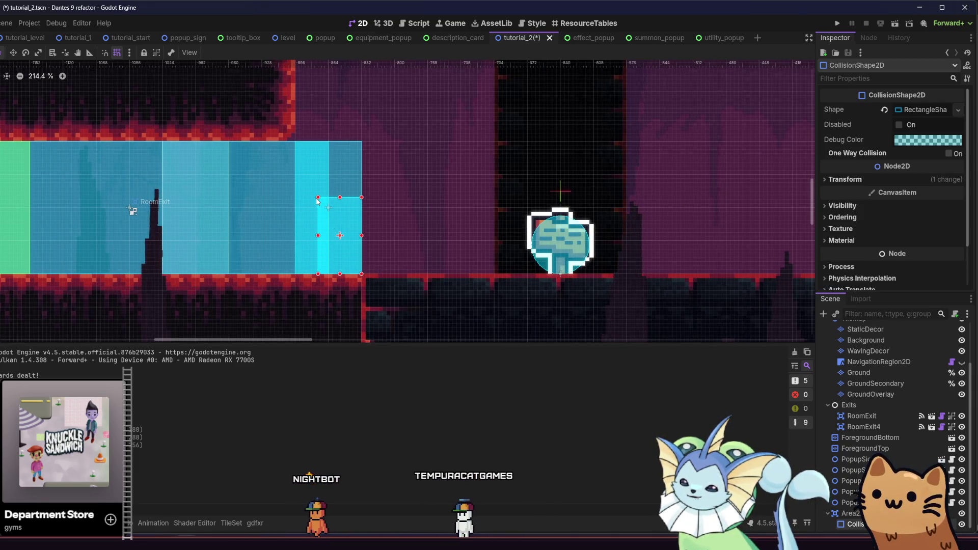
pyautogui.moveTo(317, 201); pyautogui.dragTo(295, 146)
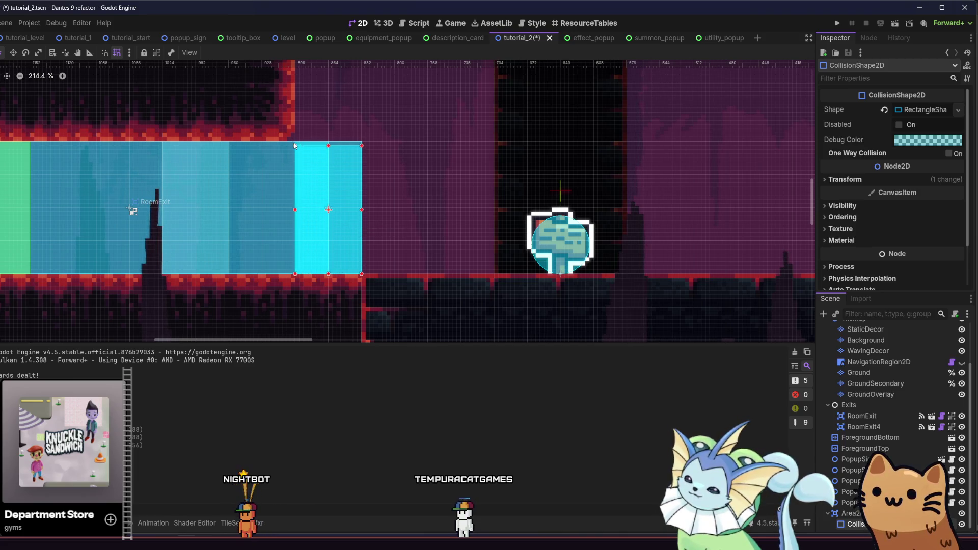
pyautogui.hotkey('ctrl', 's')
pyautogui.scroll(-10, 296, 252)
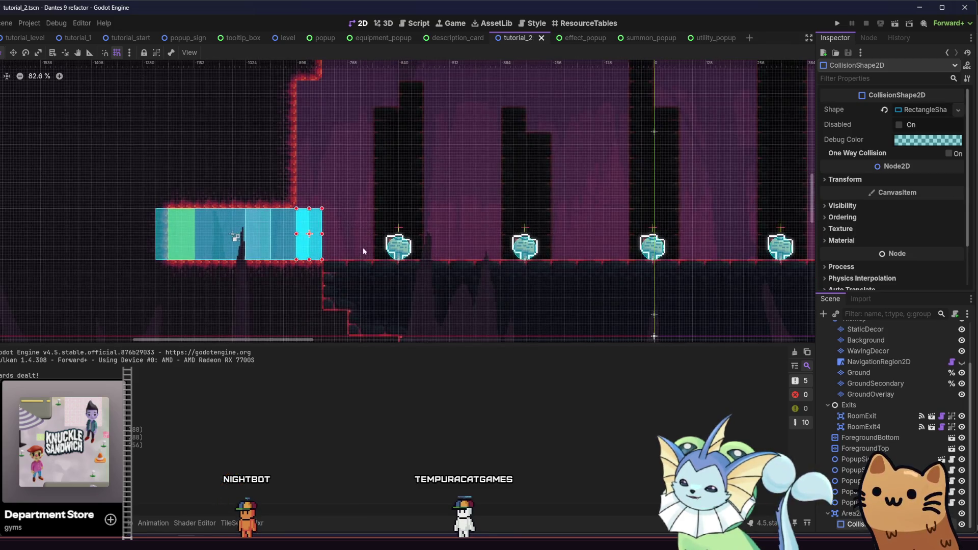
pyautogui.click(850, 513)
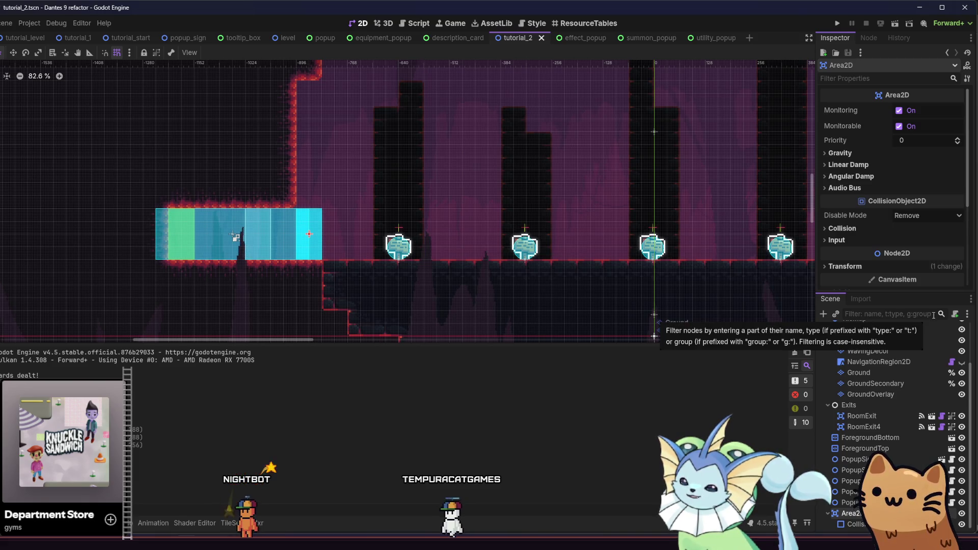
# Step: Attach a new draw_card_area.gd script extending Area2D and start editing below the extends line
pyautogui.click(956, 314)
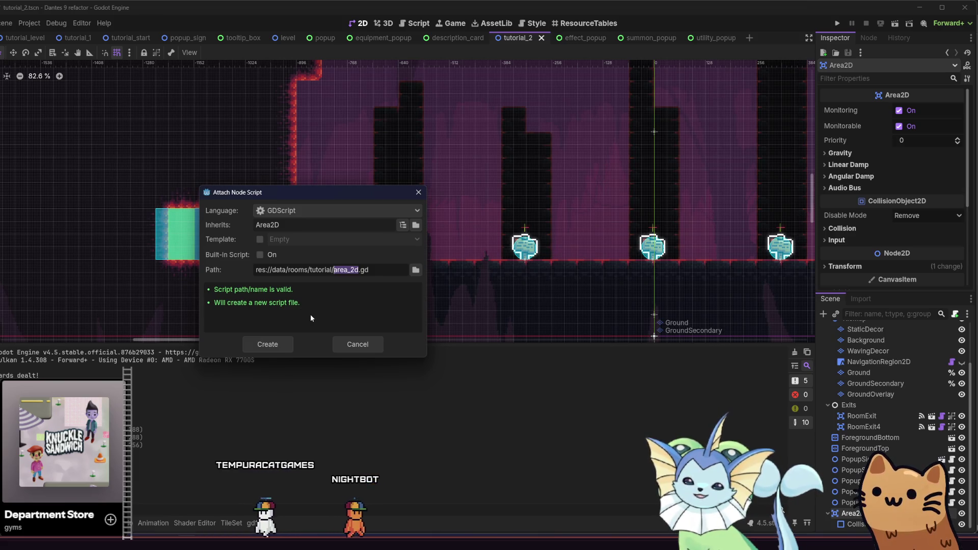
pyautogui.write('draw_')
pyautogui.write('card_area')
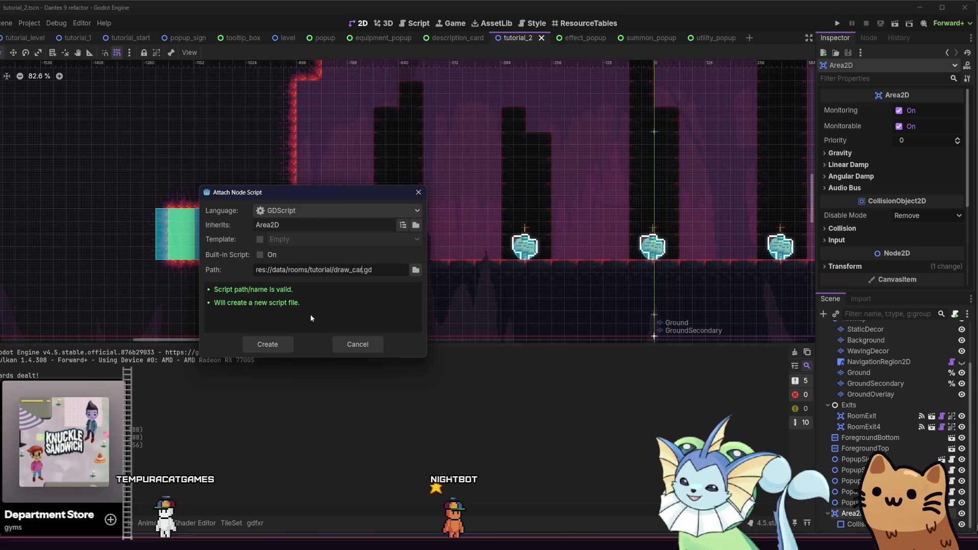
pyautogui.press('Return')
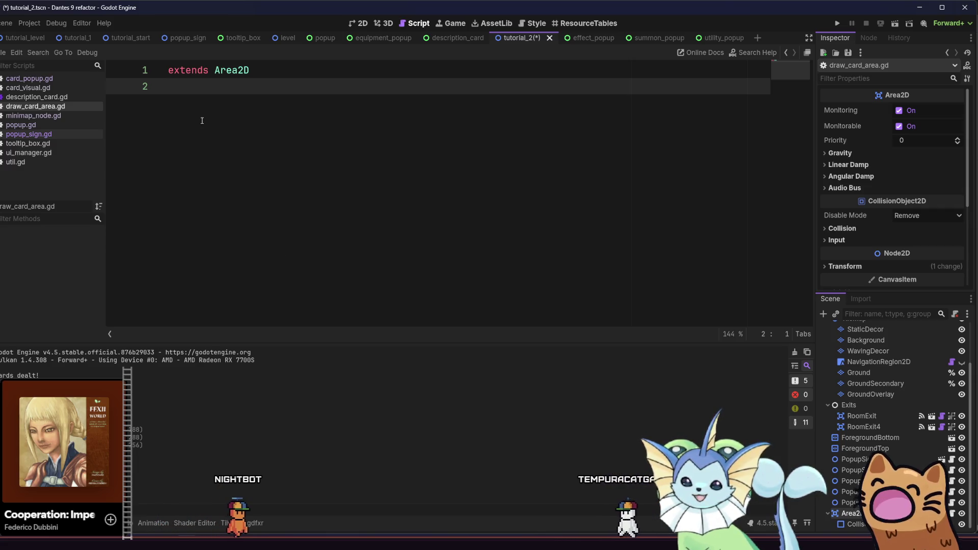
pyautogui.press('Return')
pyautogui.press('Return')
# Step: Write a _ready function that connects area_entered to draw_card
pyautogui.write('func _re')
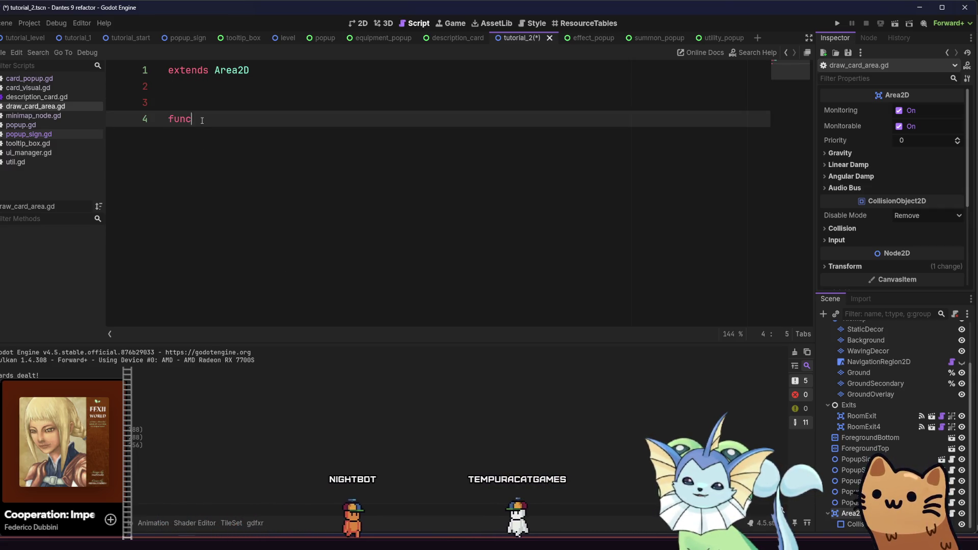
pyautogui.press('Return')
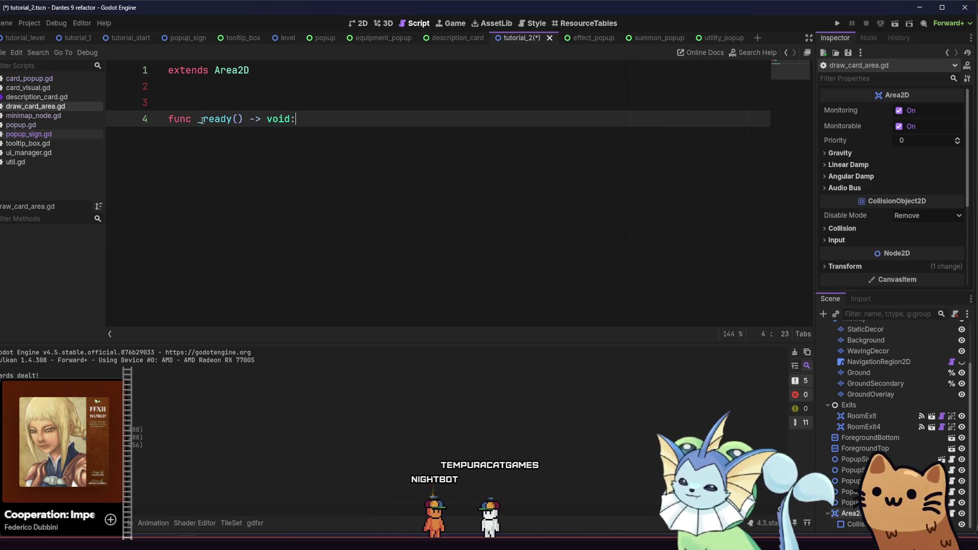
pyautogui.press('Return')
pyautogui.press('BackSpace')
pyautogui.press('BackSpace')
pyautogui.press('BackSpace')
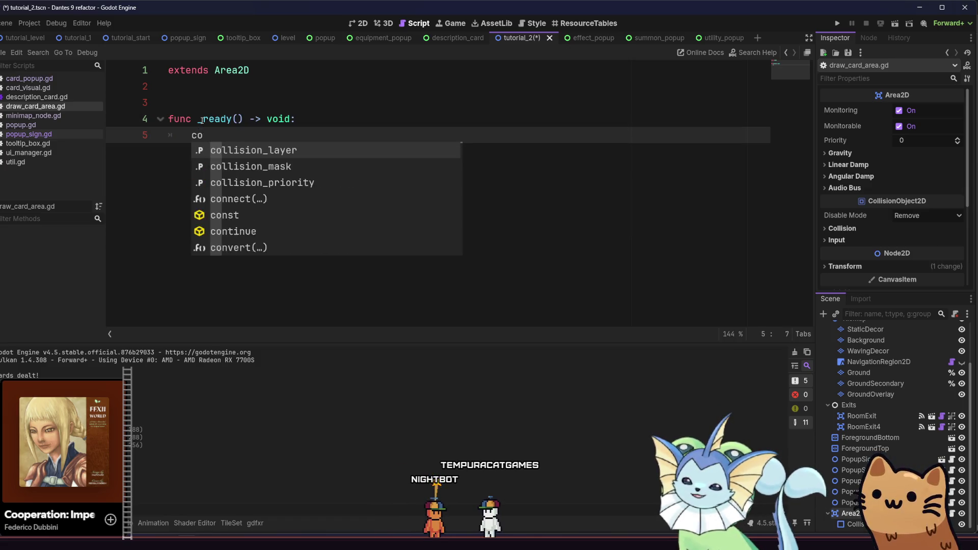
pyautogui.write('_e')
pyautogui.press('Return')
pyautogui.write('.')
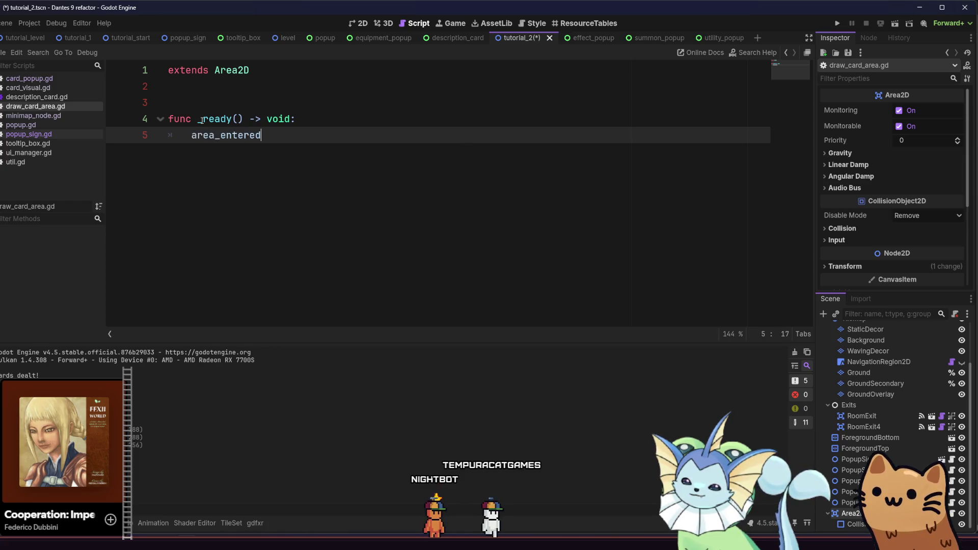
pyautogui.press('Return')
pyautogui.write('draw')
pyautogui.press('Escape')
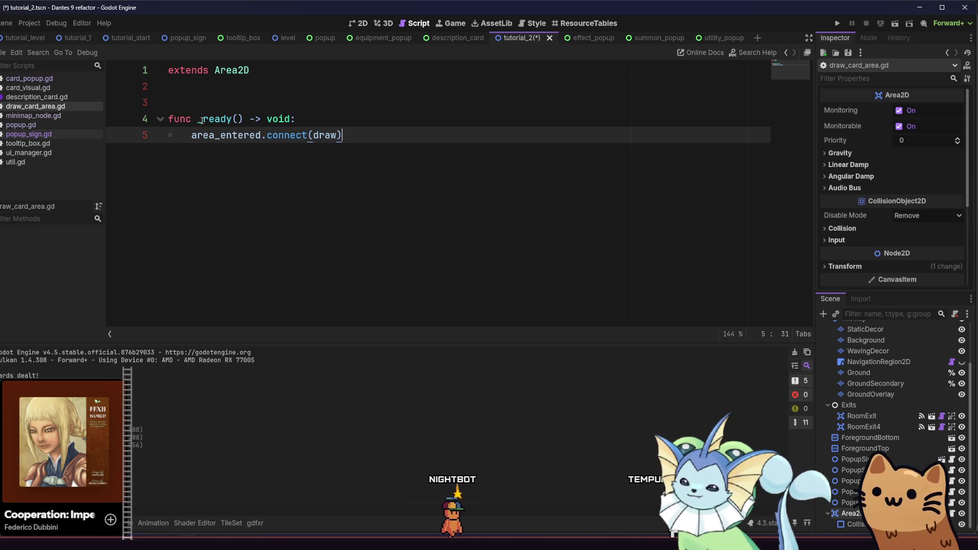
pyautogui.write('_card')
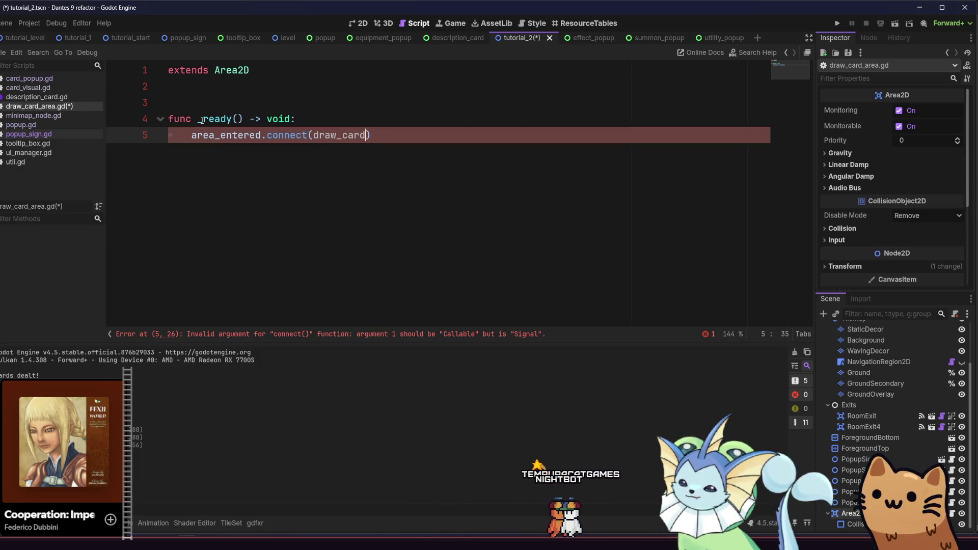
pyautogui.press('End')
pyautogui.press('Return')
pyautogui.press('Return')
pyautogui.press('Return')
# Step: Declare an empty draw_card() function and add unbind to the connect call
pyautogui.press('BackSpace')
pyautogui.write('func draw')
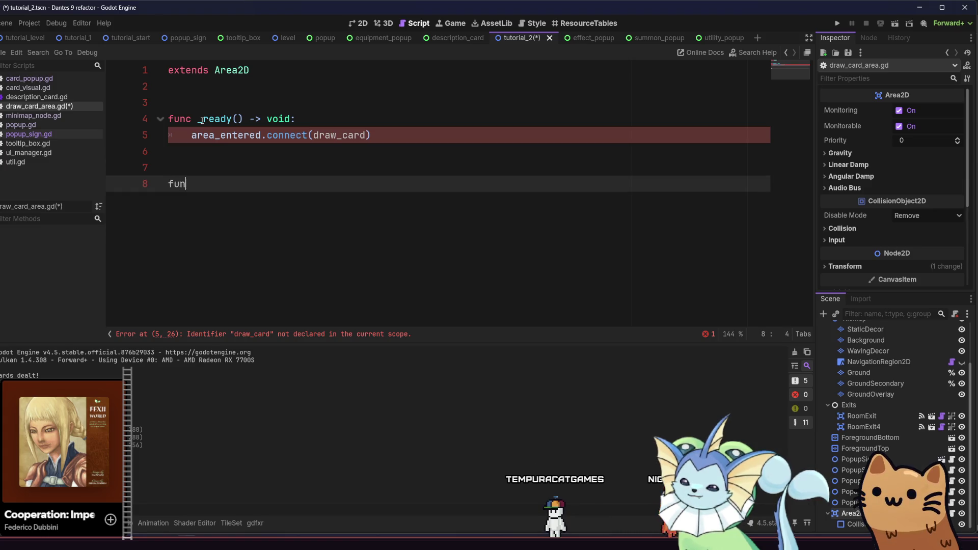
pyautogui.write('_card(')
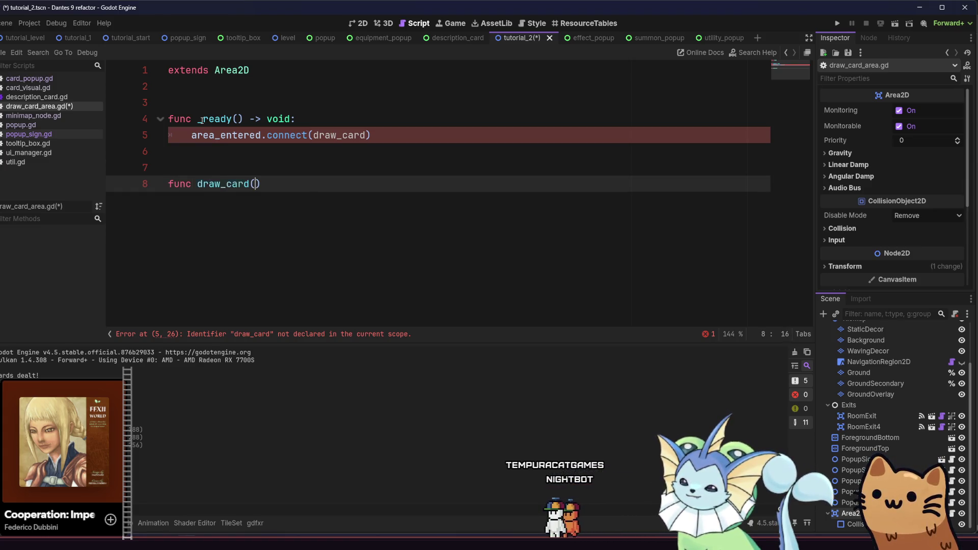
pyautogui.write(')')
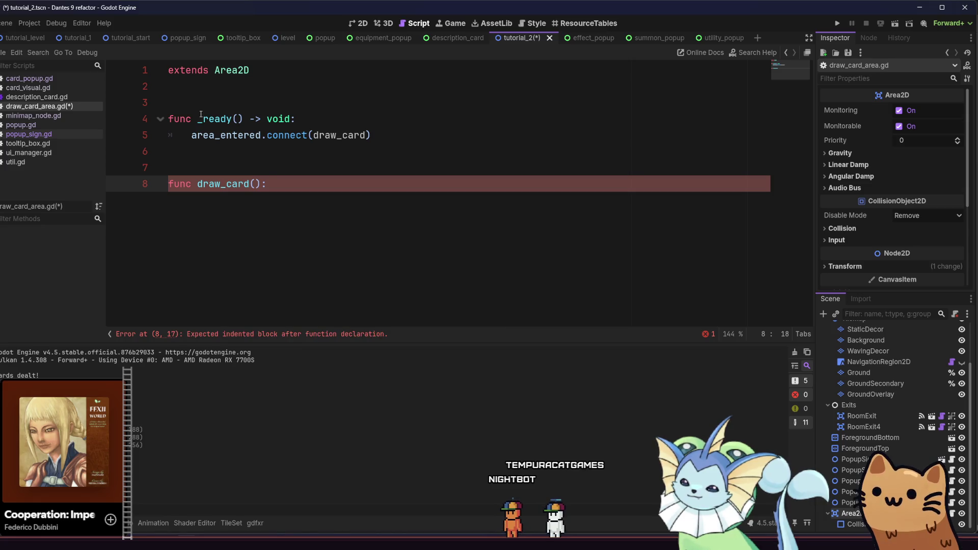
pyautogui.click(364, 135)
pyautogui.write('unbind')
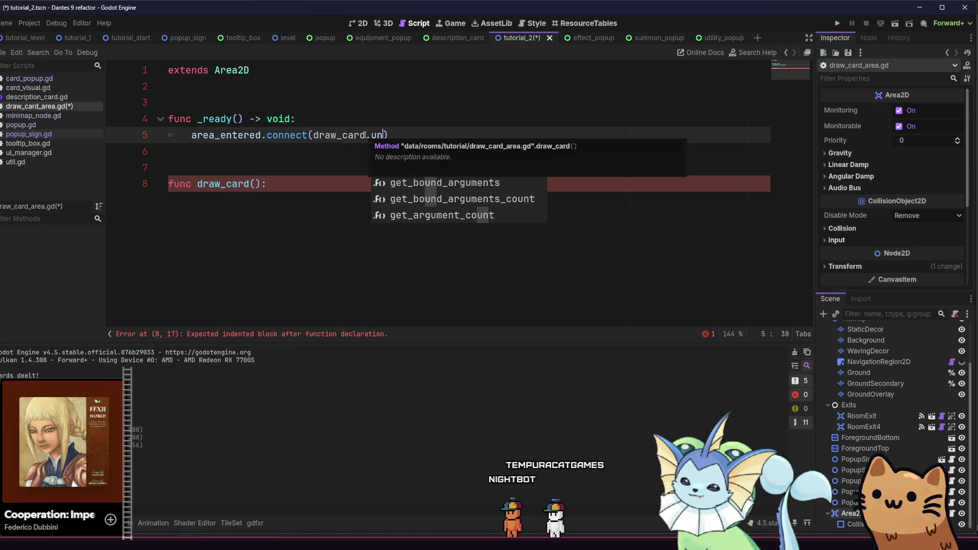
pyautogui.click(313, 171)
pyautogui.click(308, 190)
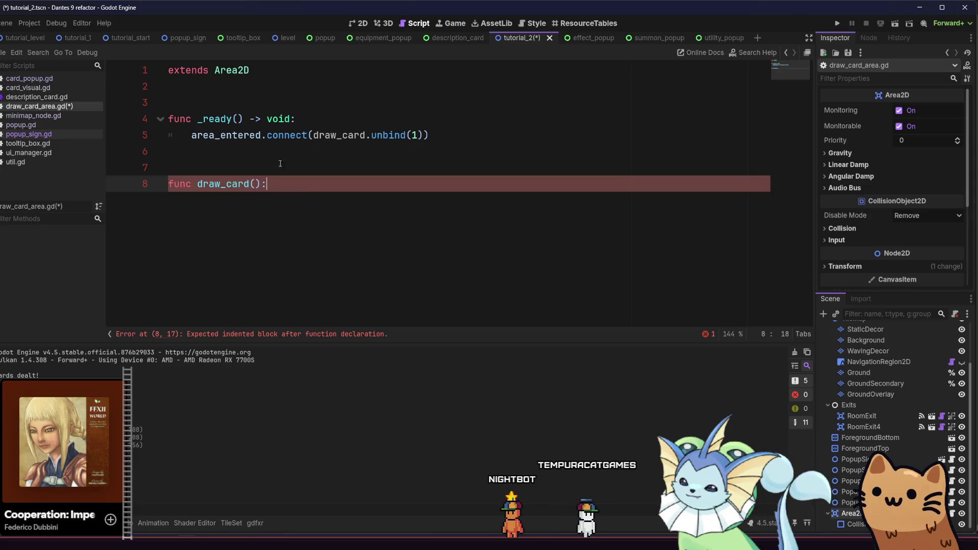
pyautogui.click(258, 71)
pyautogui.press('Return')
pyautogui.press('Return')
pyautogui.press('Return')
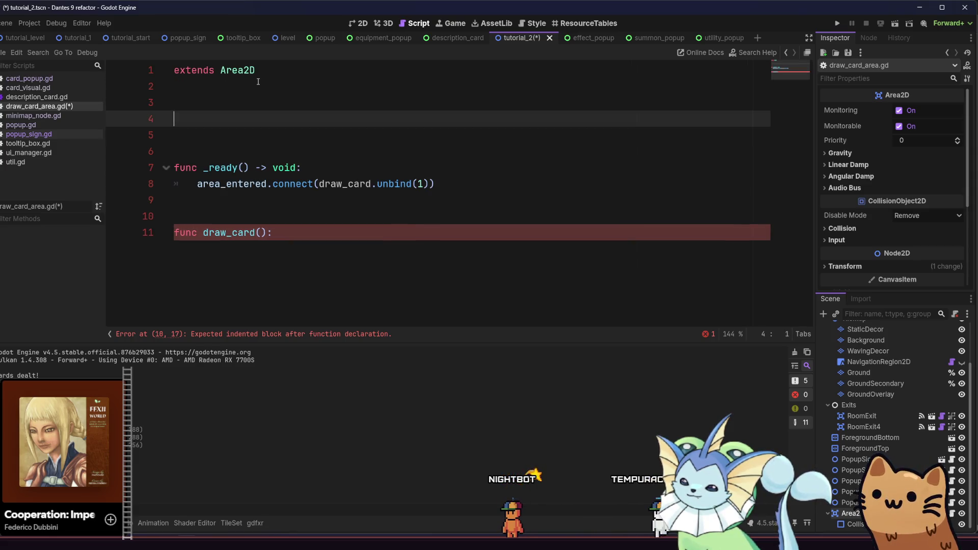
pyautogui.write('xport var card')
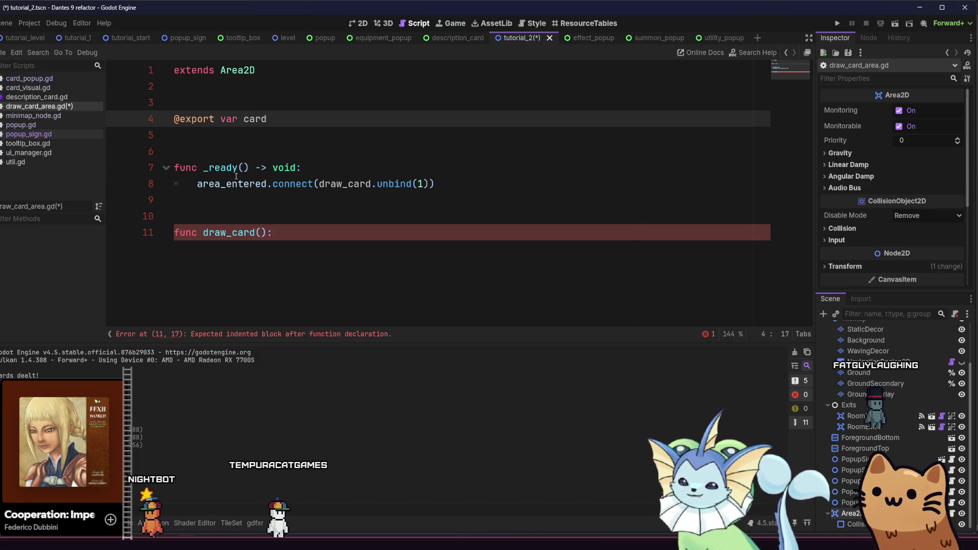
pyautogui.click(292, 220)
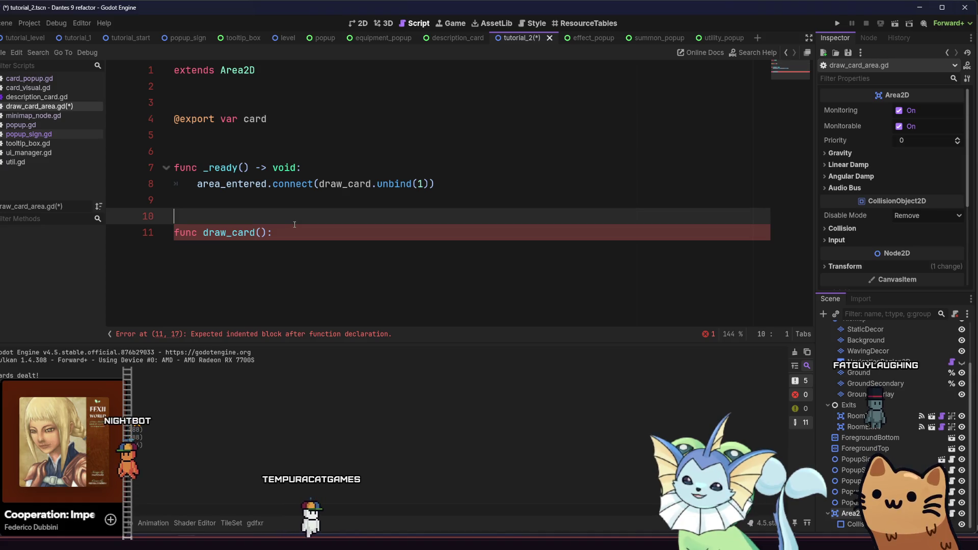
# Step: Open slot_machine_ability.gd via Quick Open
pyautogui.hotkey('shift', 'alt', 'o')
pyautogui.write('slot_')
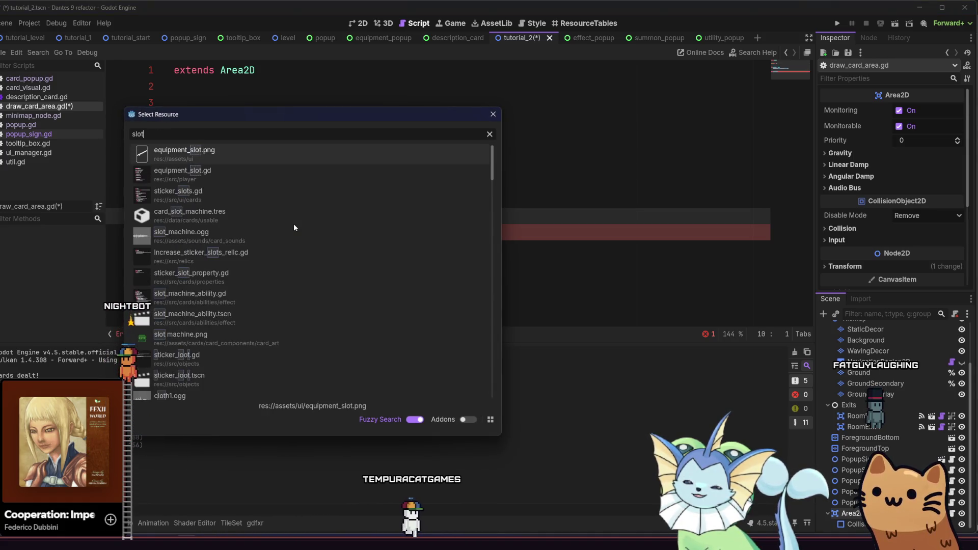
pyautogui.write('machin')
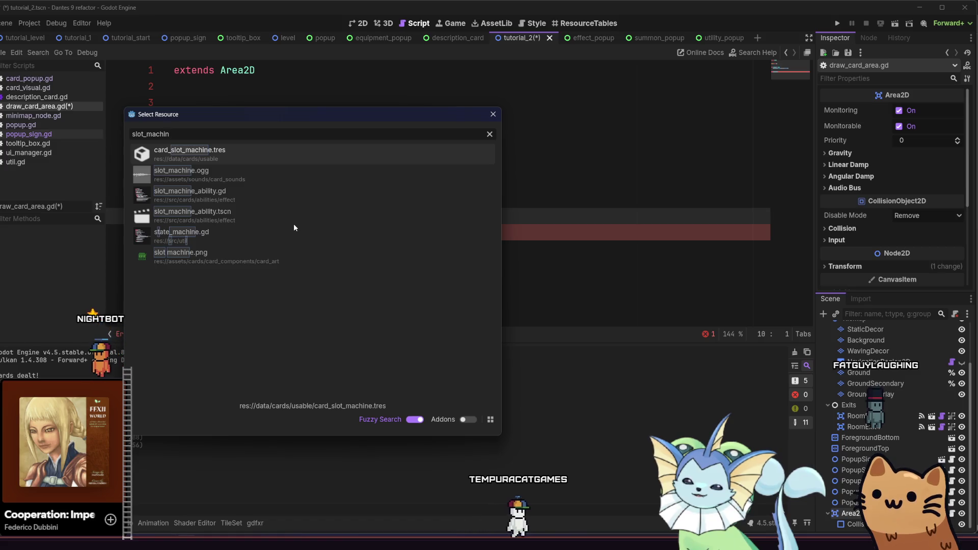
pyautogui.doubleClick(251, 204)
pyautogui.scroll(-5, 370, 195)
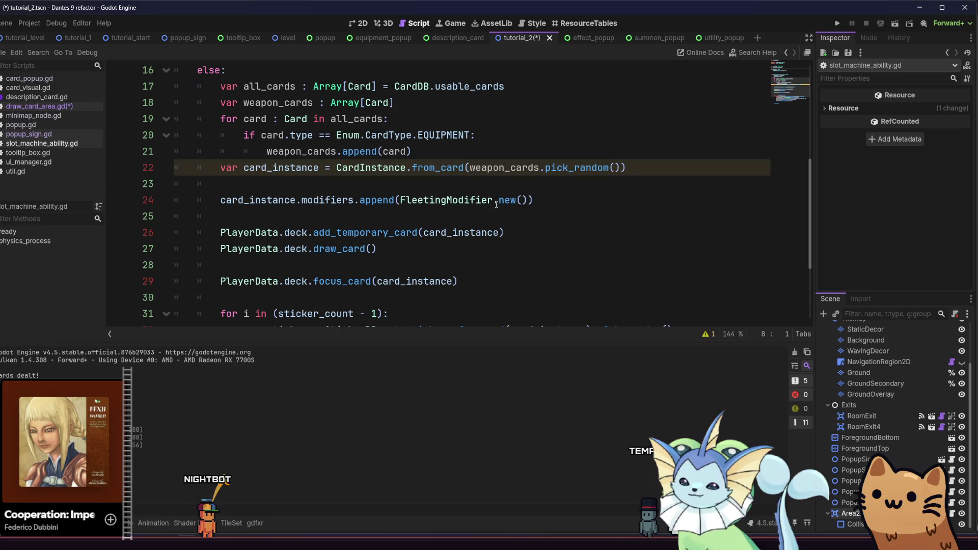
# Step: Select and copy the card-creation through draw_card lines in slot_machine_ability.gd
pyautogui.moveTo(381, 235)
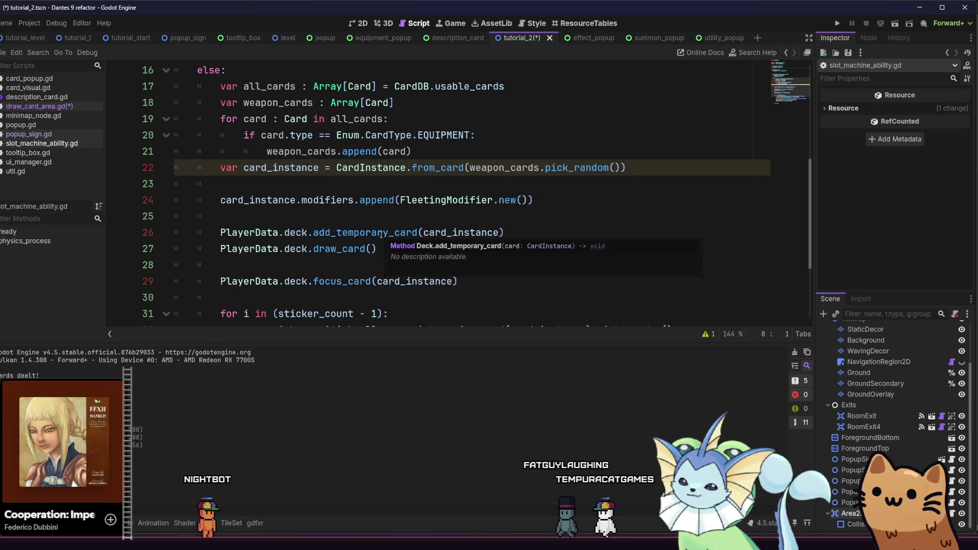
pyautogui.click(429, 233)
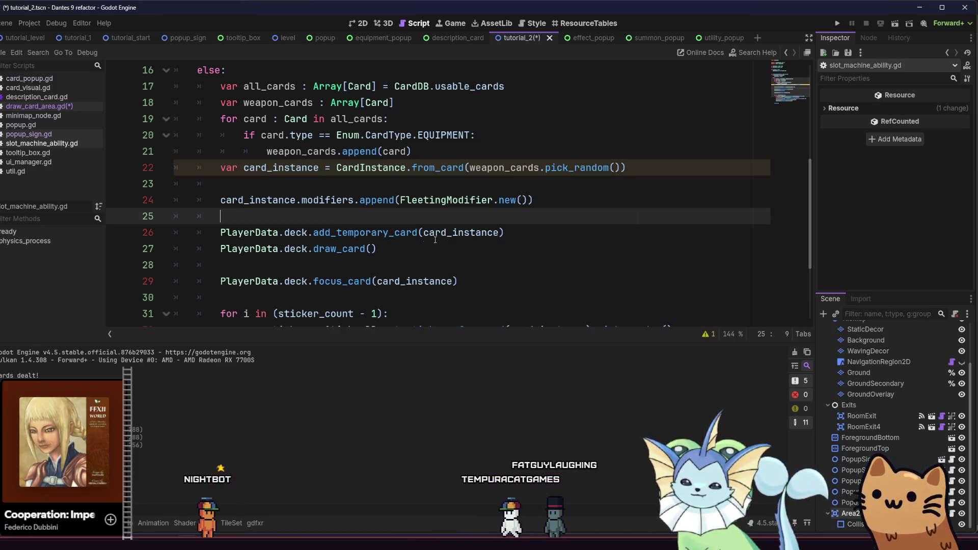
pyautogui.click(485, 267)
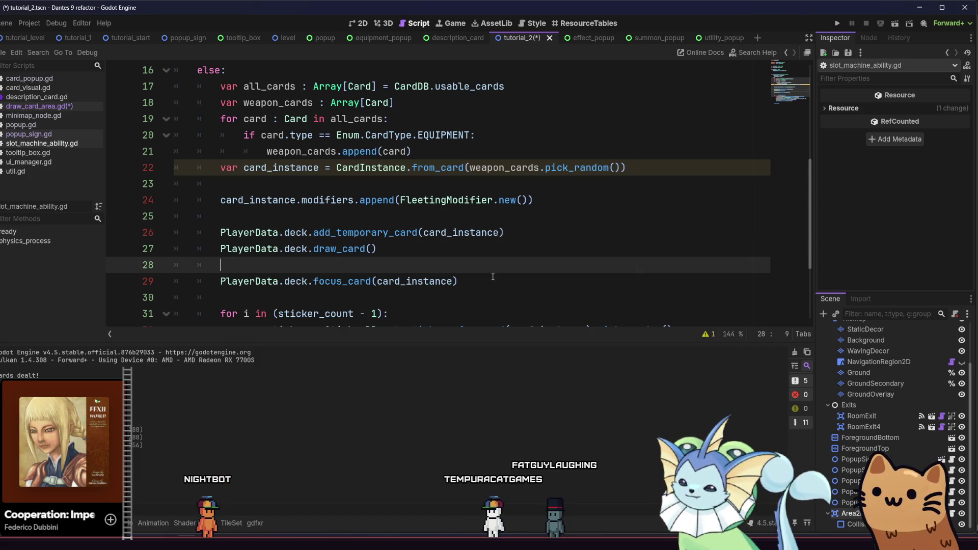
pyautogui.scroll(-2, 459, 245)
pyautogui.moveTo(461, 184)
pyautogui.mouseDown()
pyautogui.moveTo(449, 298)
pyautogui.moveTo(451, 185)
pyautogui.moveTo(395, 184)
pyautogui.mouseUp()
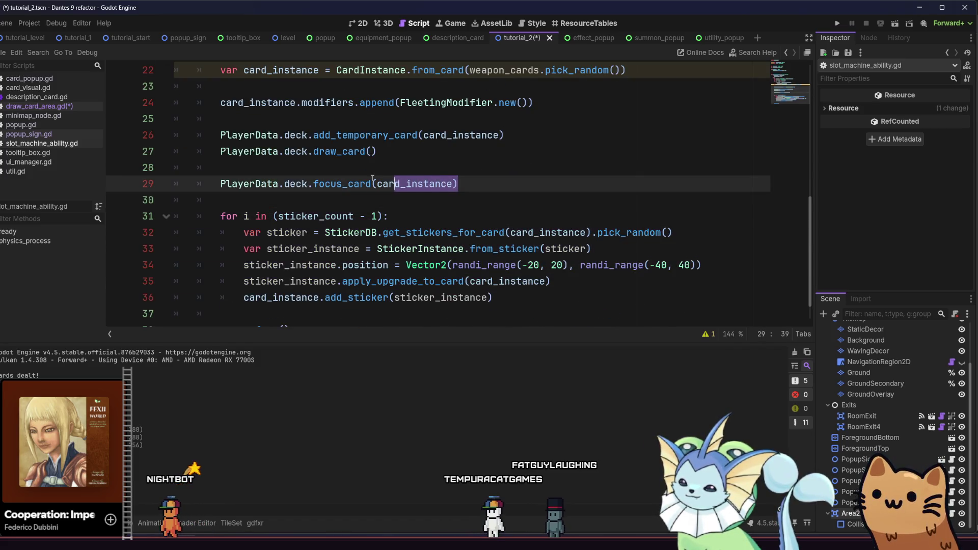
pyautogui.click(393, 148)
pyautogui.scroll(-1, 331, 152)
pyautogui.moveTo(331, 153)
pyautogui.mouseDown()
pyautogui.moveTo(265, 140)
pyautogui.moveTo(255, 122)
pyautogui.moveTo(226, 194)
pyautogui.moveTo(223, 185)
pyautogui.mouseUp()
pyautogui.scroll(4, 229, 168)
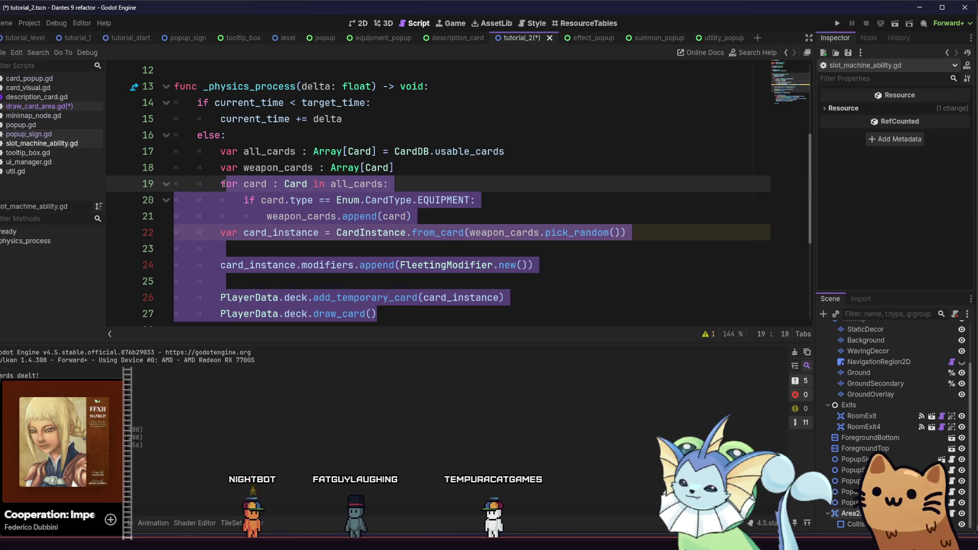
pyautogui.moveTo(223, 185)
pyautogui.mouseDown()
pyautogui.moveTo(267, 216)
pyautogui.moveTo(223, 266)
pyautogui.moveTo(222, 233)
pyautogui.mouseUp()
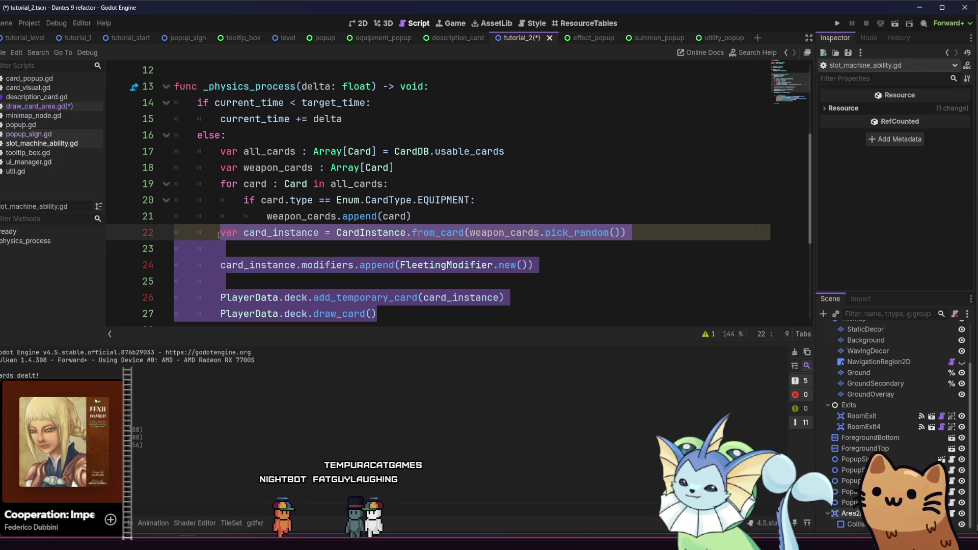
pyautogui.click(332, 246)
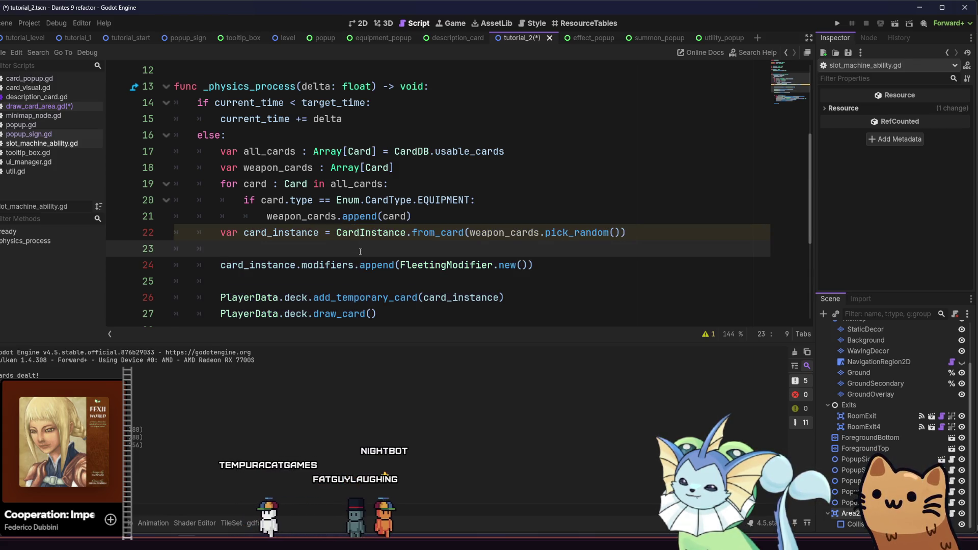
# Step: Paste the copied lines into the draw_card function of draw_card_area.gd
pyautogui.scroll(-4, 394, 273)
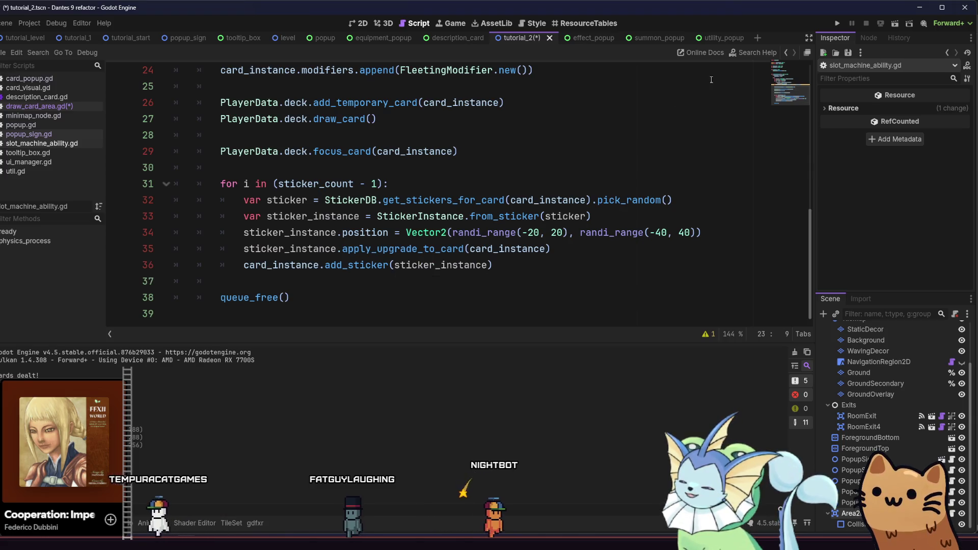
pyautogui.click(785, 54)
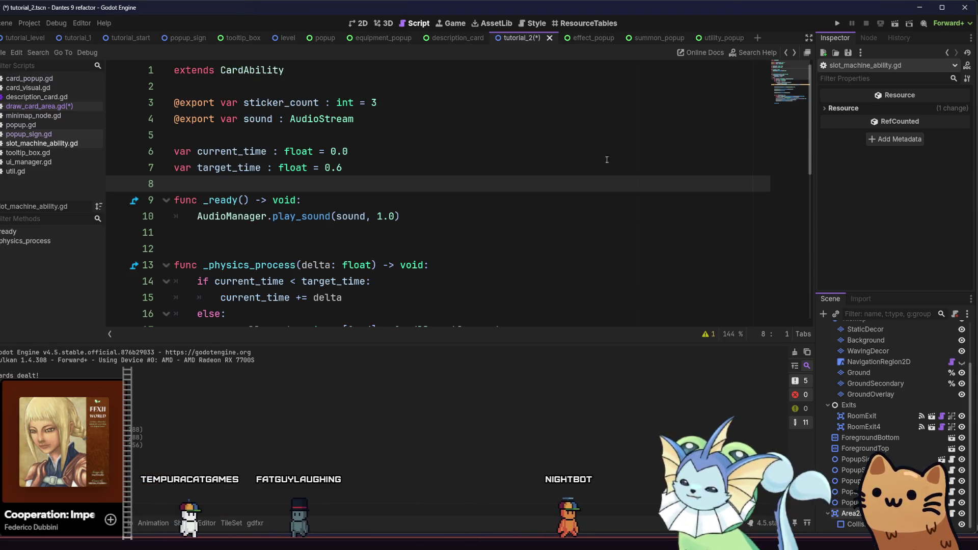
pyautogui.click(784, 53)
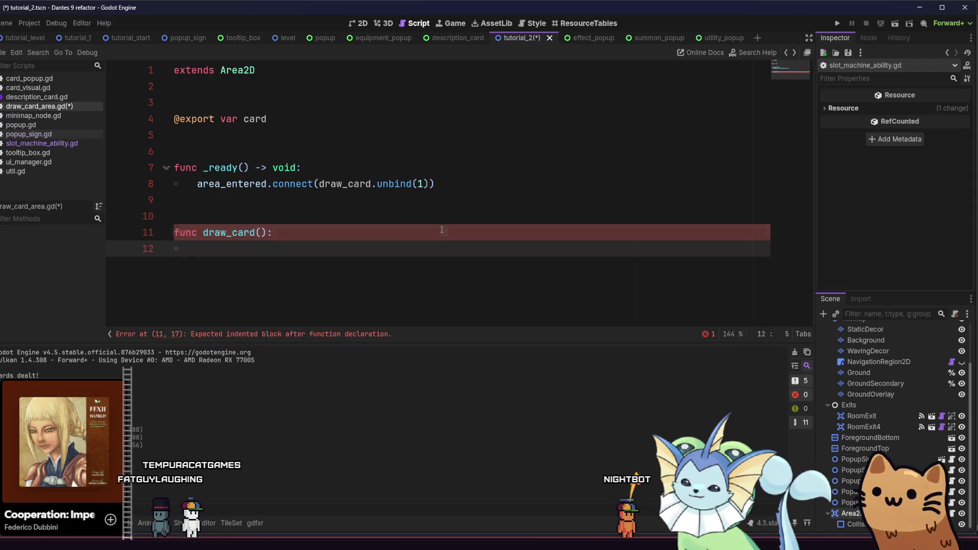
pyautogui.write('var card_instance = CardInstance.from_card(weapon_cards.pick_random()) \t\t \t\tcard_instance.modifiers.append(FleetingModifier.new()) \t\t \t\tPlayerData.deck.add_temporary_card(card_instance) \t\tPlayerData.deck.draw_card()')
pyautogui.click(221, 266)
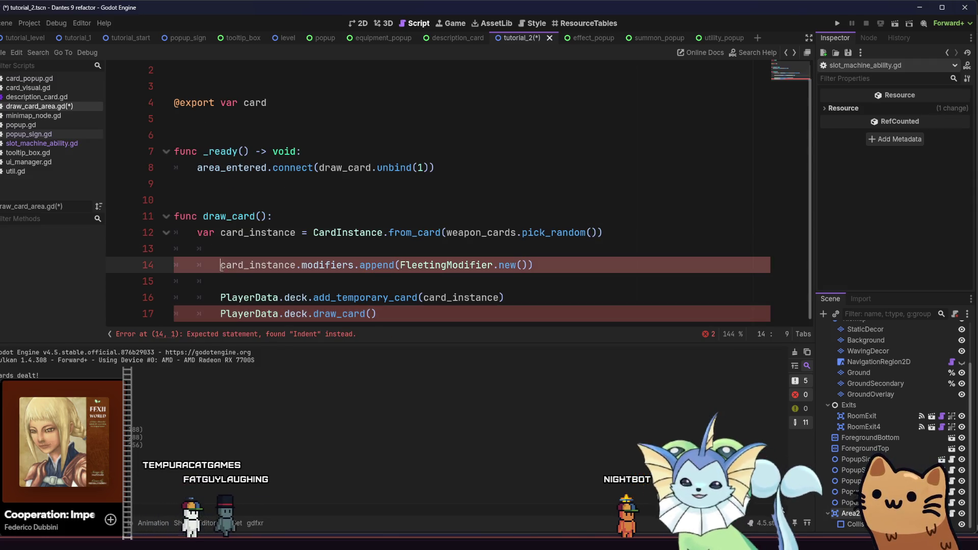
# Step: Unindent the pasted lines and delete the weapon_cards.pick_random() argument
pyautogui.hotkey('shift', 'Tab')
pyautogui.press('Down')
pyautogui.press('Down')
pyautogui.hotkey('shift', 'Tab')
pyautogui.press('Down')
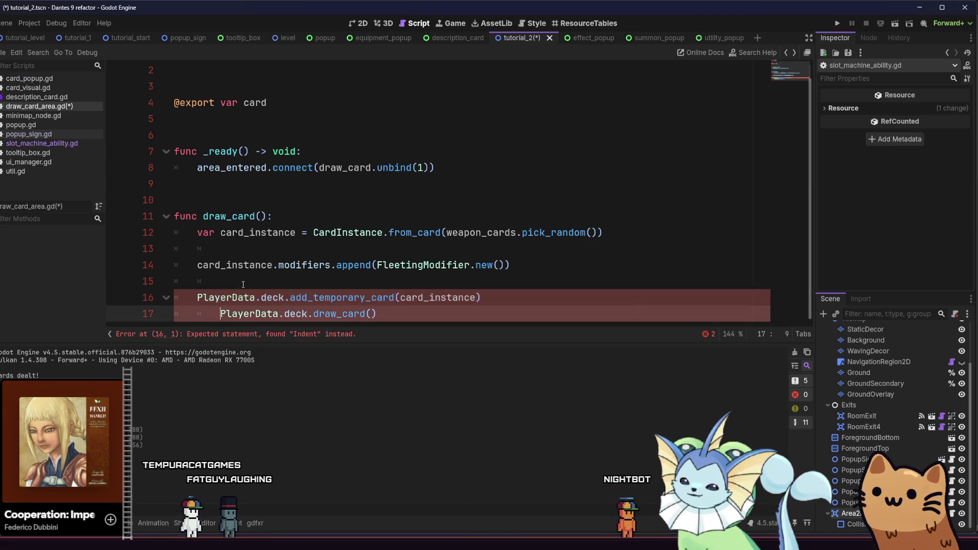
pyautogui.moveTo(600, 232); pyautogui.dragTo(499, 232)
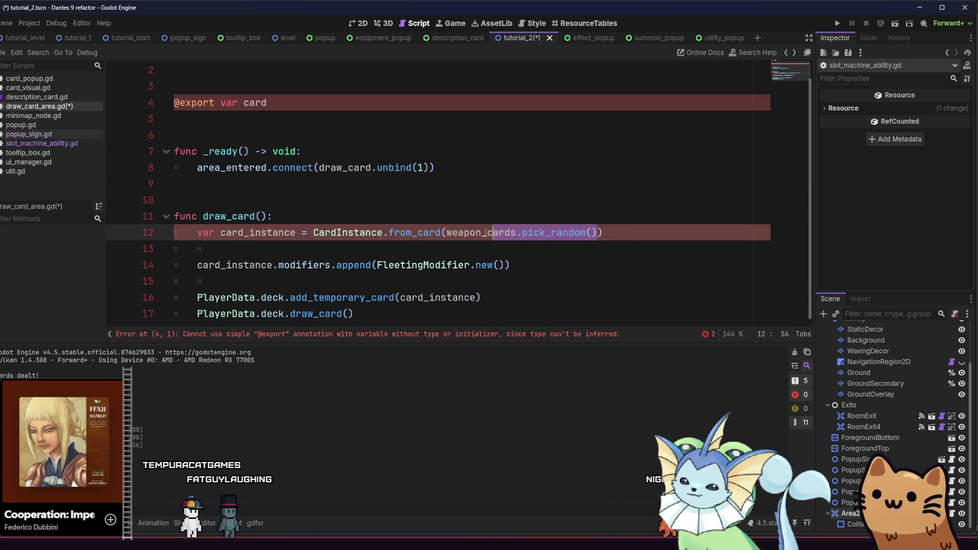
pyautogui.press('BackSpace')
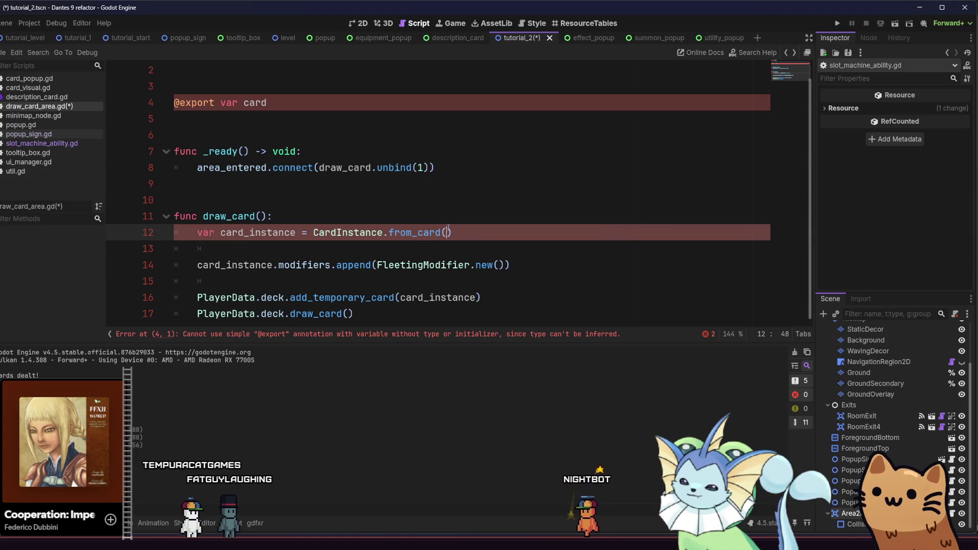
# Step: Type the exported variable as Card, pass card to CardInstance.from_card, and save
pyautogui.click(374, 102)
pyautogui.write(': ')
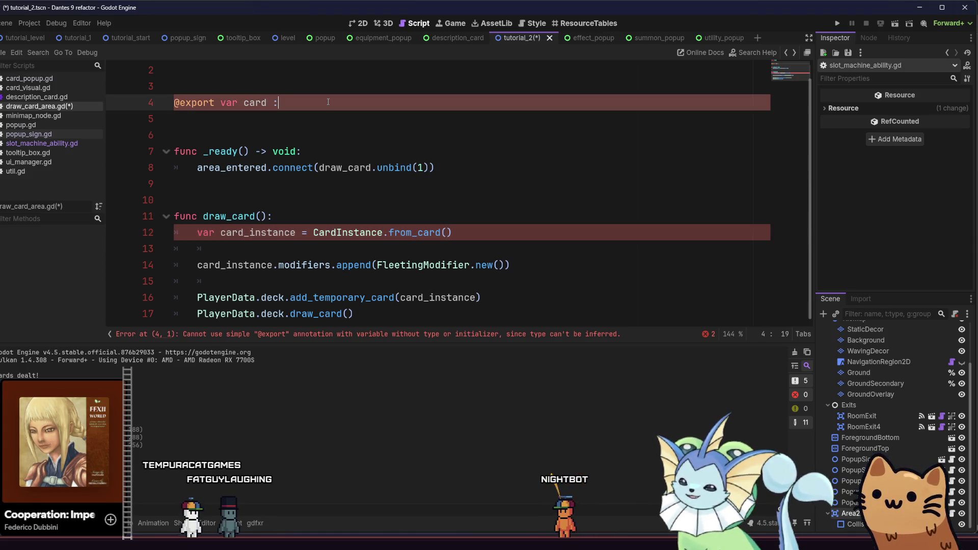
pyautogui.write('CardIns')
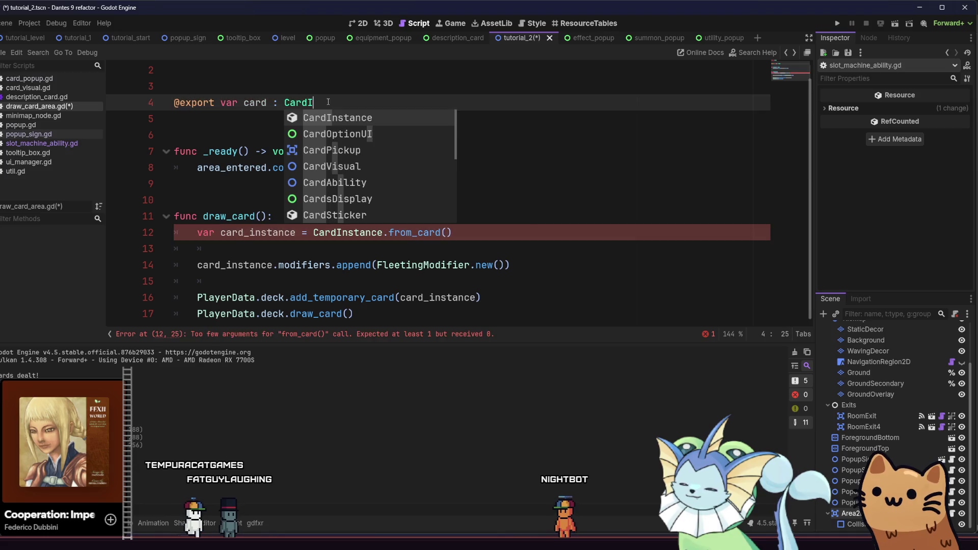
pyautogui.press('Return')
pyautogui.doubleClick(332, 101)
pyautogui.write('Card')
pyautogui.click(407, 281)
pyautogui.click(448, 232)
pyautogui.write('c')
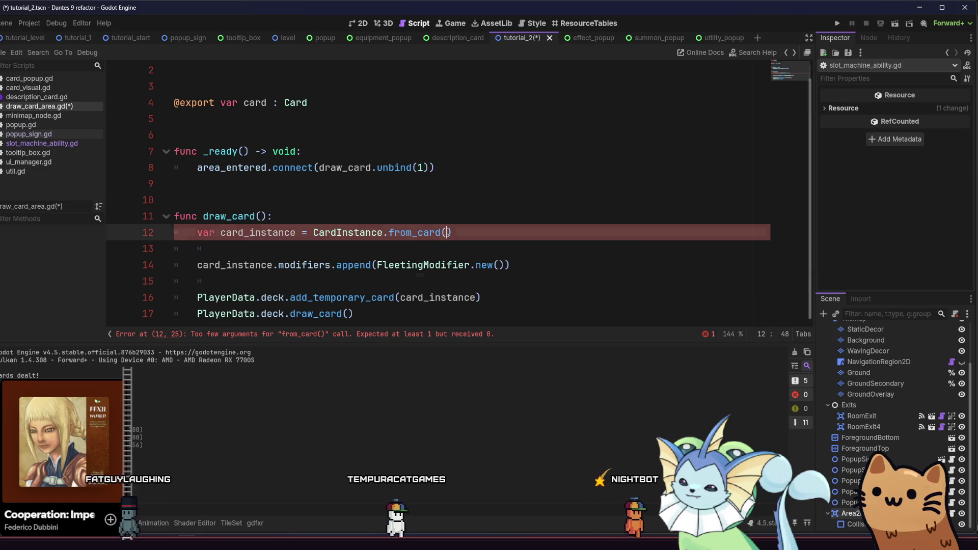
pyautogui.write('ard)')
pyautogui.hotkey('ctrl', 's')
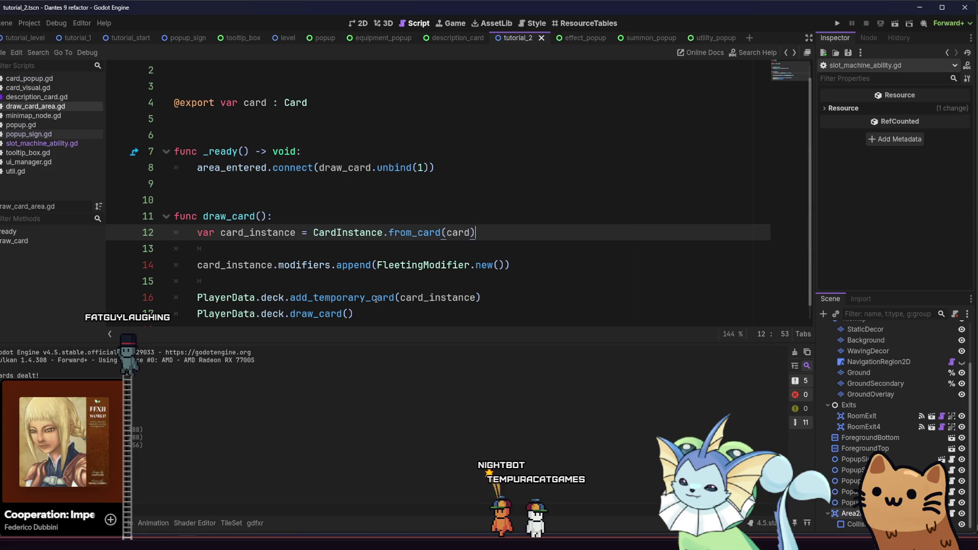
# Step: Inspect the Area2D's collision layer settings and save tutorial_2
pyautogui.moveTo(360, 275)
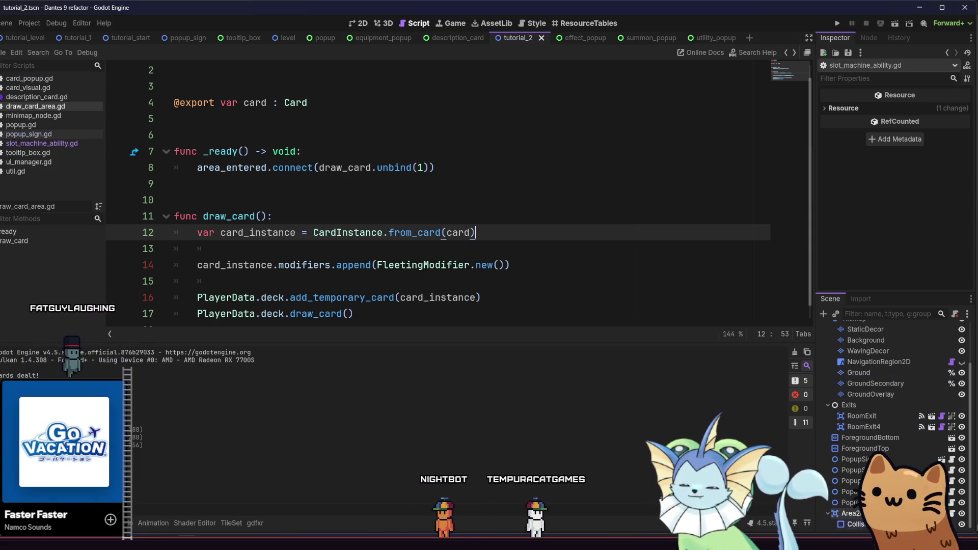
pyautogui.click(850, 514)
pyautogui.scroll(-2, 872, 210)
pyautogui.click(872, 207)
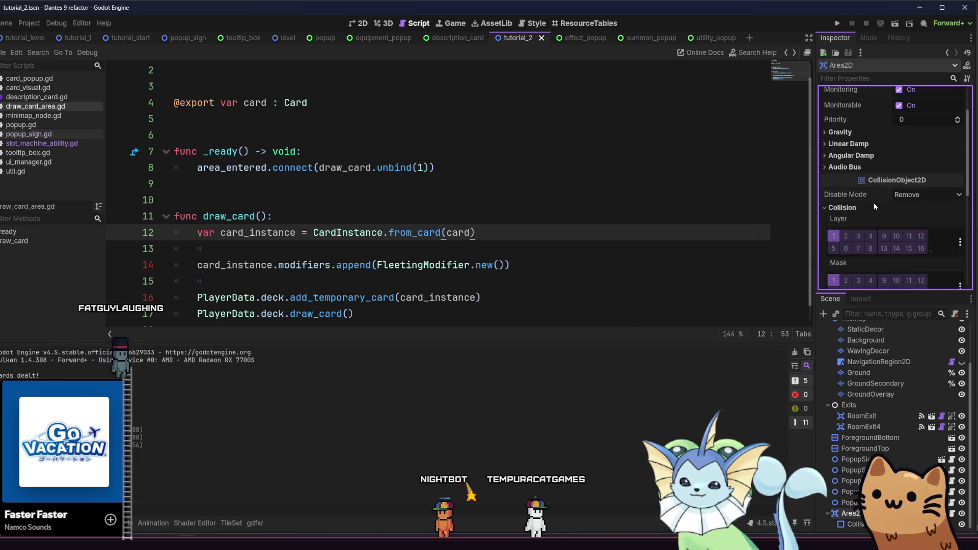
pyautogui.hotkey('ctrl', 's')
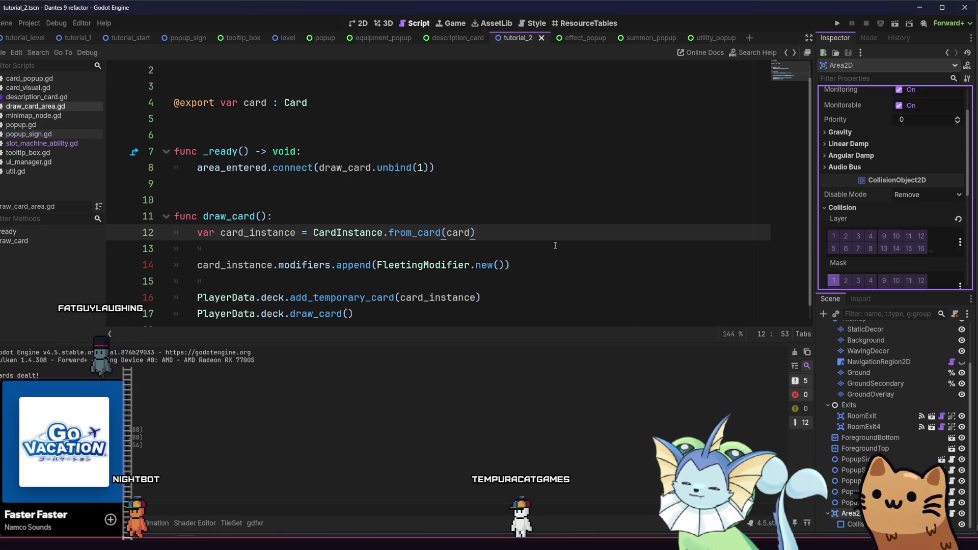
pyautogui.scroll(-1, 556, 245)
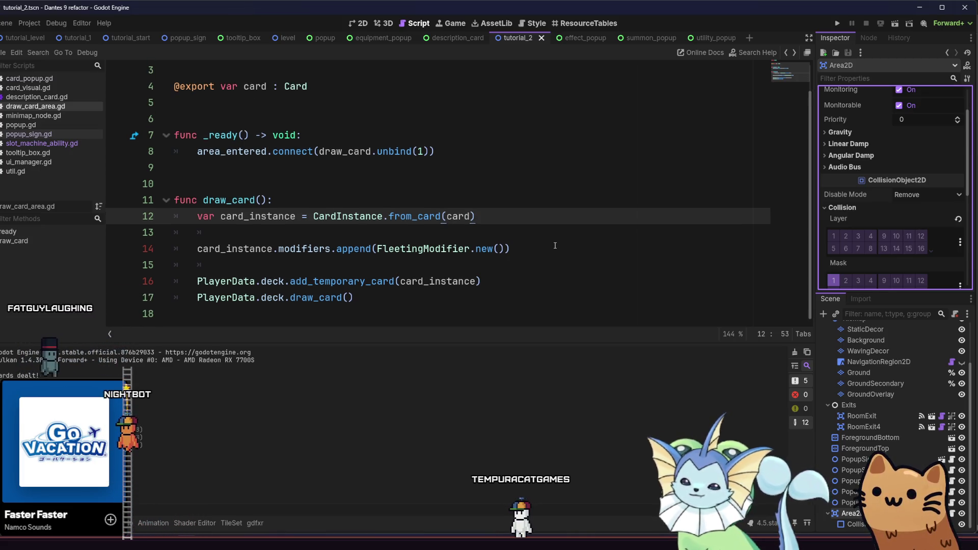
pyautogui.scroll(1, 556, 246)
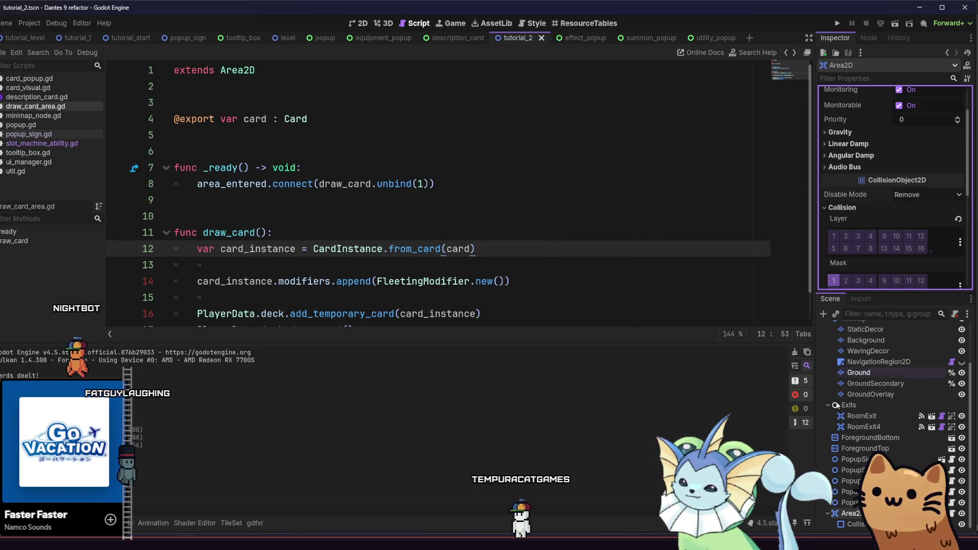
pyautogui.scroll(2, 877, 168)
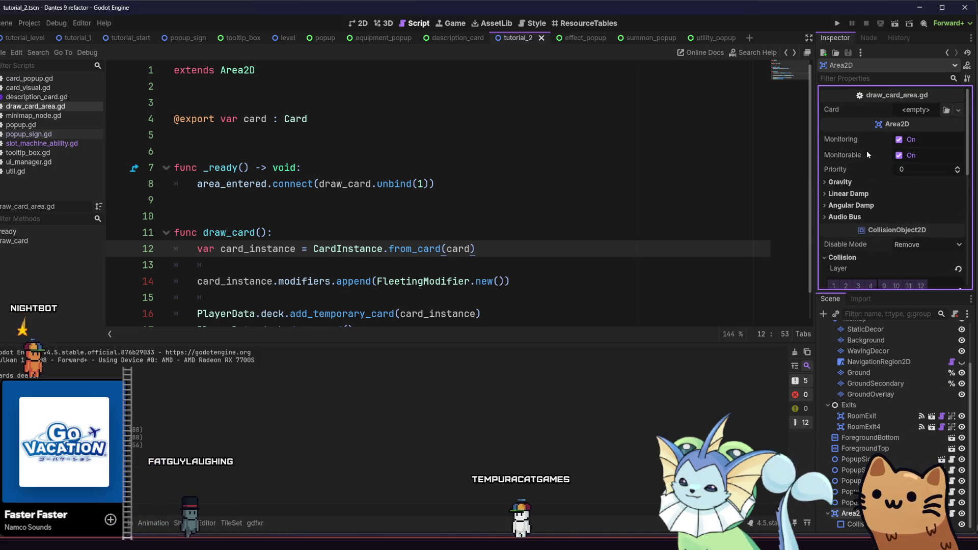
# Step: Rename the Area2D node to CardDrawArea
pyautogui.click(852, 516)
pyautogui.write('Card')
pyautogui.press('Return')
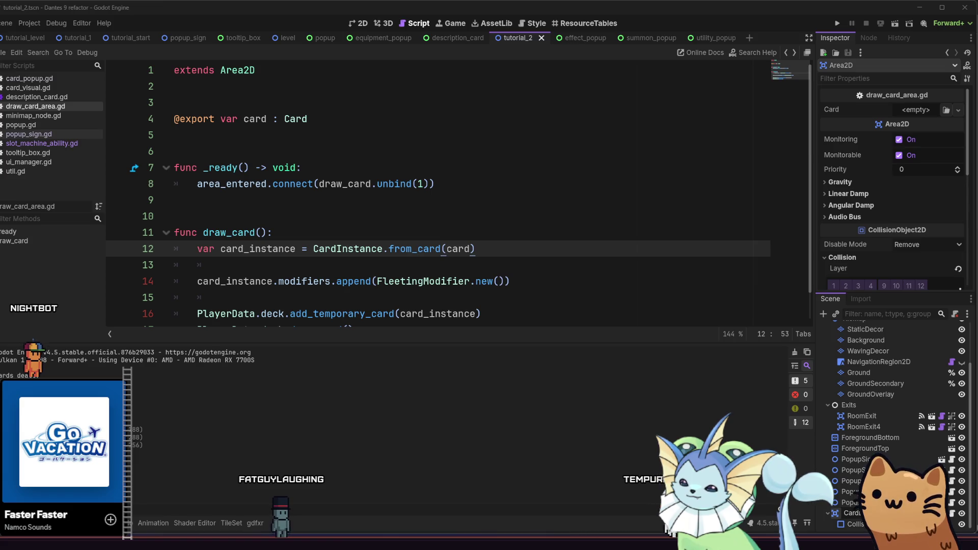
pyautogui.write('DrawArea')
pyautogui.press('Return')
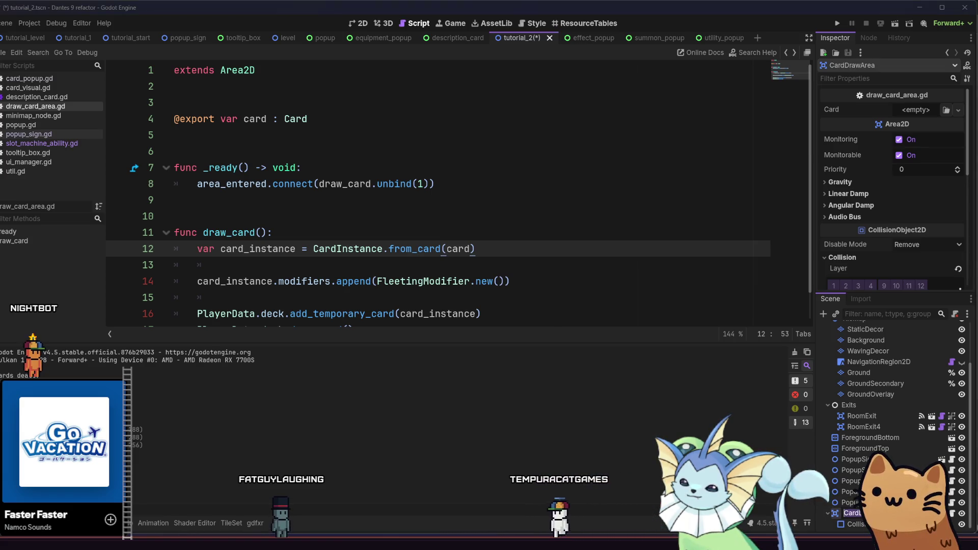
# Step: Set the Card property to card_rusty_pistol.tres, save, and switch to tutorial_level
pyautogui.click(946, 110)
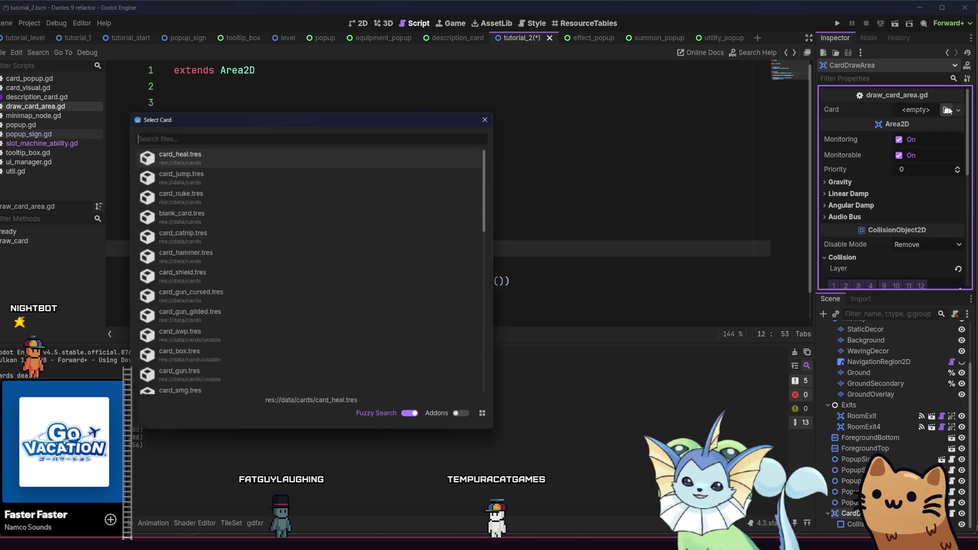
pyautogui.write('rusty')
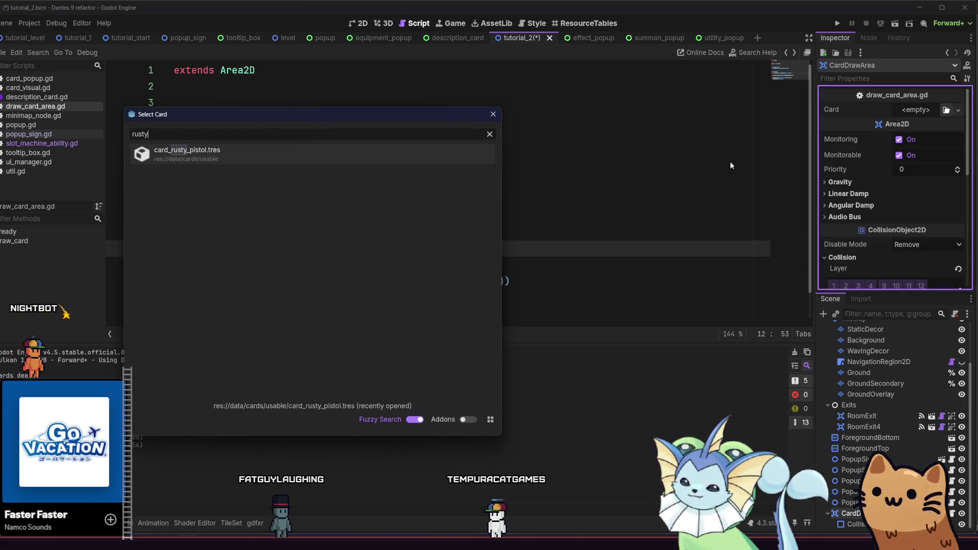
pyautogui.press('Return')
pyautogui.click(255, 151)
pyautogui.hotkey('ctrl', 's')
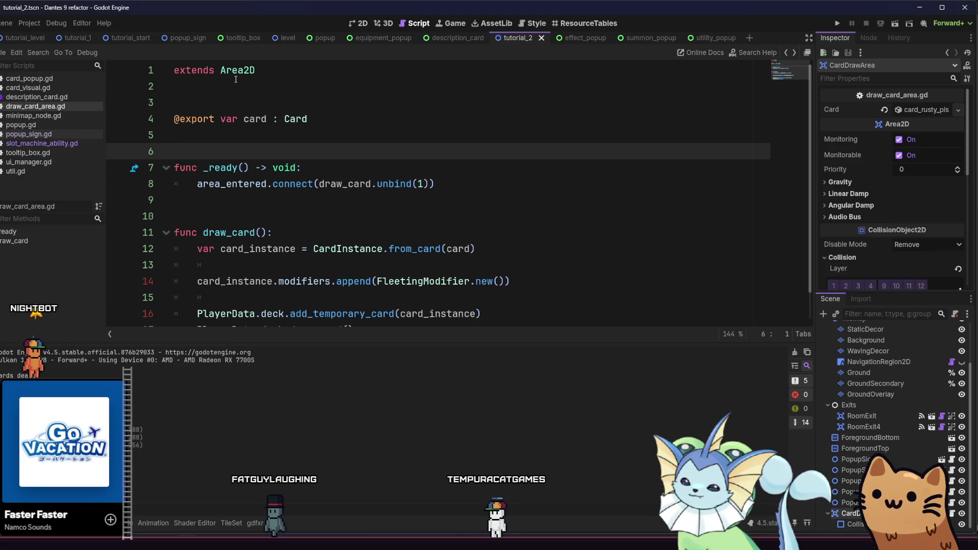
pyautogui.click(27, 38)
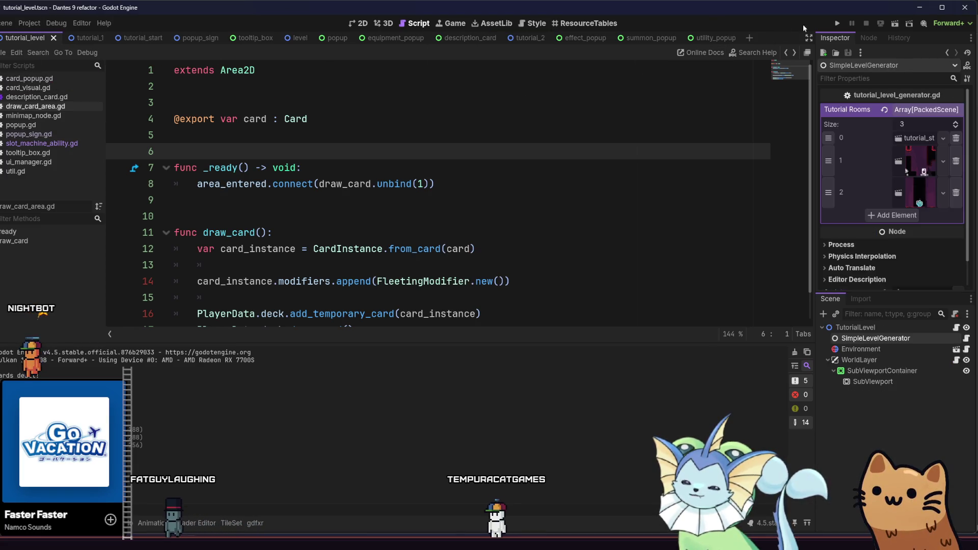
# Step: Run the game and briefly check the in-game debug menu
pyautogui.click(900, 24)
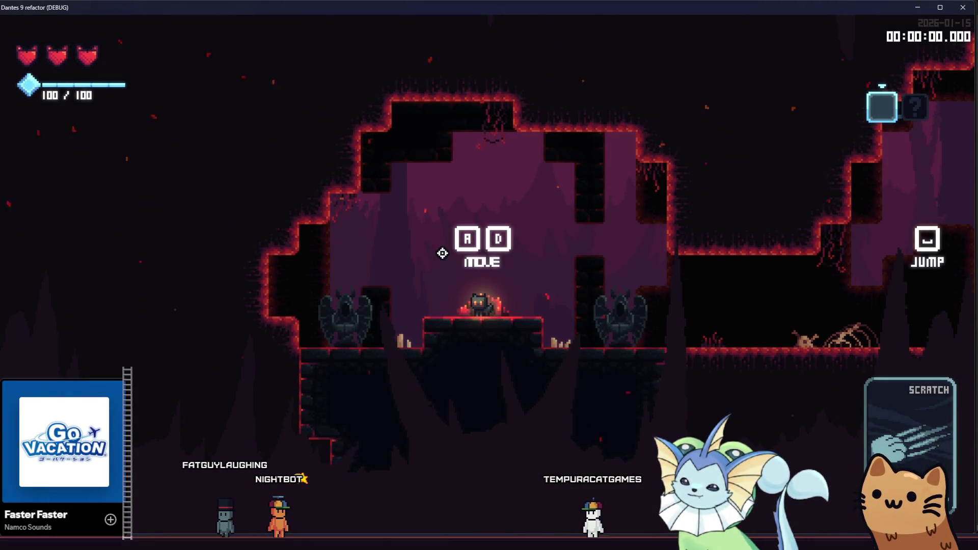
pyautogui.press('F1')
pyautogui.scroll(-8, 351, 234)
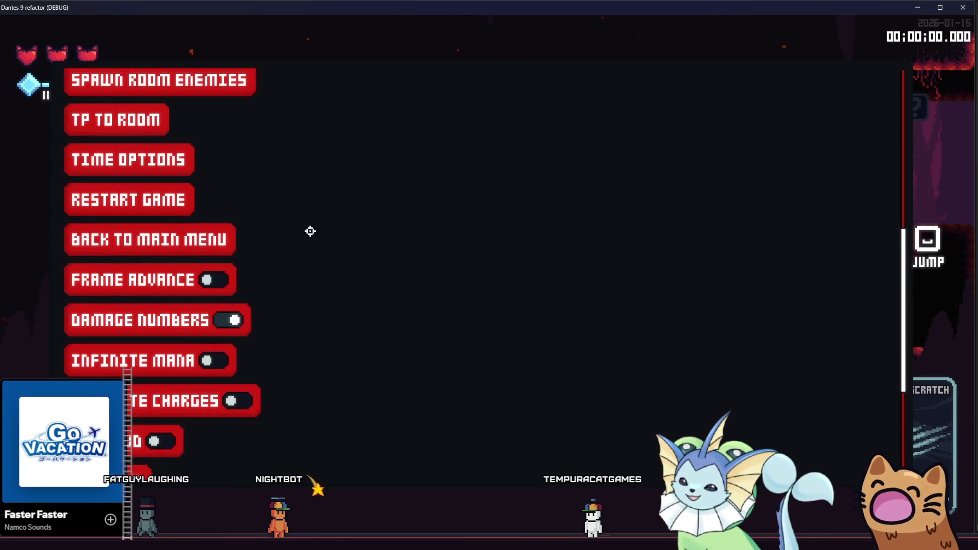
pyautogui.scroll(-5, 265, 275)
pyautogui.press('F1')
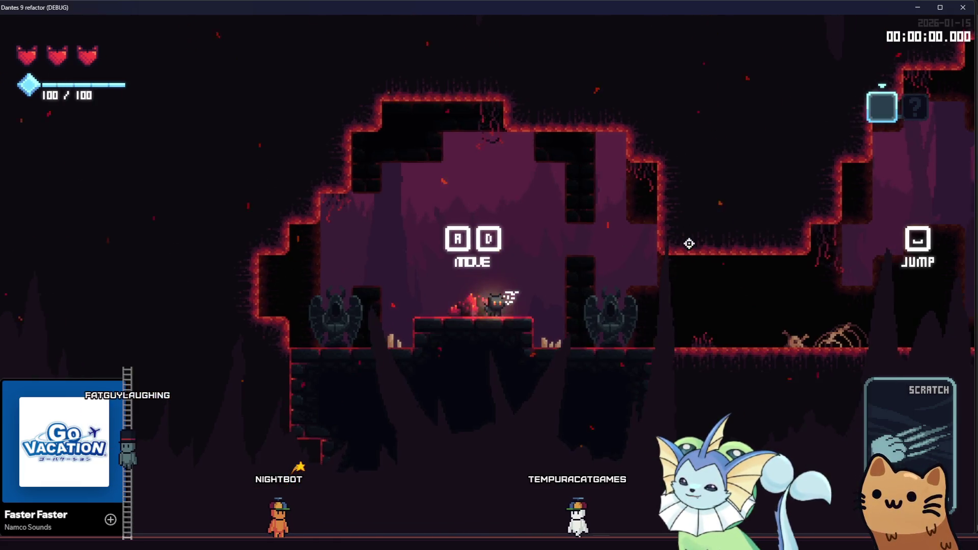
# Step: Play through the cave, kill the enemy, reach the first signpost, and open the card collection
pyautogui.press('d')
pyautogui.press('space')
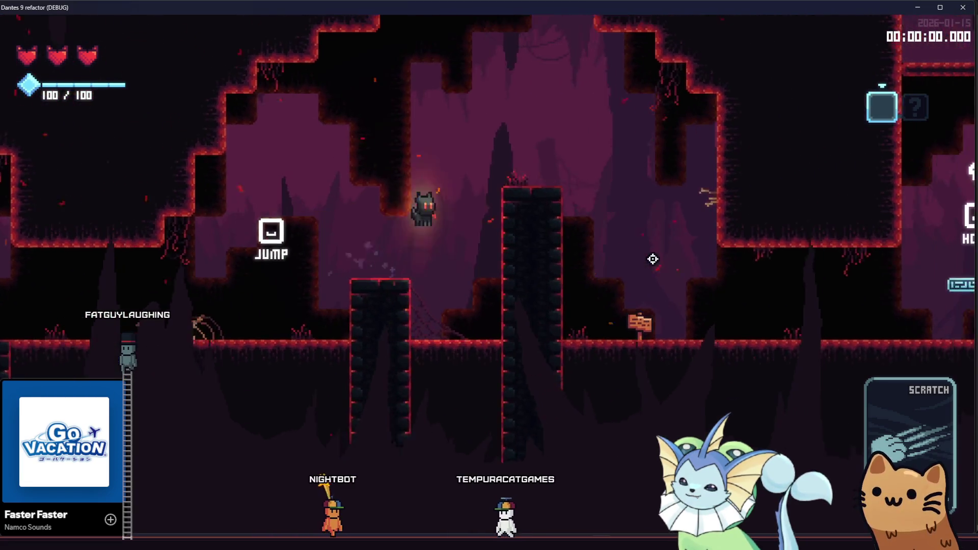
pyautogui.press('d')
pyautogui.press('space')
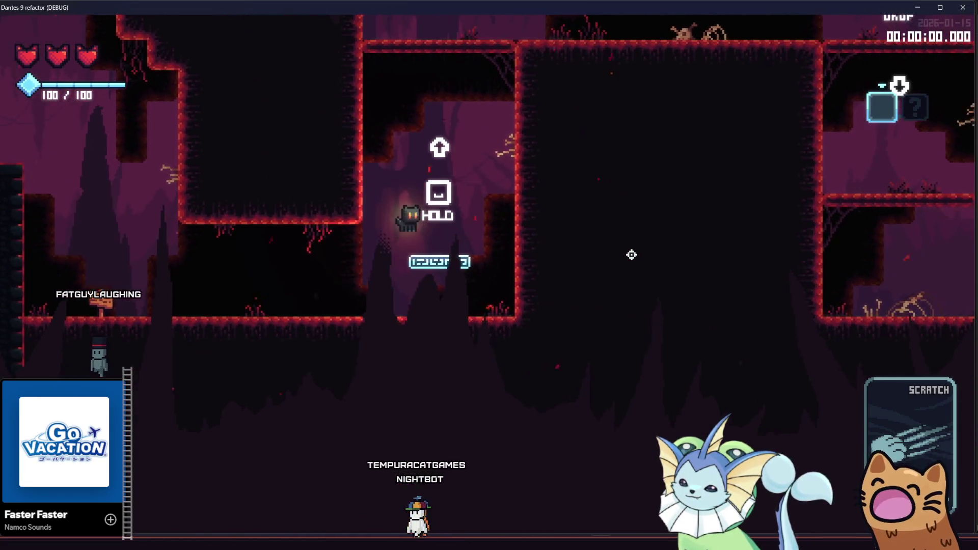
pyautogui.press('d')
pyautogui.press('space')
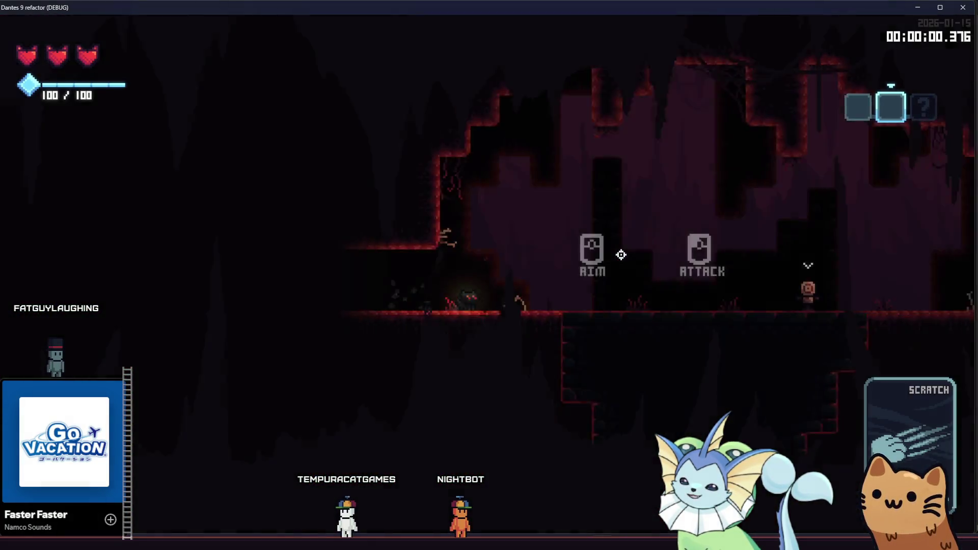
pyautogui.press('d')
pyautogui.click(520, 285)
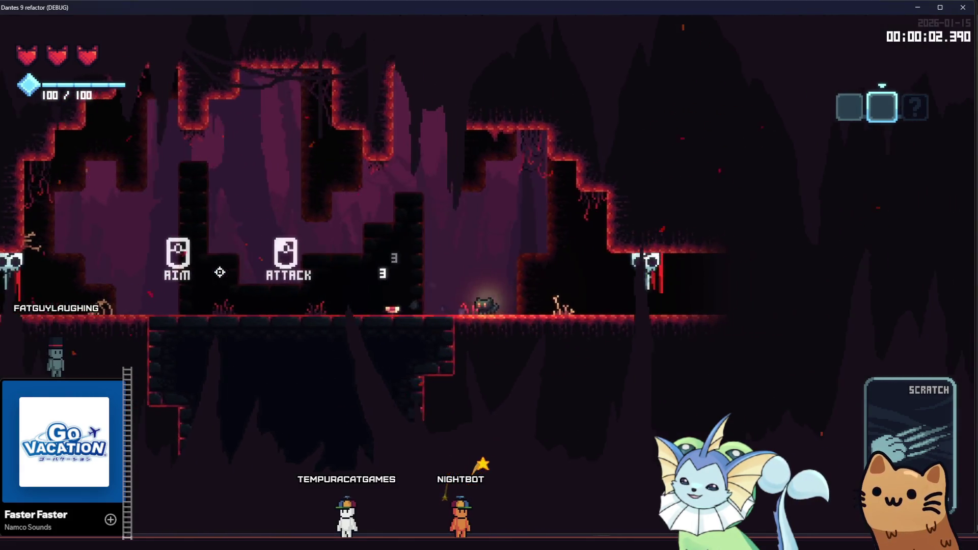
pyautogui.press('d')
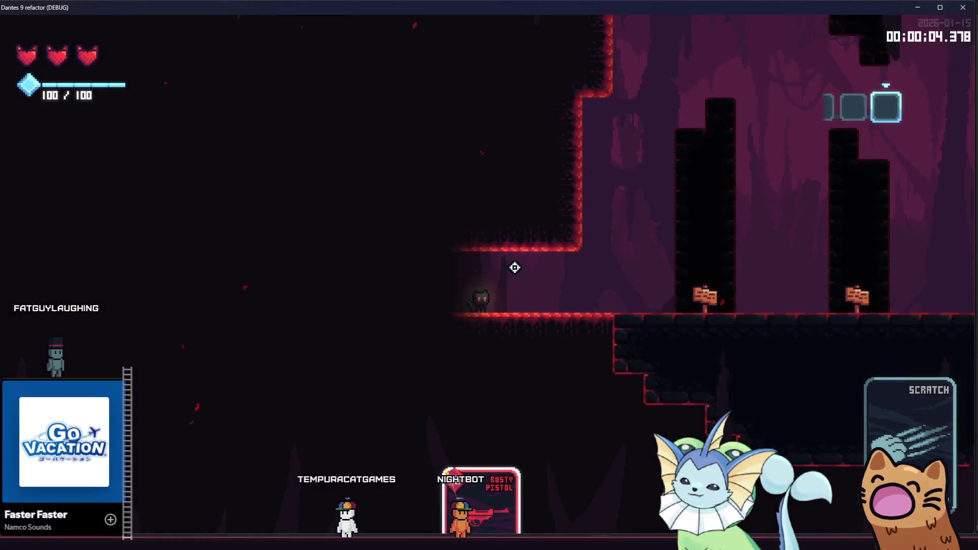
pyautogui.press('d')
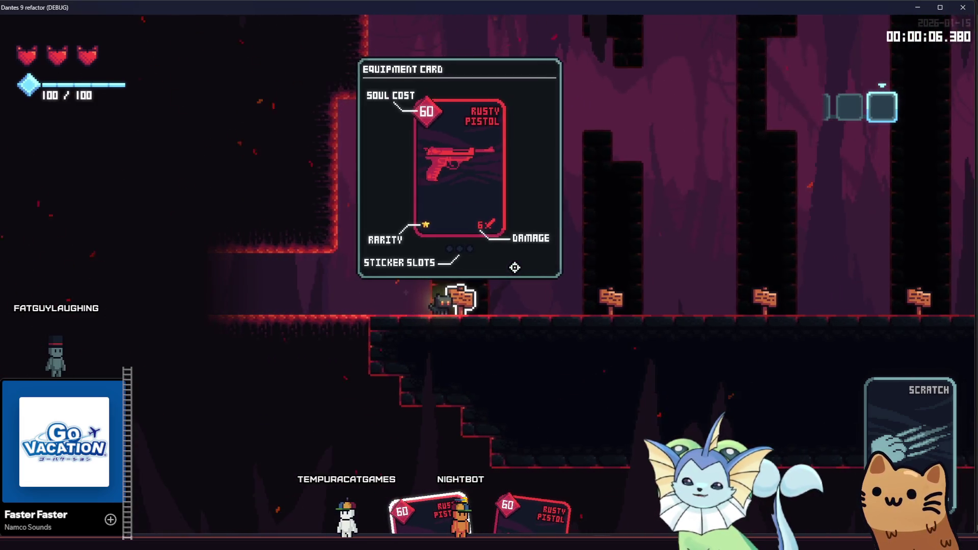
pyautogui.press('a')
pyautogui.press('Tab')
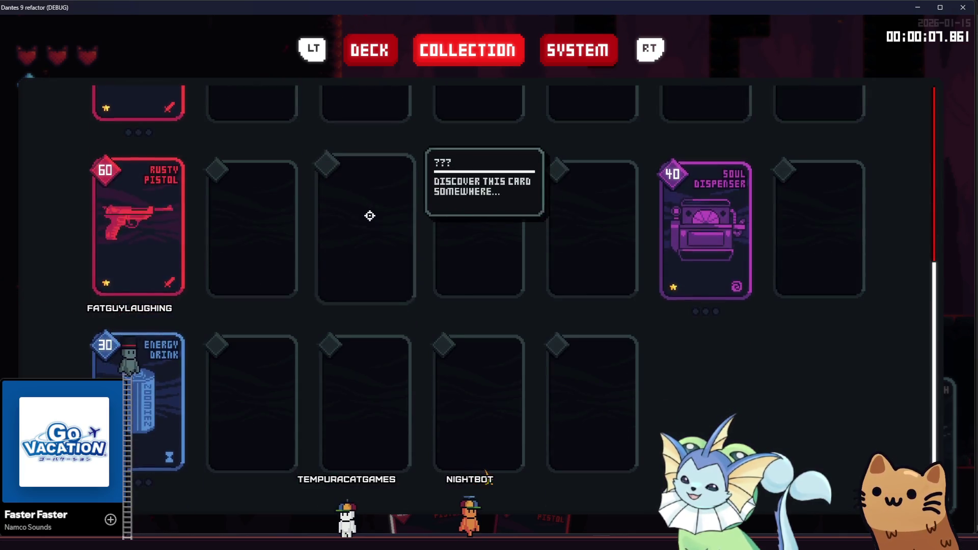
pyautogui.click(349, 53)
pyautogui.press('Tab')
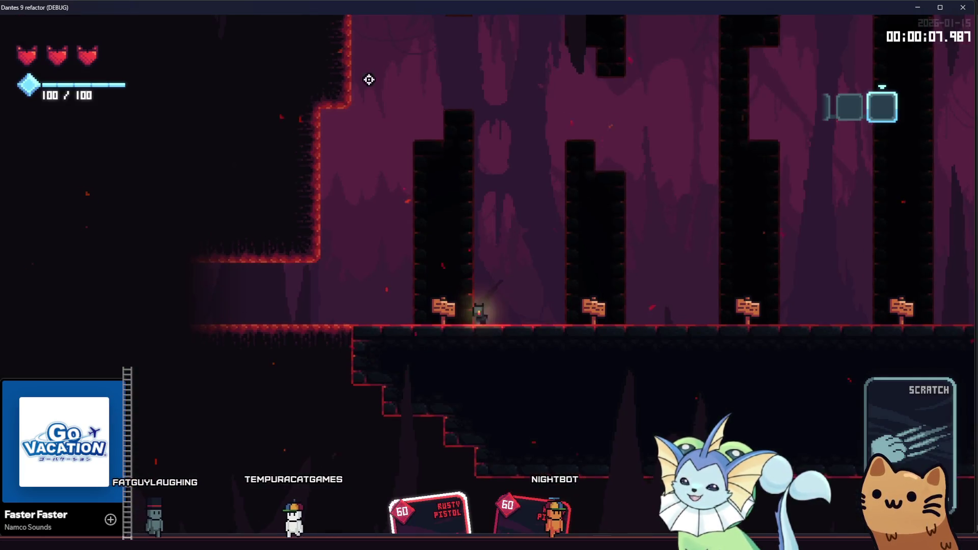
pyautogui.press('a')
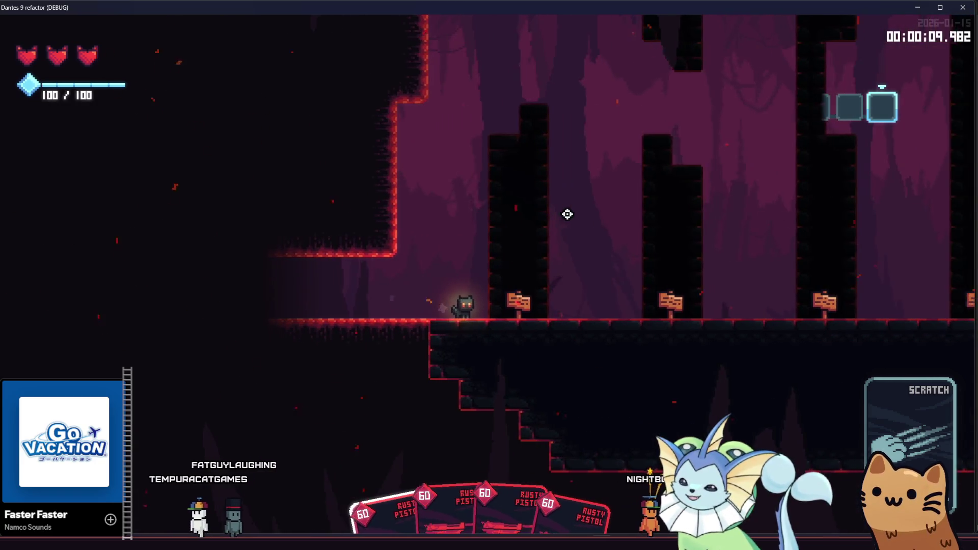
pyautogui.press('d')
pyautogui.press('a')
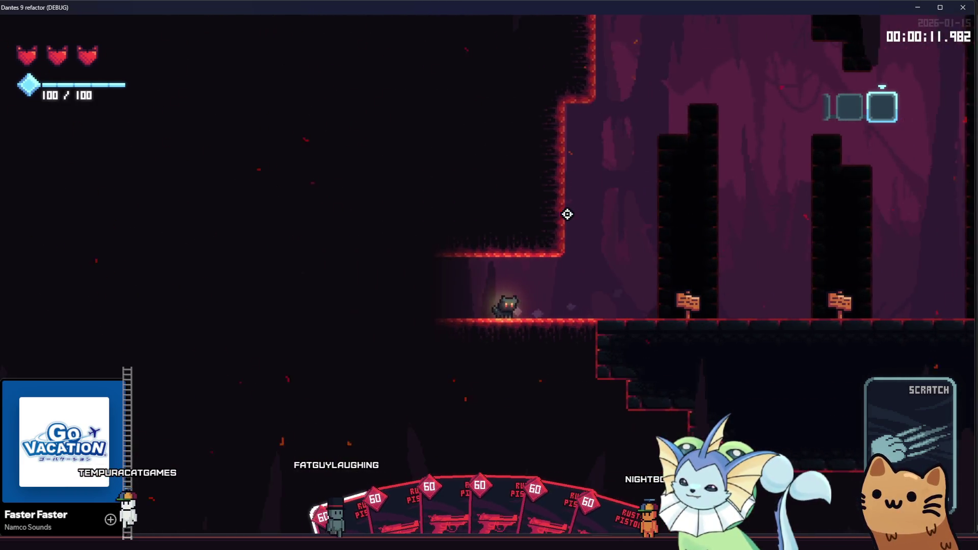
pyautogui.press('d')
pyautogui.press('a')
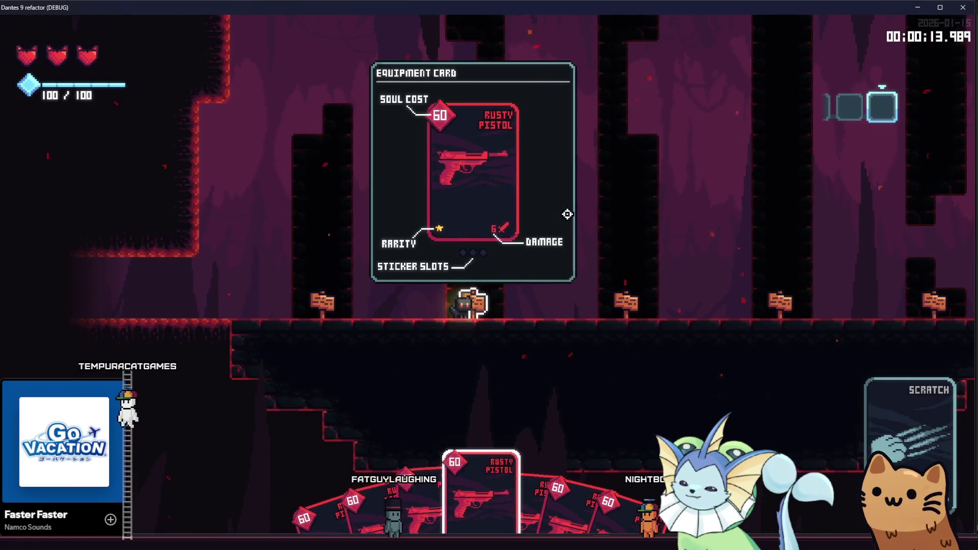
pyautogui.press('a')
pyautogui.click(646, 223)
pyautogui.click(646, 222)
pyautogui.click(646, 224)
pyautogui.click(646, 224)
pyautogui.click(647, 224)
pyautogui.click(646, 224)
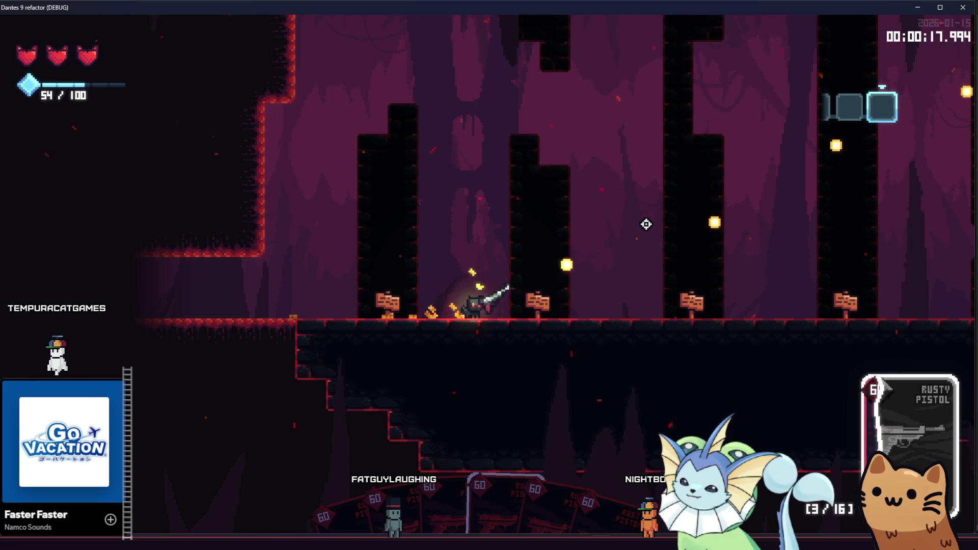
pyautogui.press('F1')
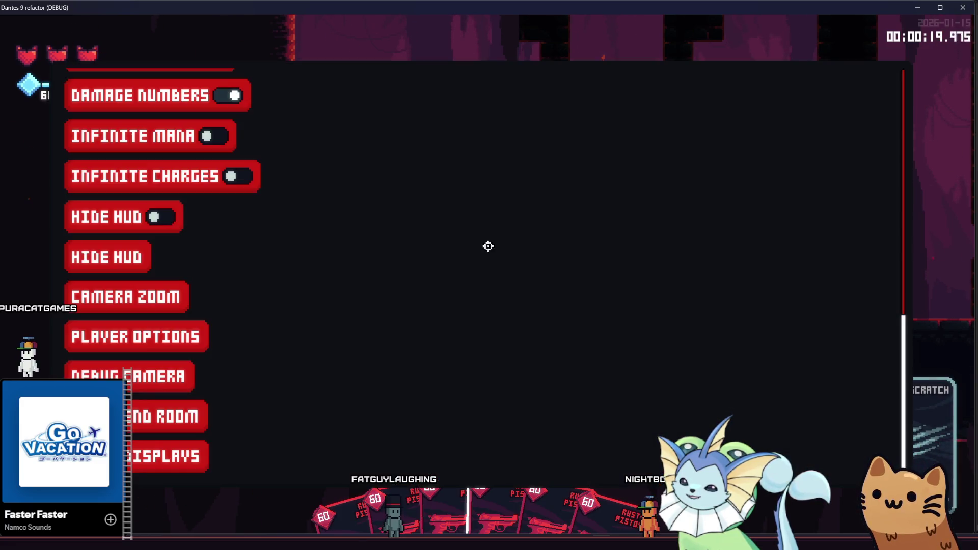
pyautogui.press('F1')
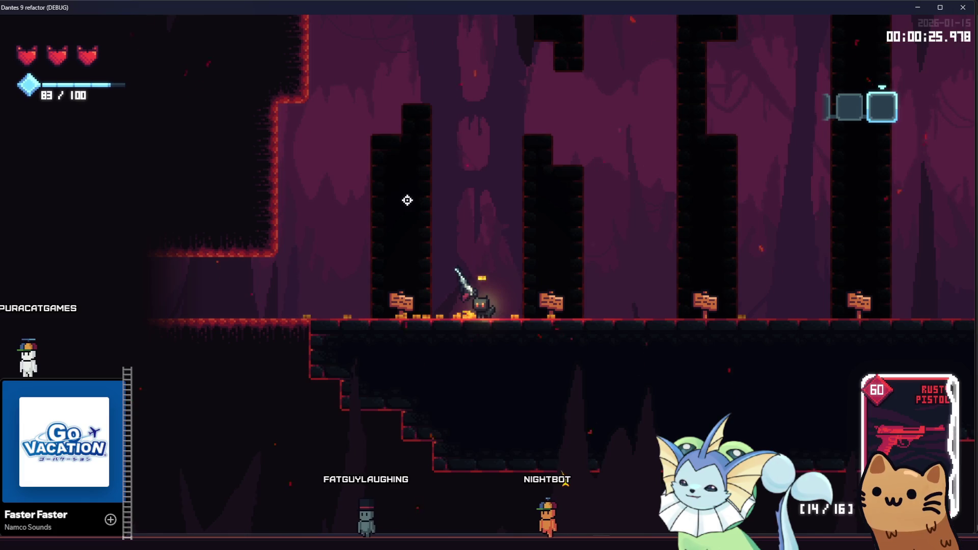
pyautogui.press('Escape')
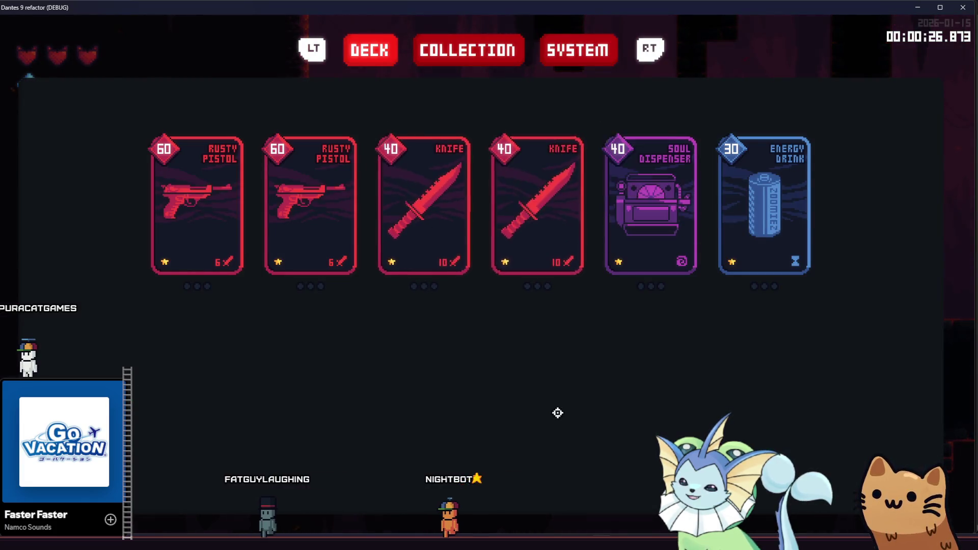
pyautogui.press('Escape')
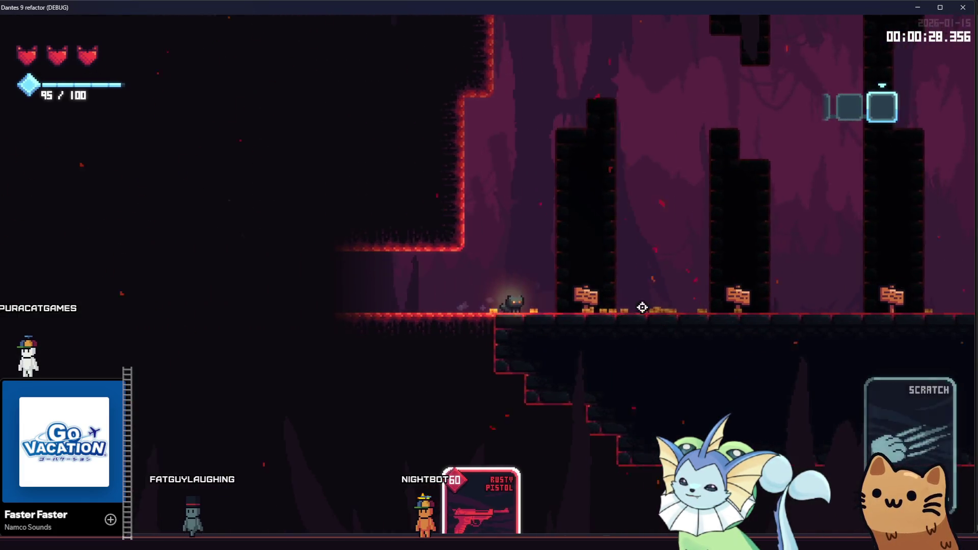
pyautogui.press('d')
pyautogui.click(694, 306)
pyautogui.click(739, 302)
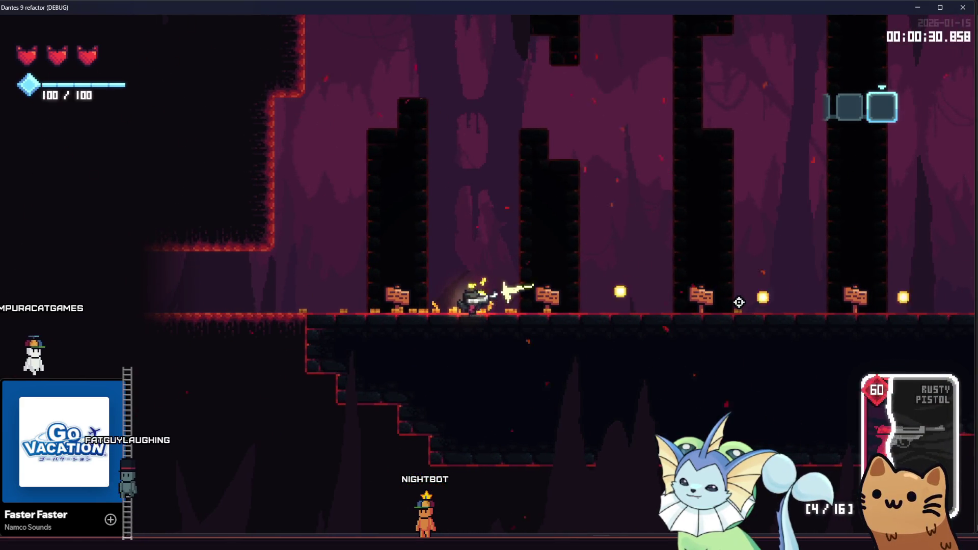
pyautogui.press('a')
pyautogui.press('d')
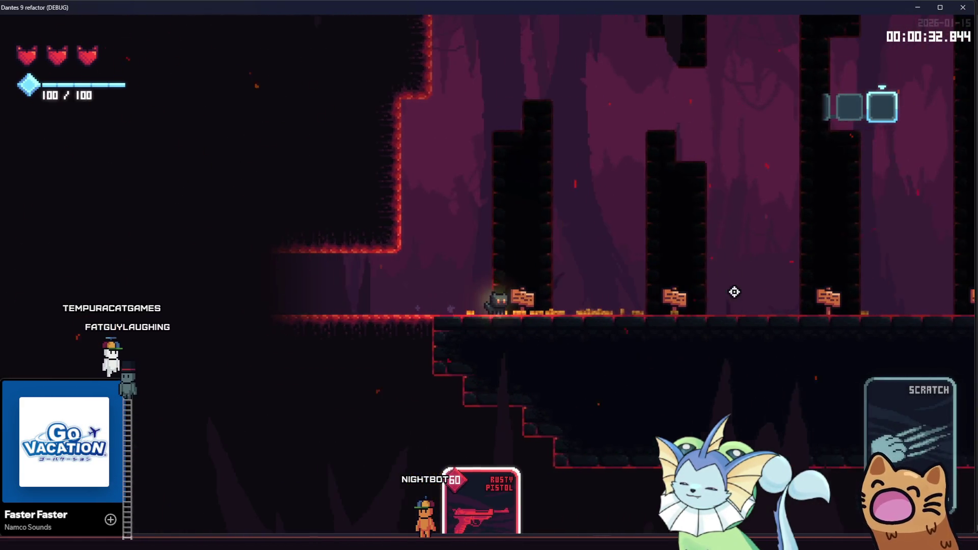
pyautogui.click(726, 278)
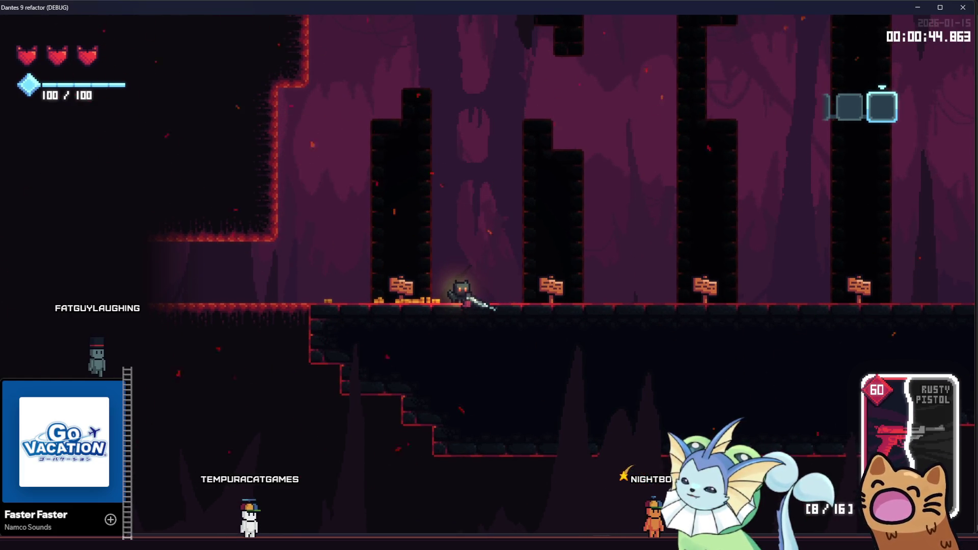
pyautogui.click(778, 192)
pyautogui.press('a')
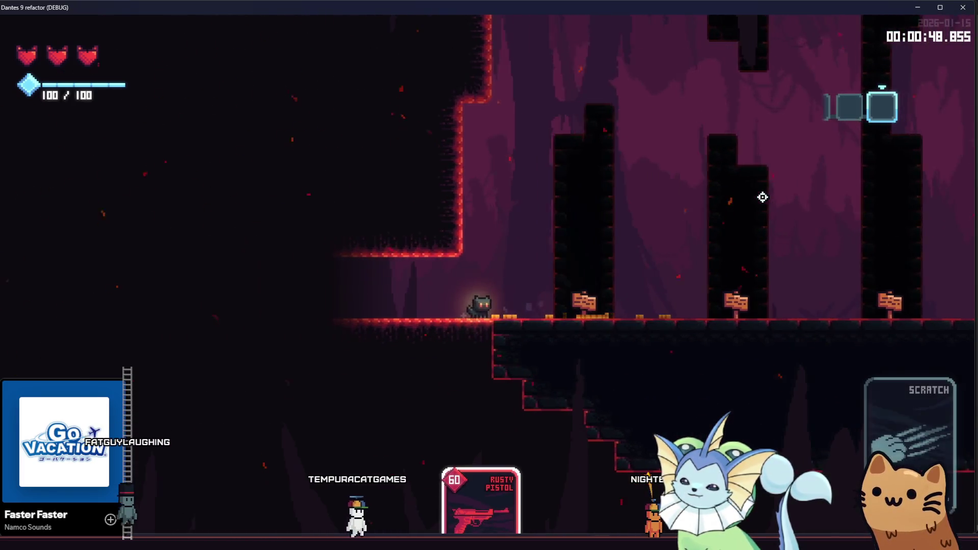
pyautogui.press('d')
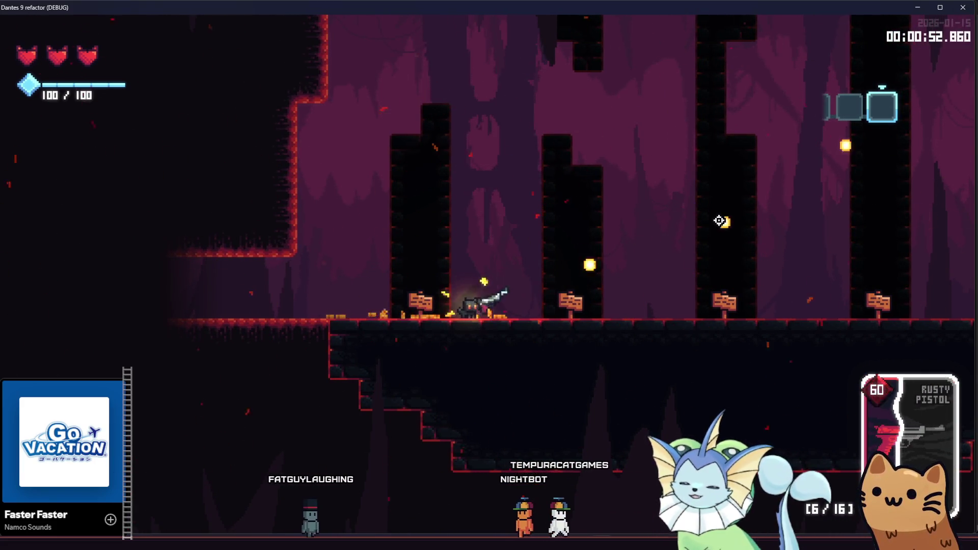
pyautogui.click(716, 223)
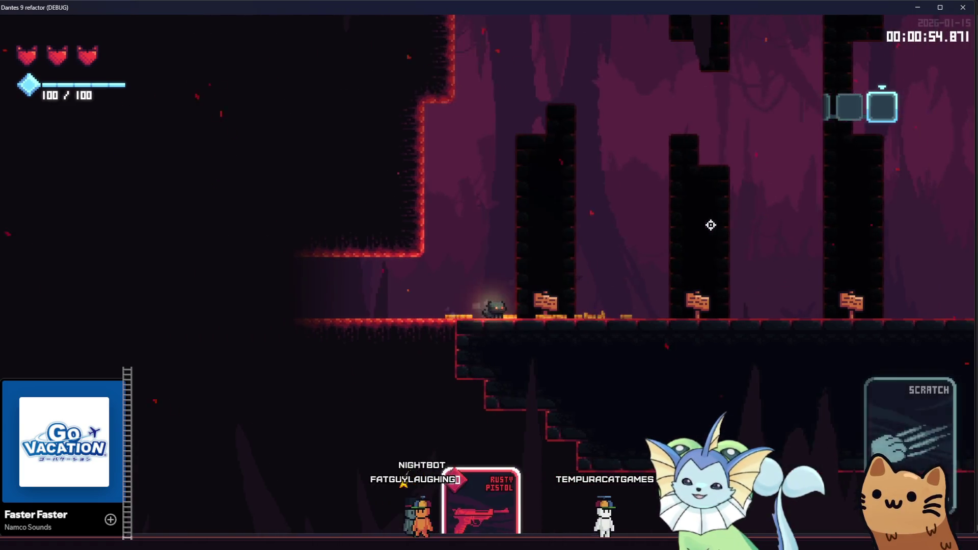
pyautogui.press('a')
pyautogui.click(710, 225)
pyautogui.press('a')
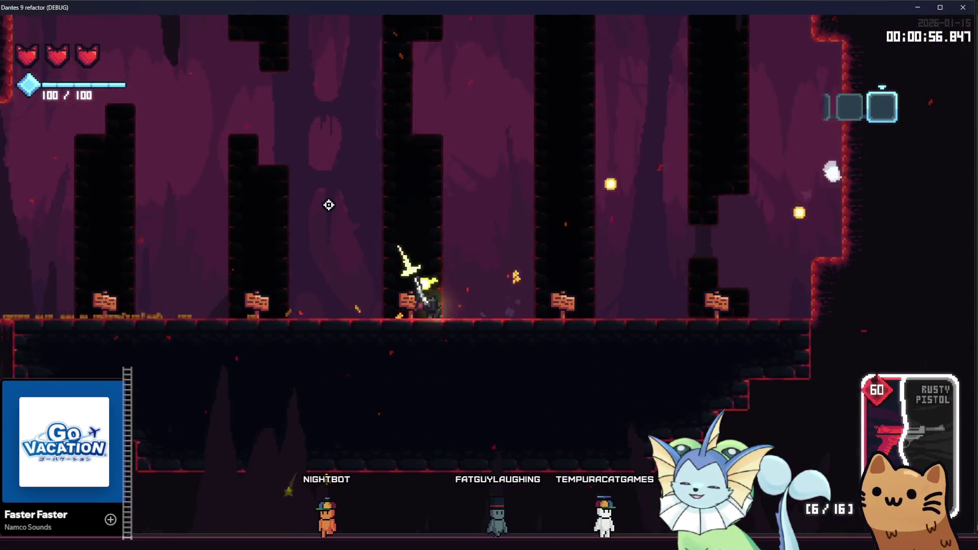
pyautogui.press('d')
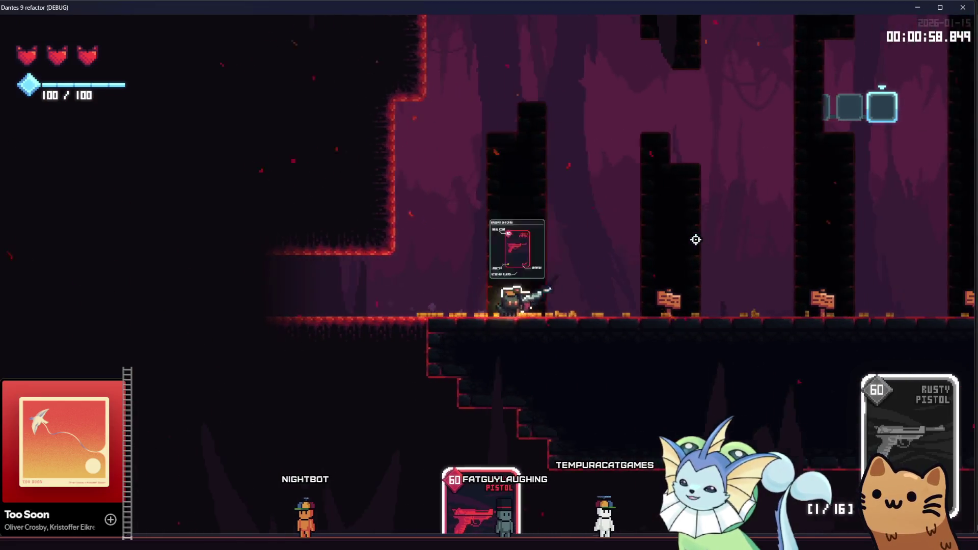
pyautogui.click(699, 240)
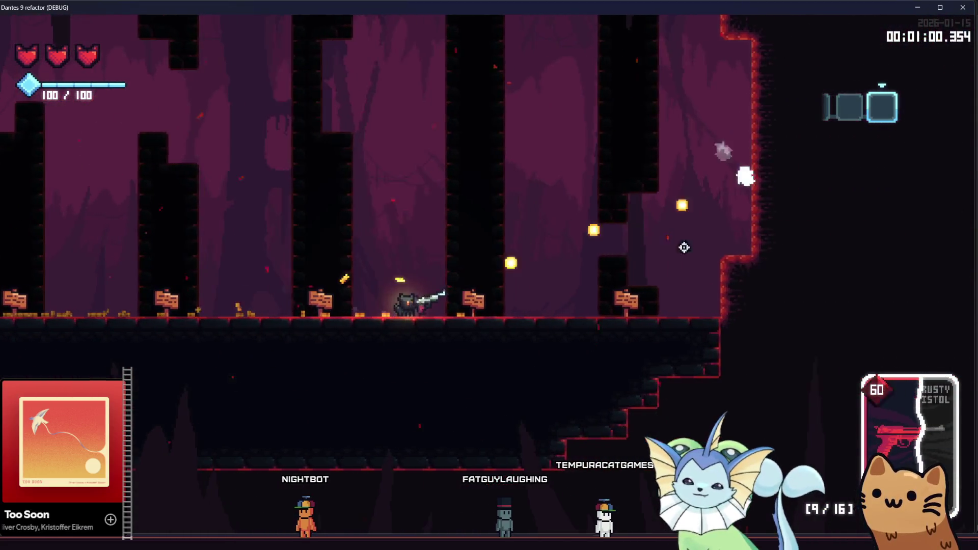
pyautogui.click(698, 273)
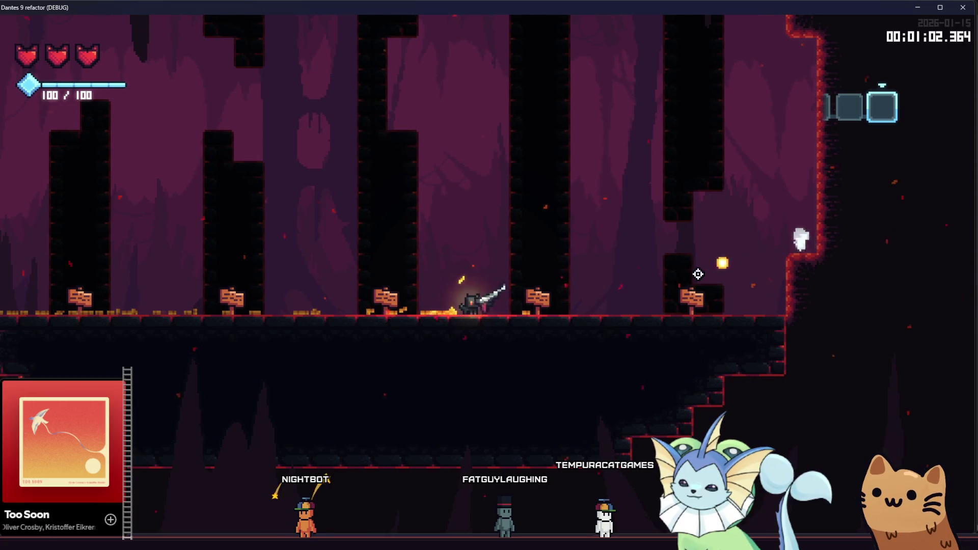
pyautogui.press('a')
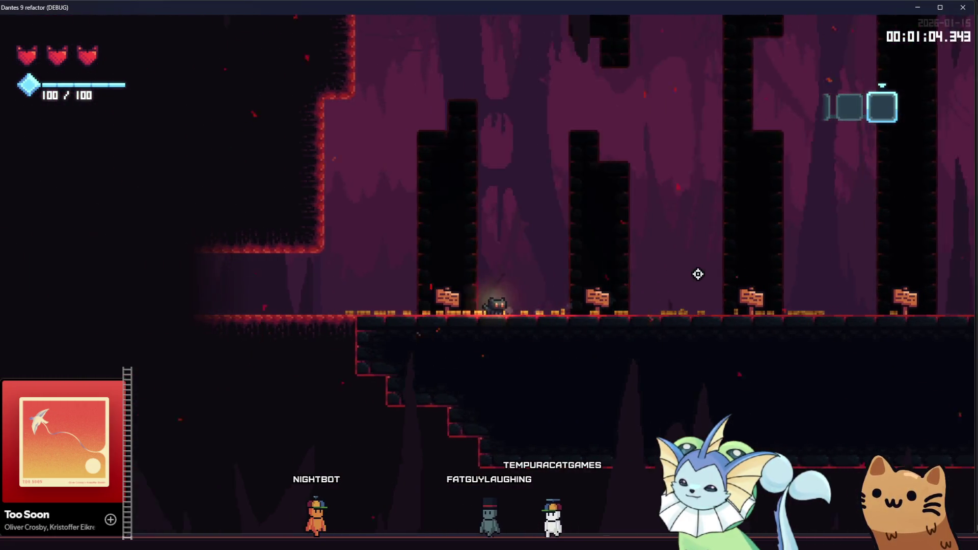
pyautogui.press('a')
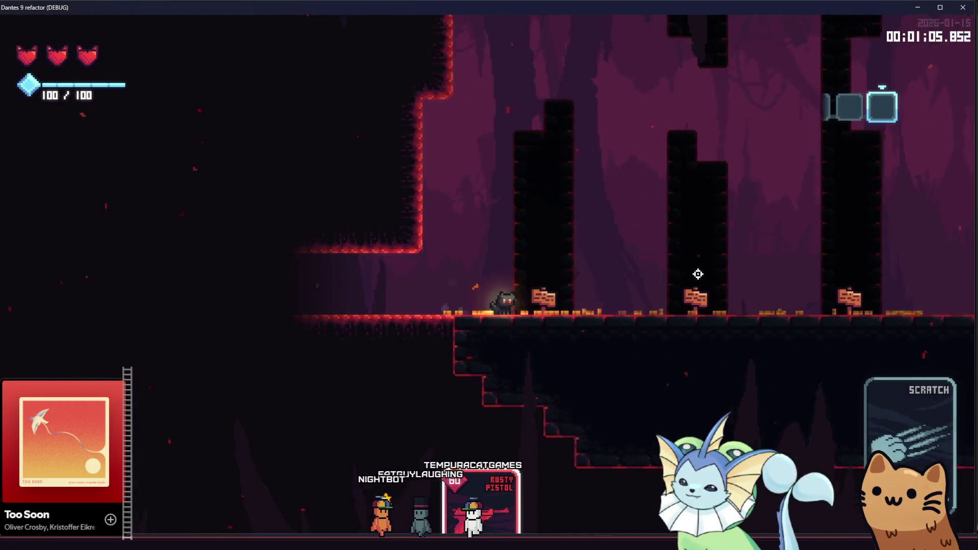
pyautogui.press('d')
pyautogui.click(698, 274)
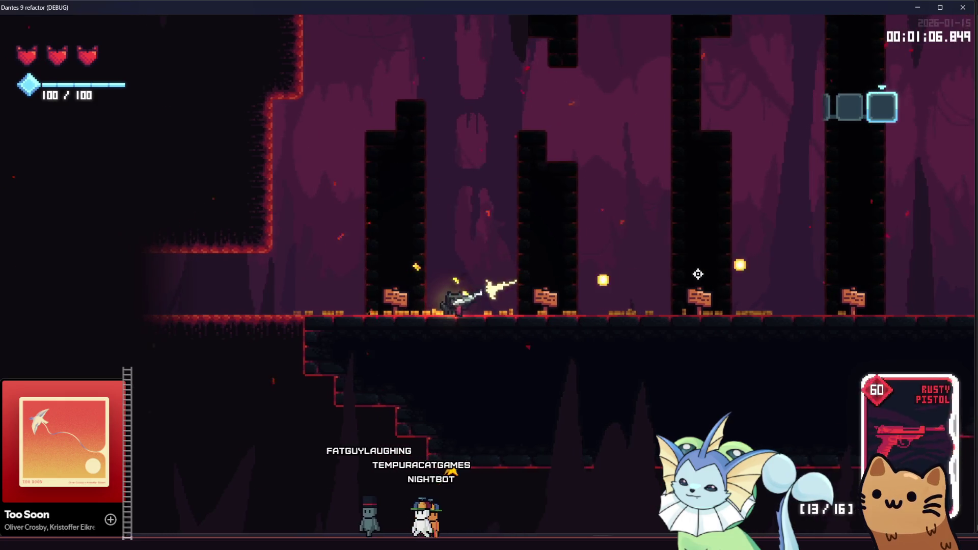
pyautogui.press('a')
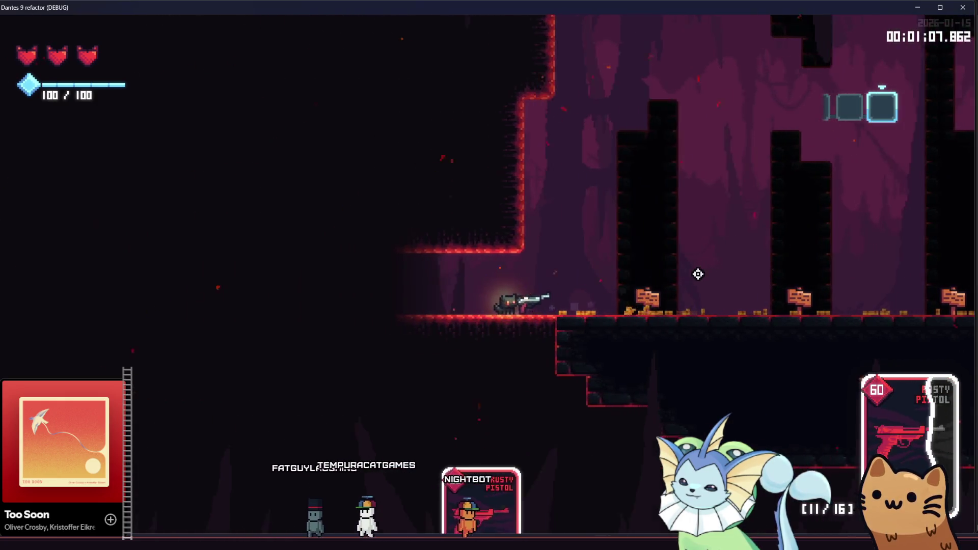
pyautogui.press('d')
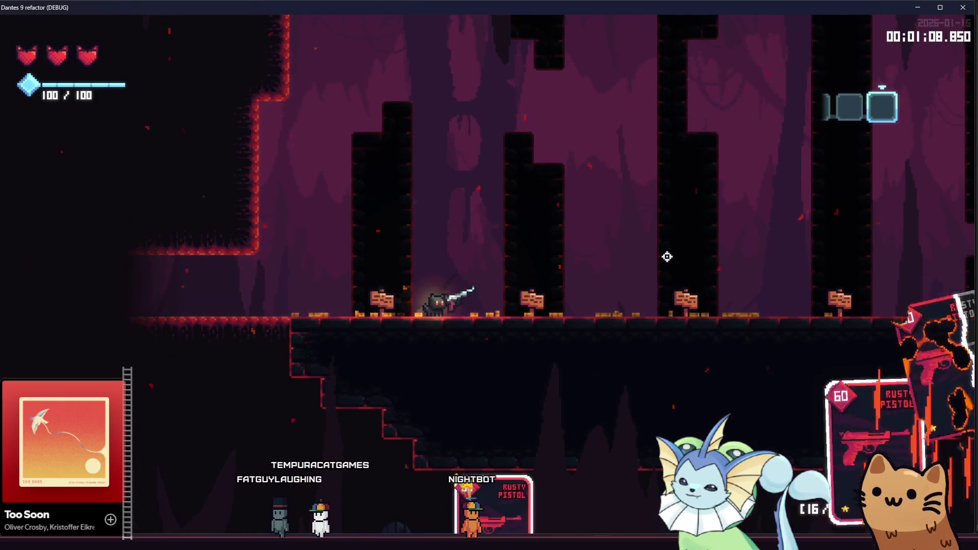
pyautogui.press('a')
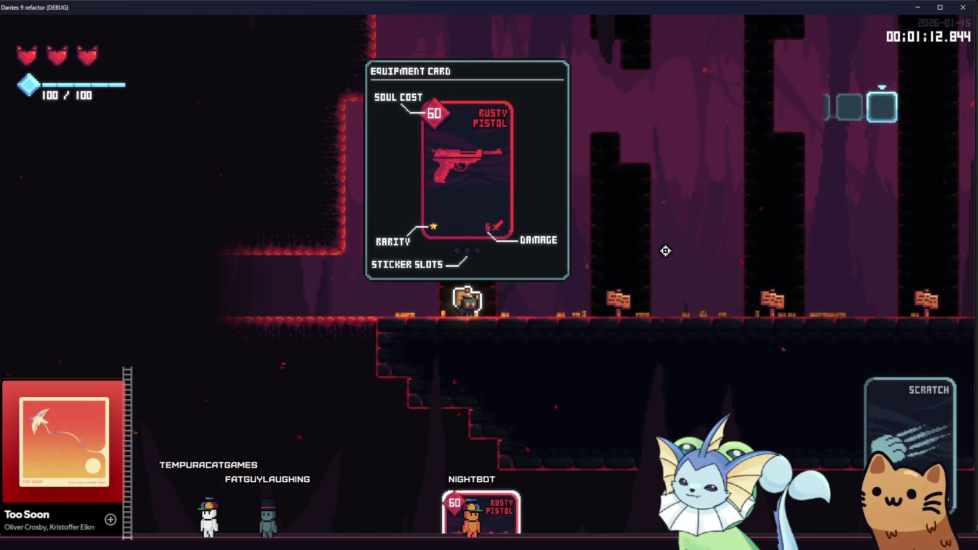
pyautogui.press('e')
pyautogui.click(671, 247)
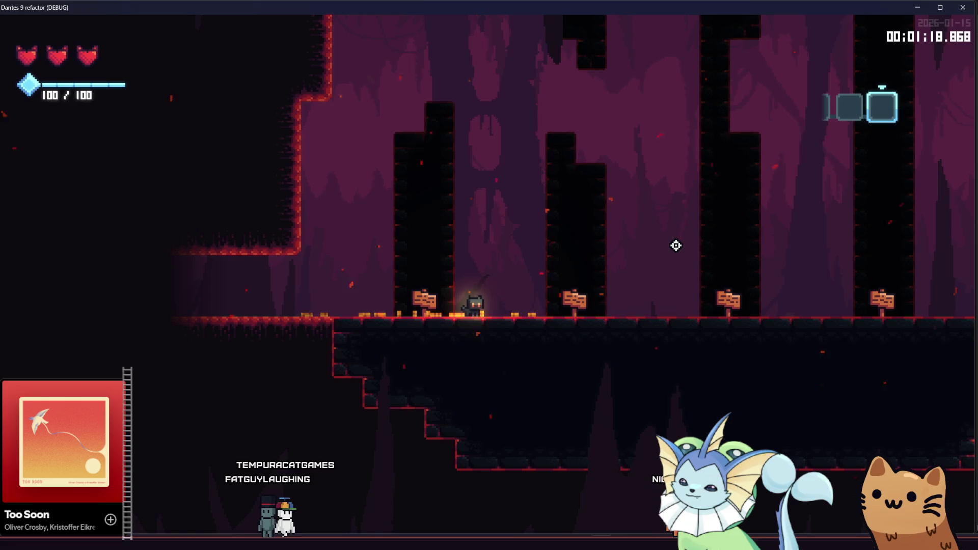
pyautogui.press('a')
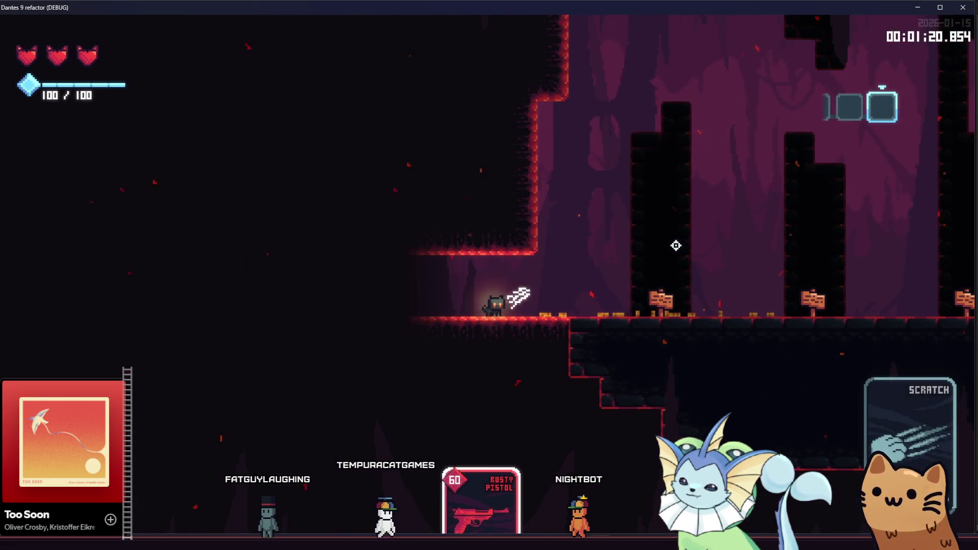
pyautogui.click(675, 245)
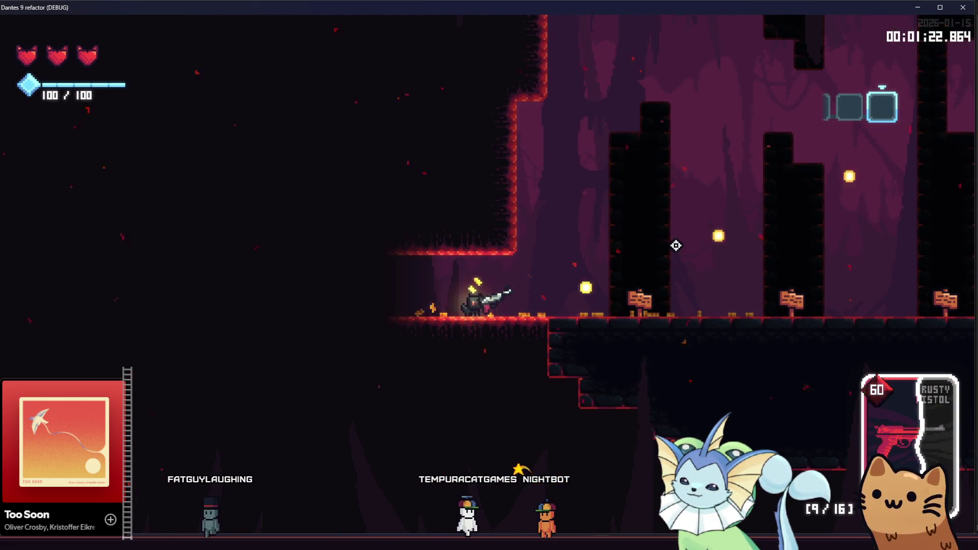
pyautogui.click(675, 245)
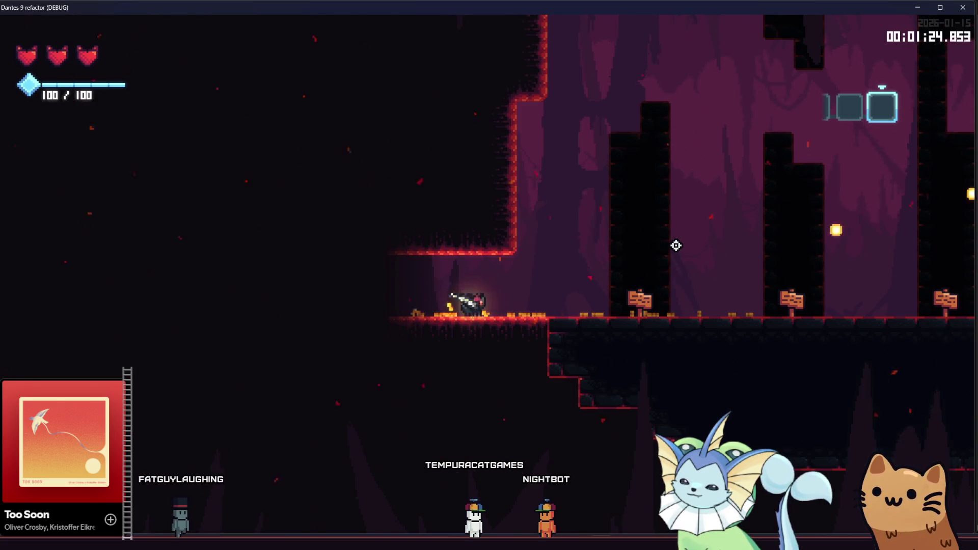
pyautogui.press('d')
pyautogui.press('d')
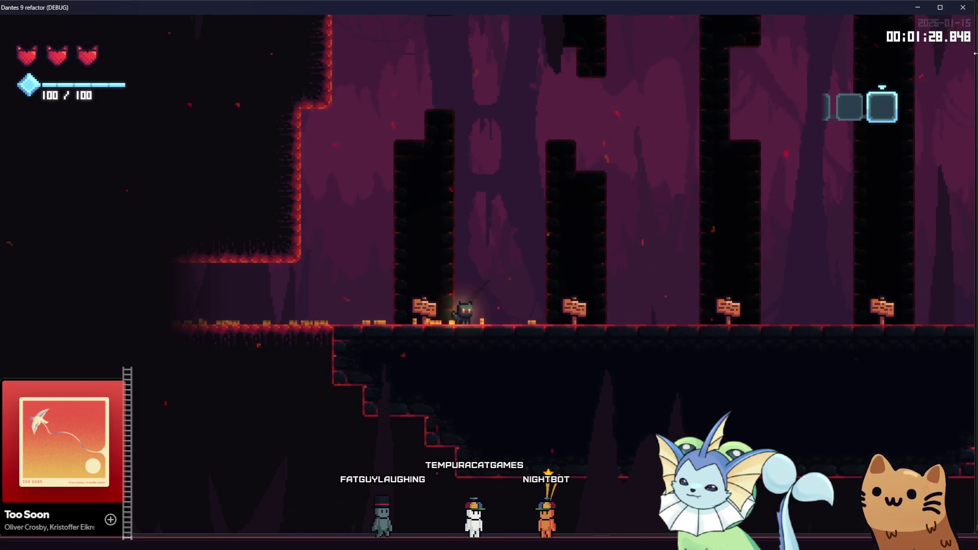
pyautogui.click(953, 8)
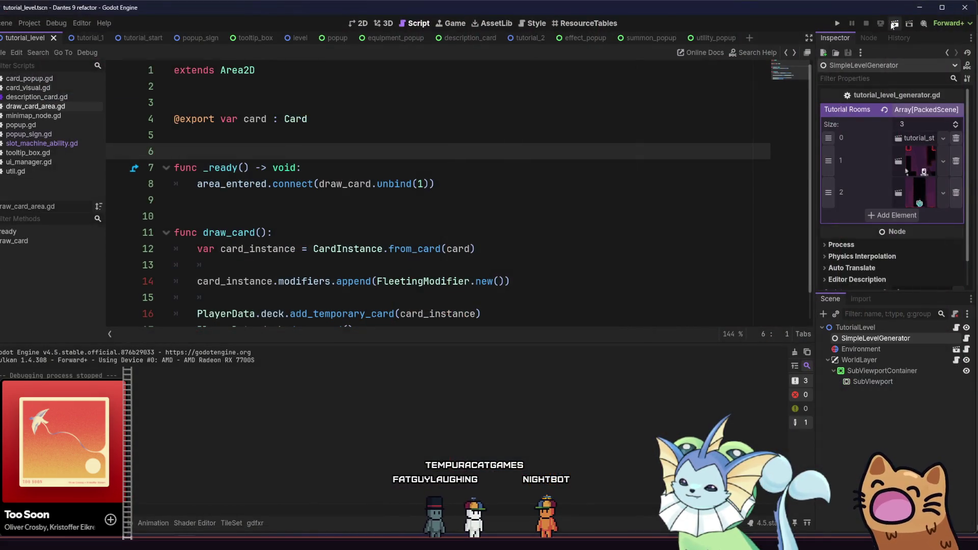
# Step: Rerun the current scene maximized and play the cat through to the signpost room
pyautogui.click(894, 24)
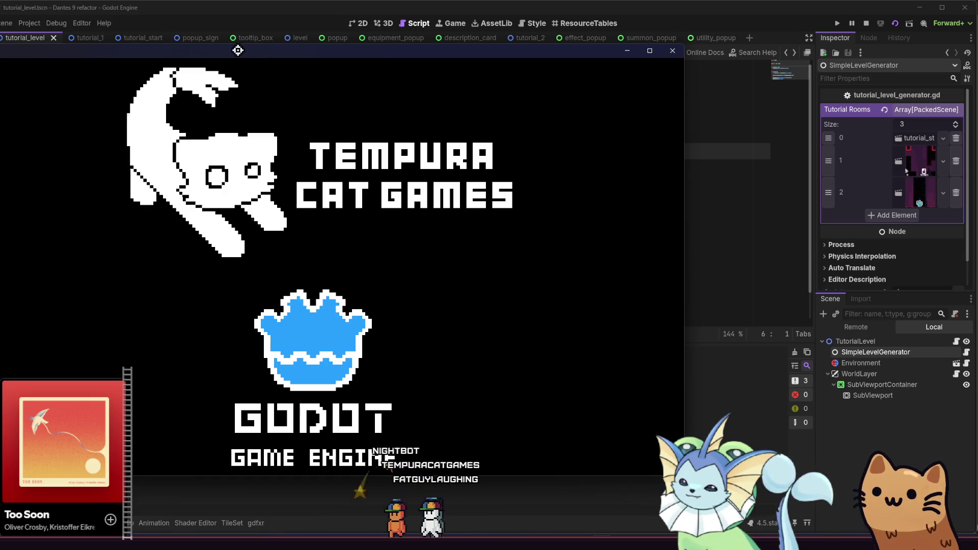
pyautogui.doubleClick(236, 47)
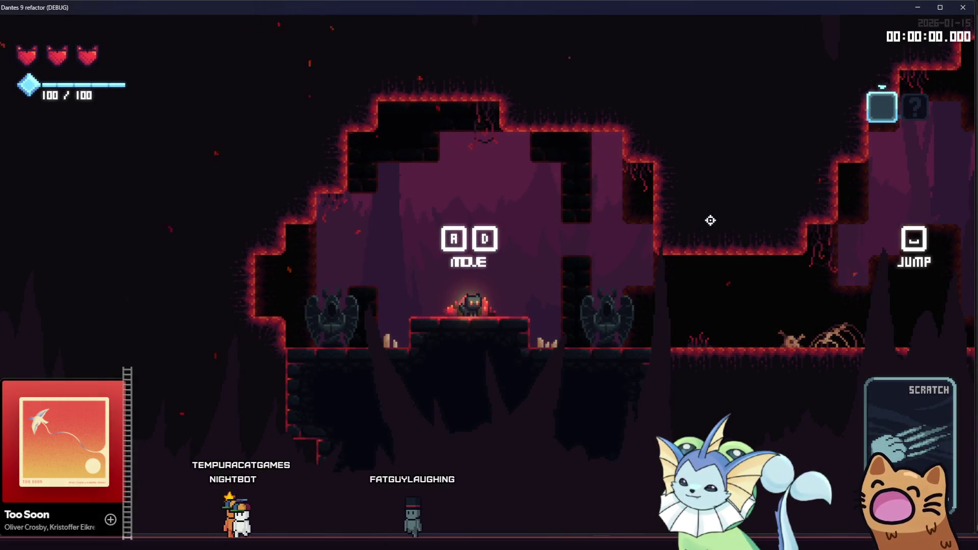
pyautogui.press('d')
pyautogui.press('d')
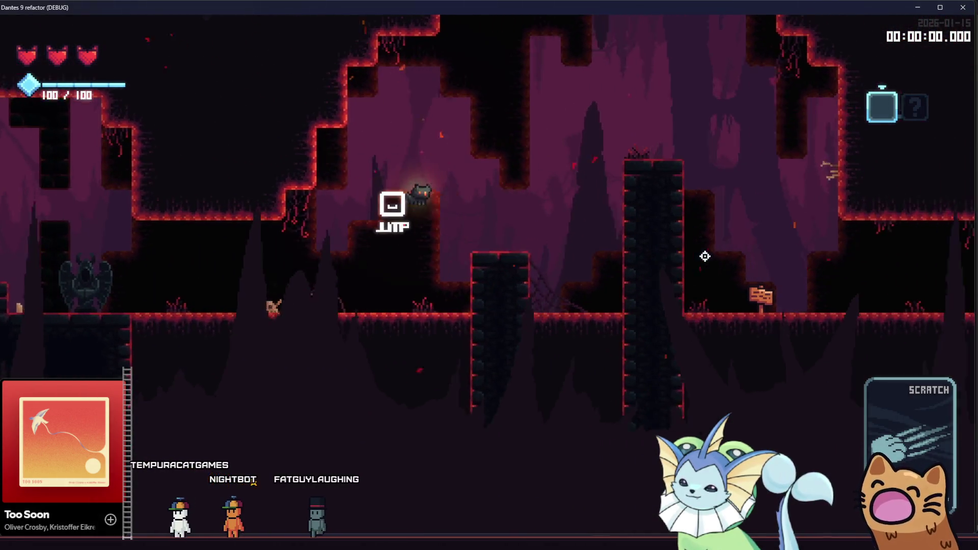
pyautogui.press('space')
pyautogui.press('d')
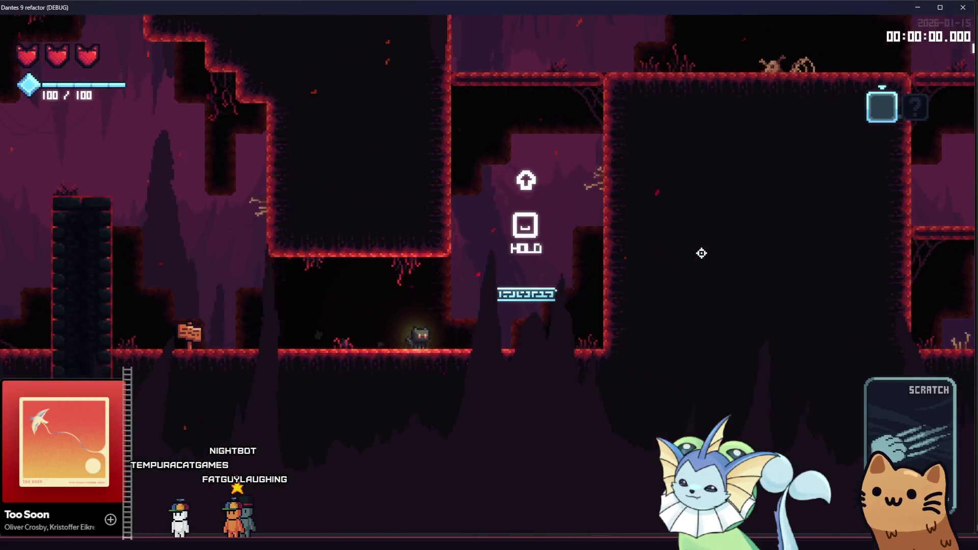
pyautogui.press('space')
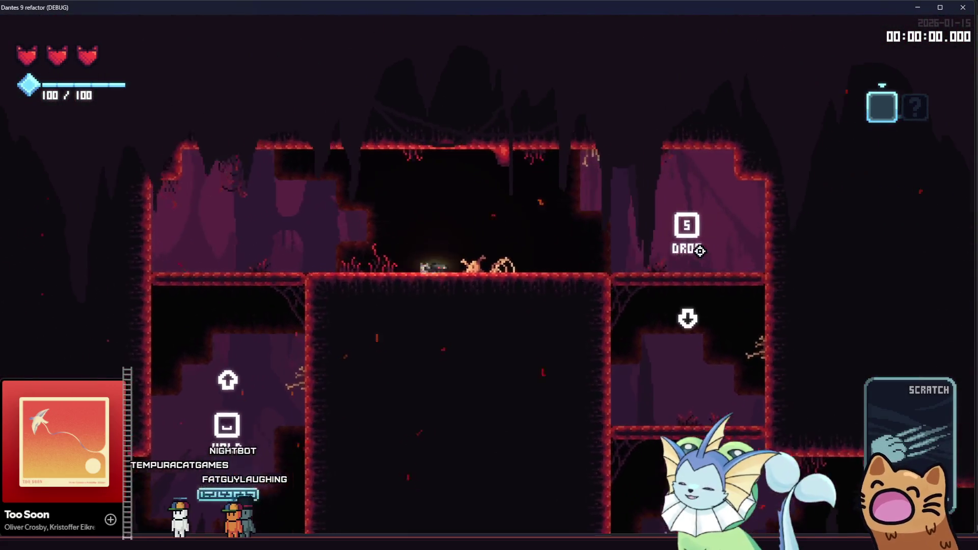
pyautogui.press('d')
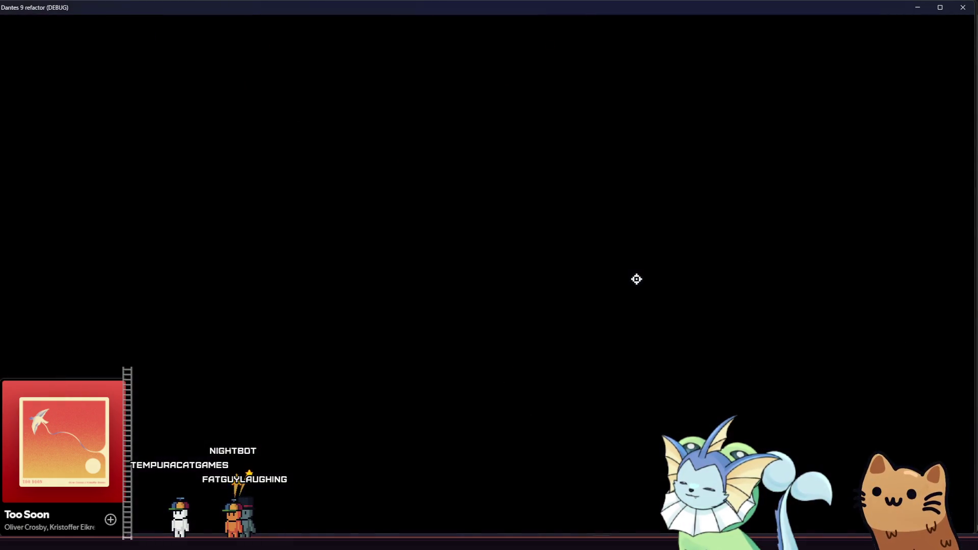
pyautogui.press('d')
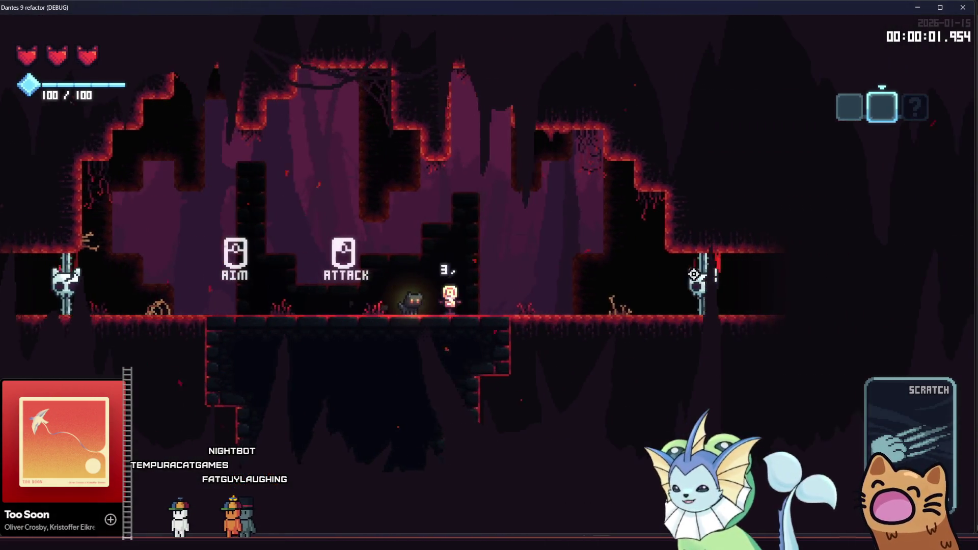
pyautogui.press('d')
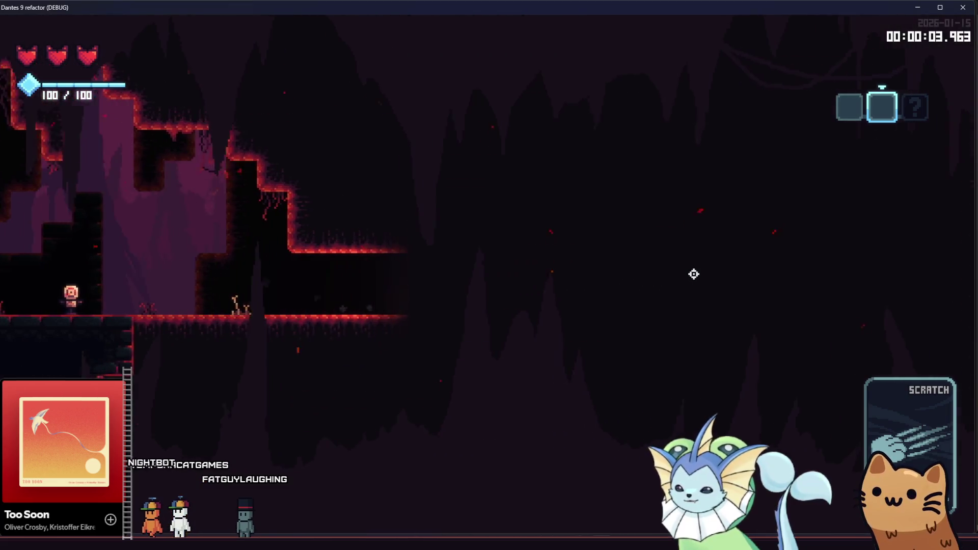
# Step: Play and fire the Rusty Pistol card, then close the game window
pyautogui.press('1')
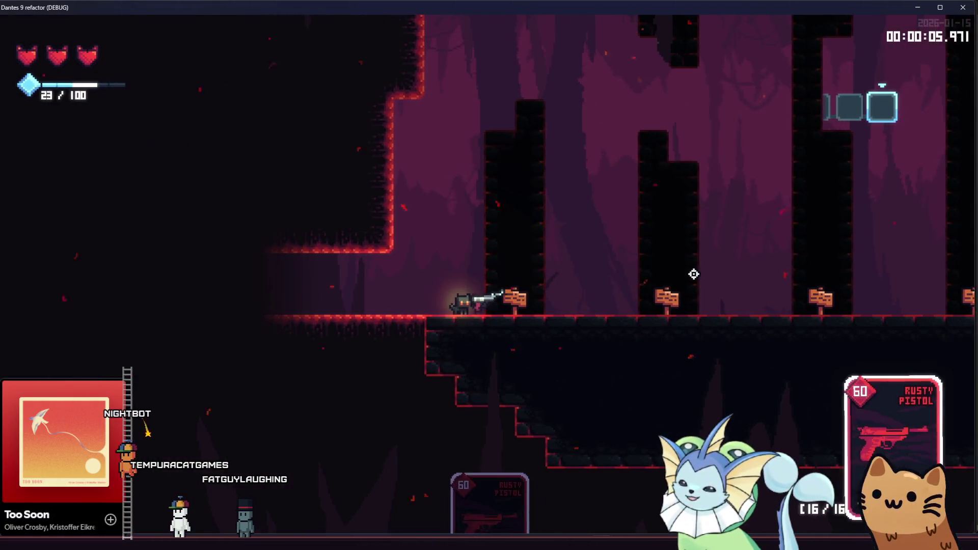
pyautogui.click(601, 455)
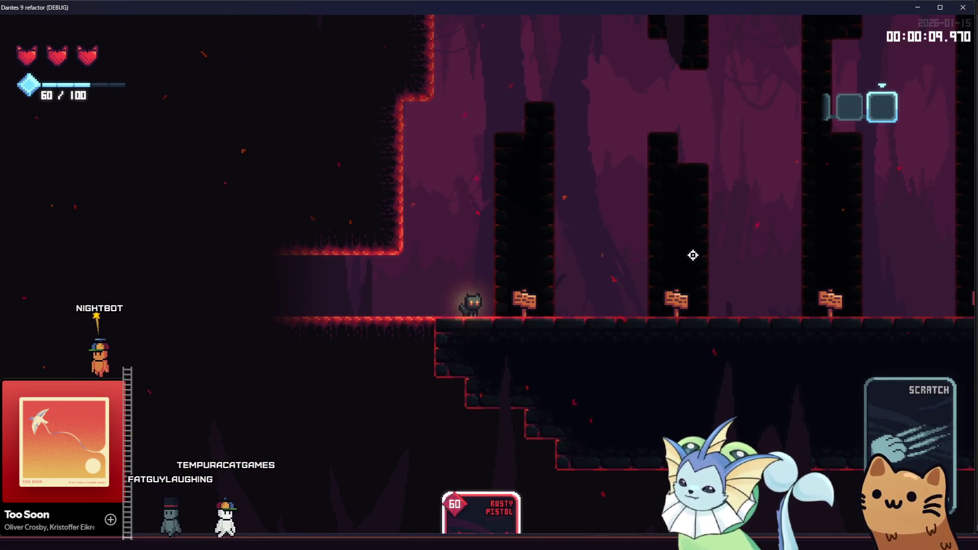
pyautogui.press('1')
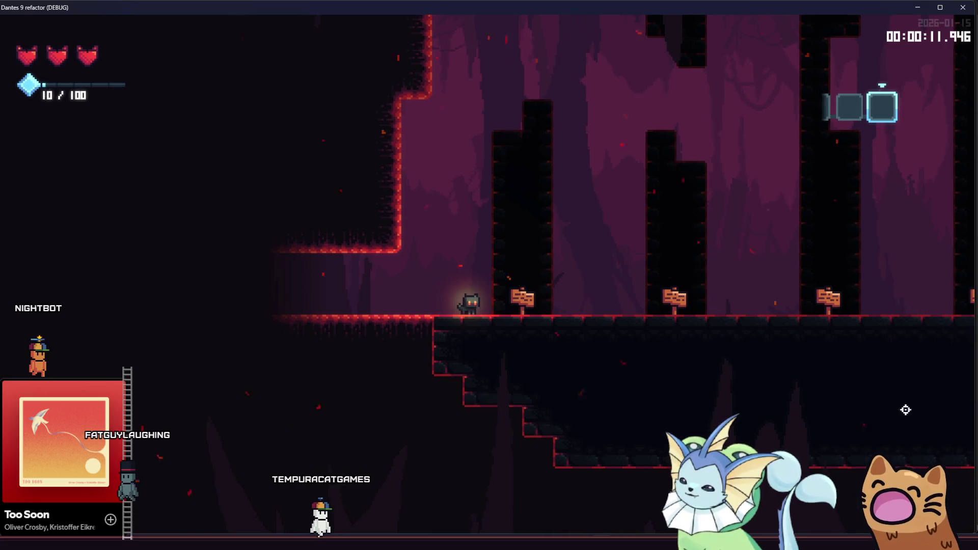
pyautogui.press('a')
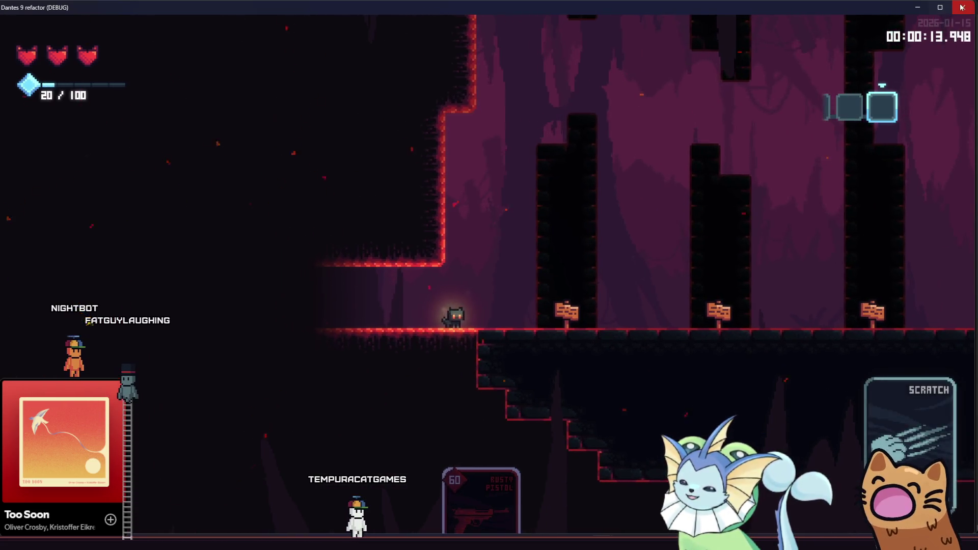
pyautogui.click(962, 7)
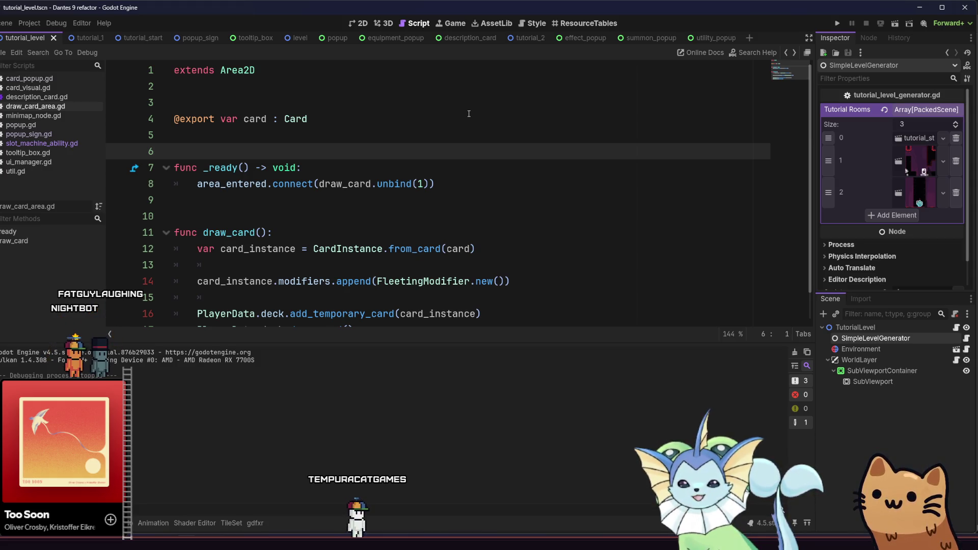
# Step: Quick-open the hand.tscn scene and show it in the 2D editor
pyautogui.hotkey('alt', 'shift', 'o')
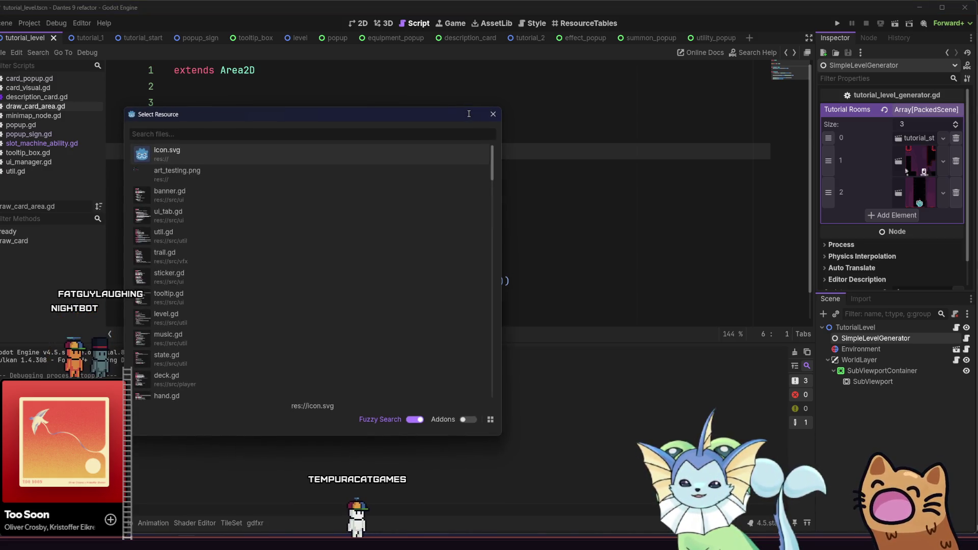
pyautogui.write('hand')
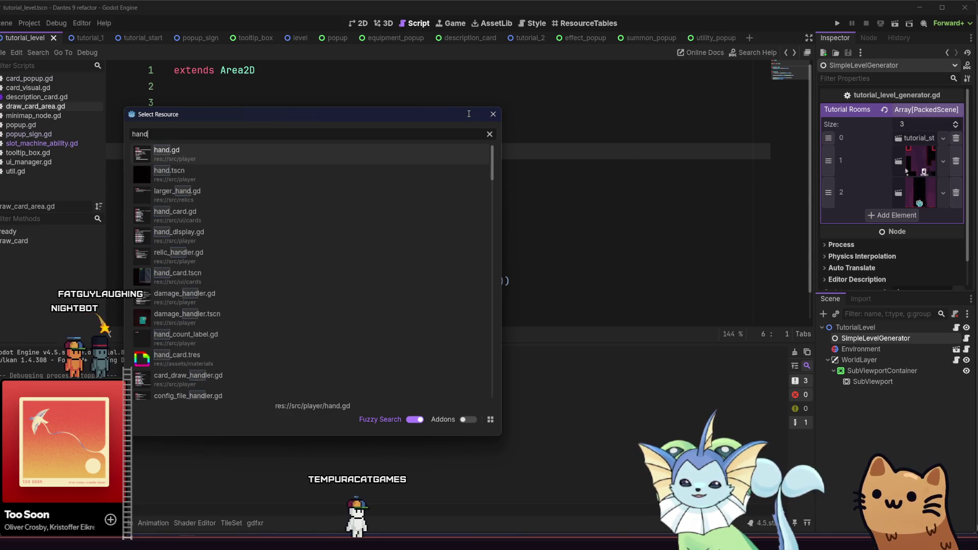
pyautogui.press('Down')
pyautogui.press('Return')
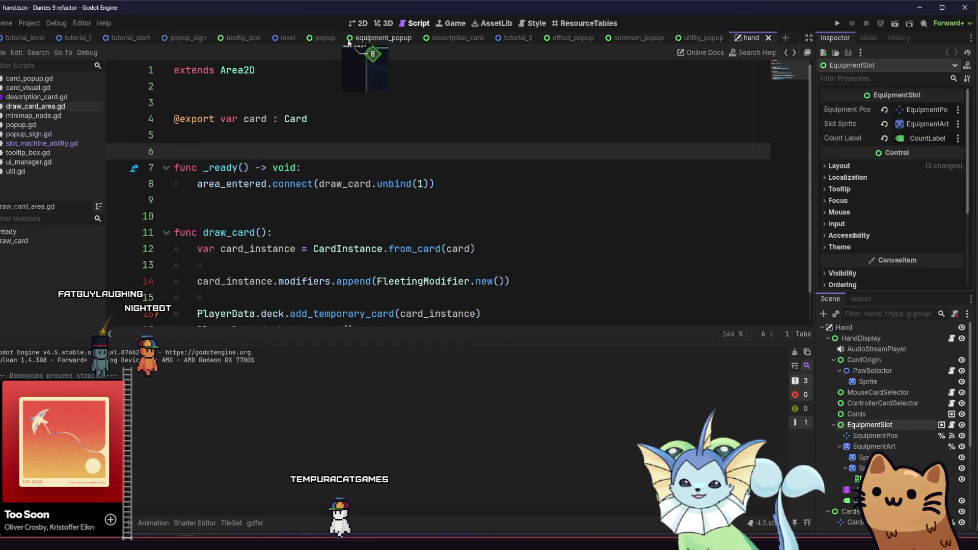
pyautogui.click(358, 23)
# Step: Find the EquipmentSlot node in the Scene dock and open its equipment_slot.gd script
pyautogui.scroll(-5, 896, 433)
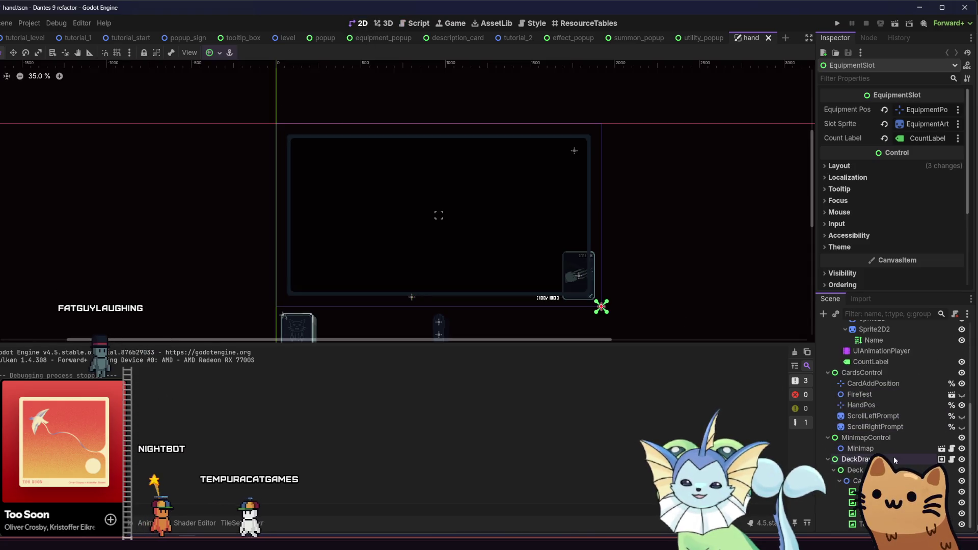
pyautogui.click(899, 385)
pyautogui.click(911, 363)
pyautogui.click(891, 427)
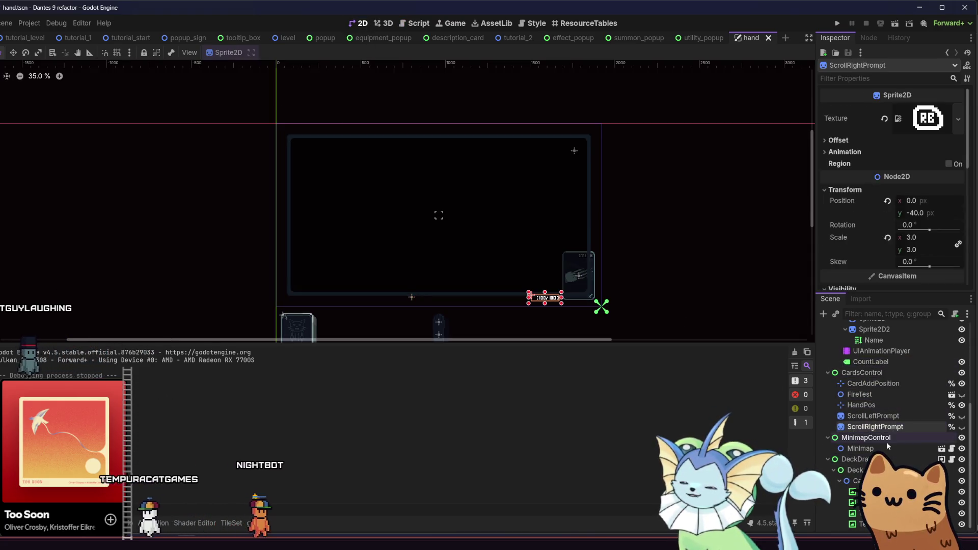
pyautogui.click(887, 438)
pyautogui.click(866, 459)
pyautogui.scroll(3, 887, 433)
pyautogui.click(870, 390)
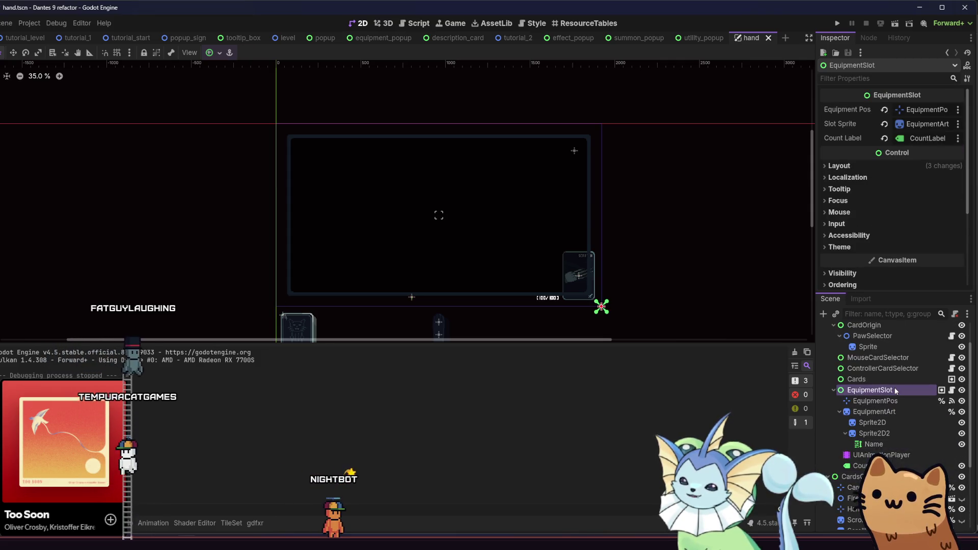
pyautogui.click(899, 410)
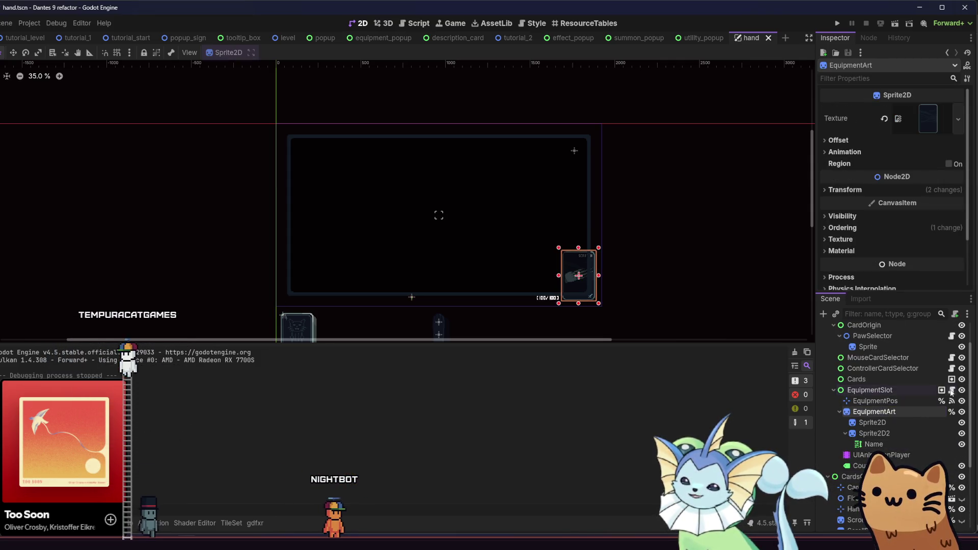
pyautogui.click(952, 390)
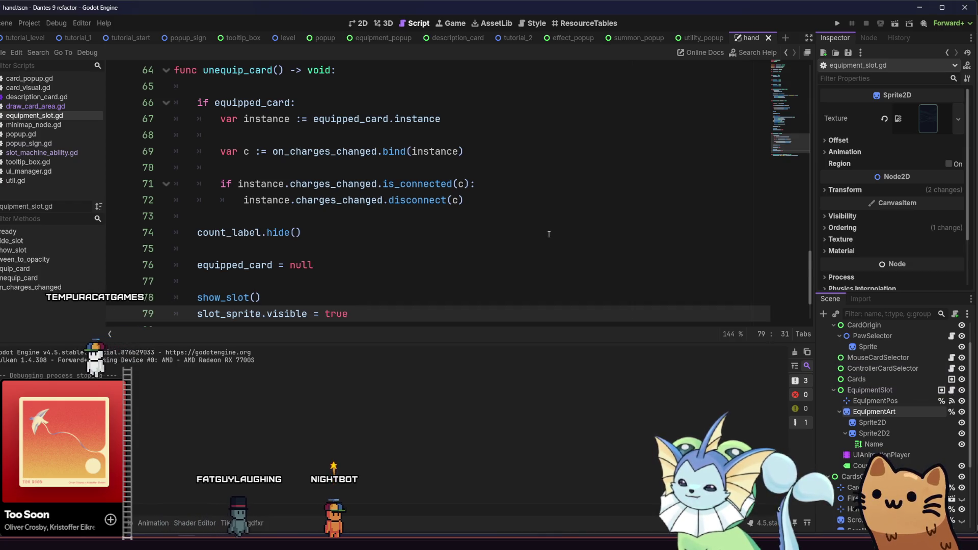
pyautogui.scroll(-2, 547, 245)
pyautogui.scroll(2, 546, 246)
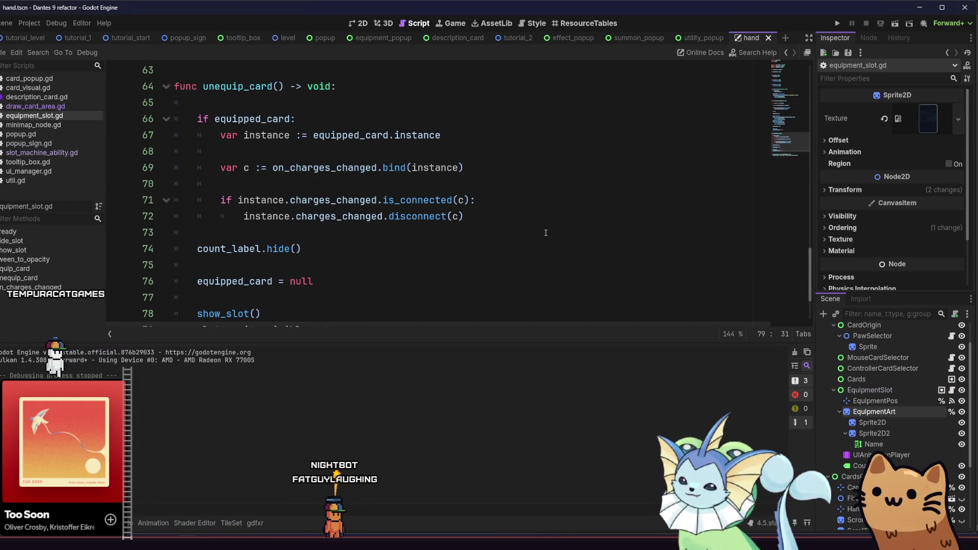
pyautogui.scroll(-2, 545, 233)
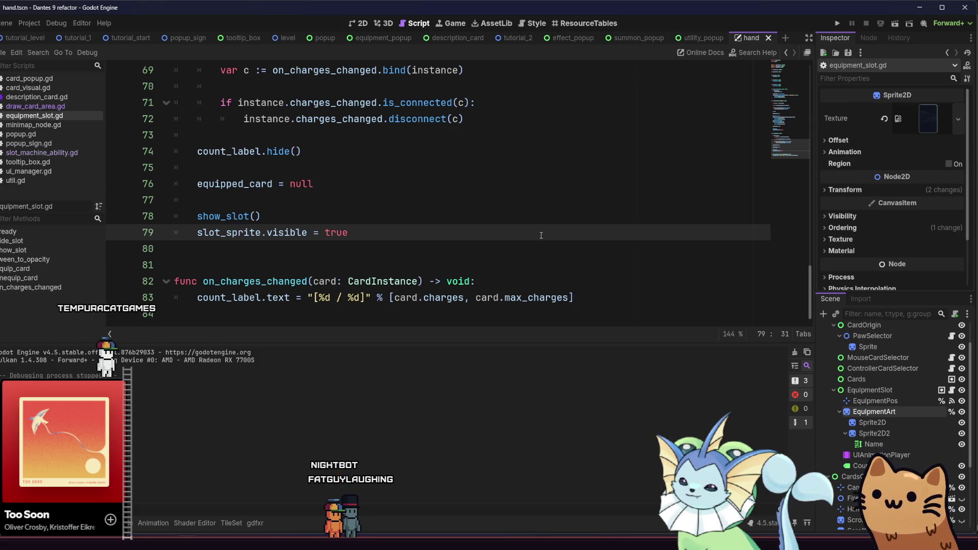
pyautogui.scroll(14, 522, 219)
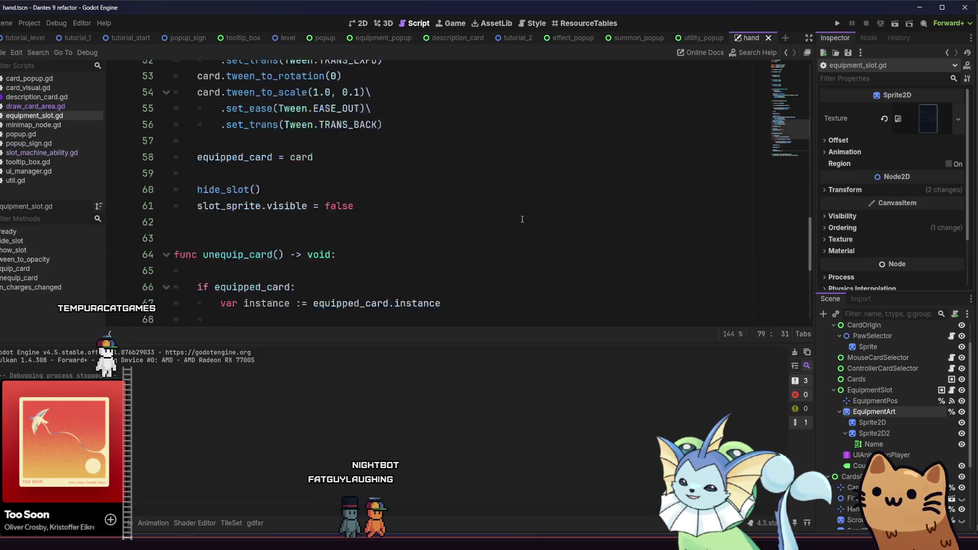
pyautogui.scroll(7, 522, 219)
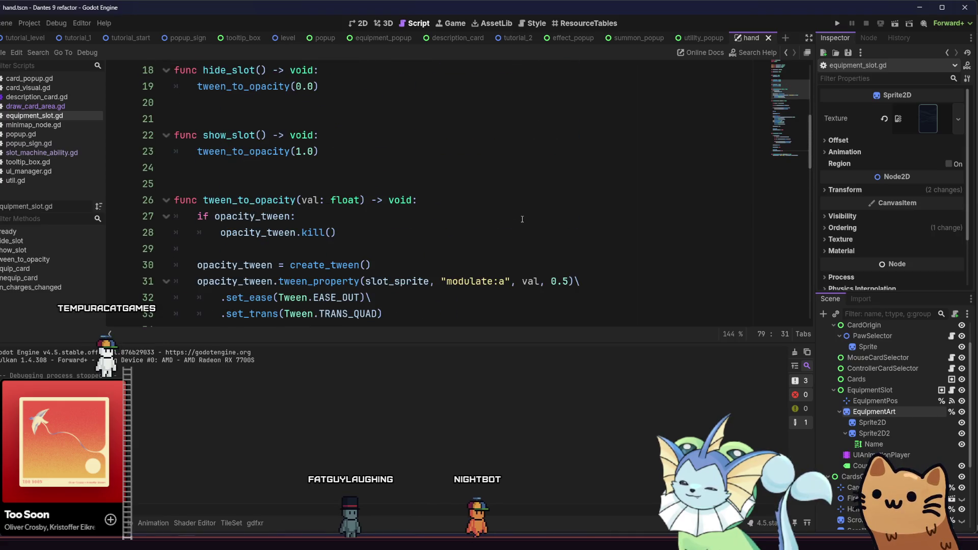
pyautogui.scroll(2, 510, 219)
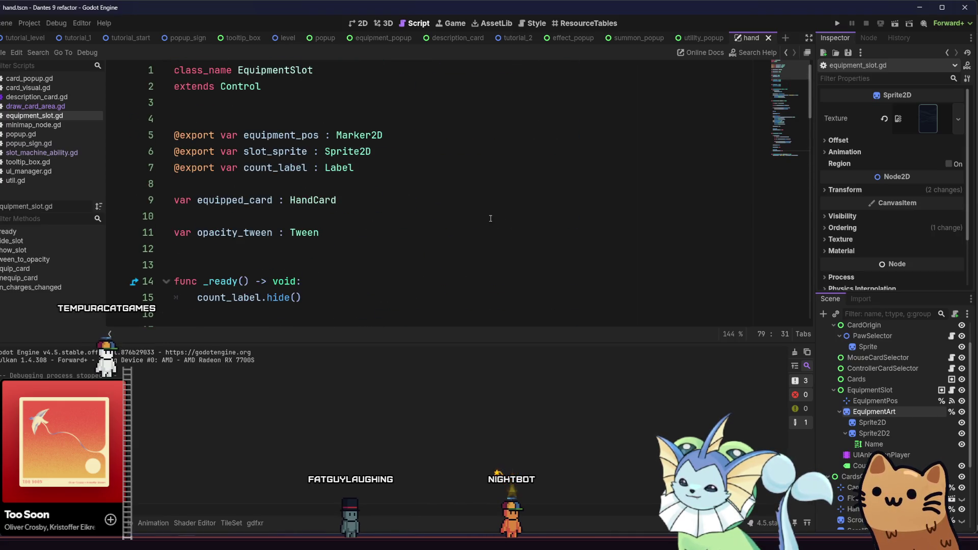
pyautogui.scroll(-5, 491, 219)
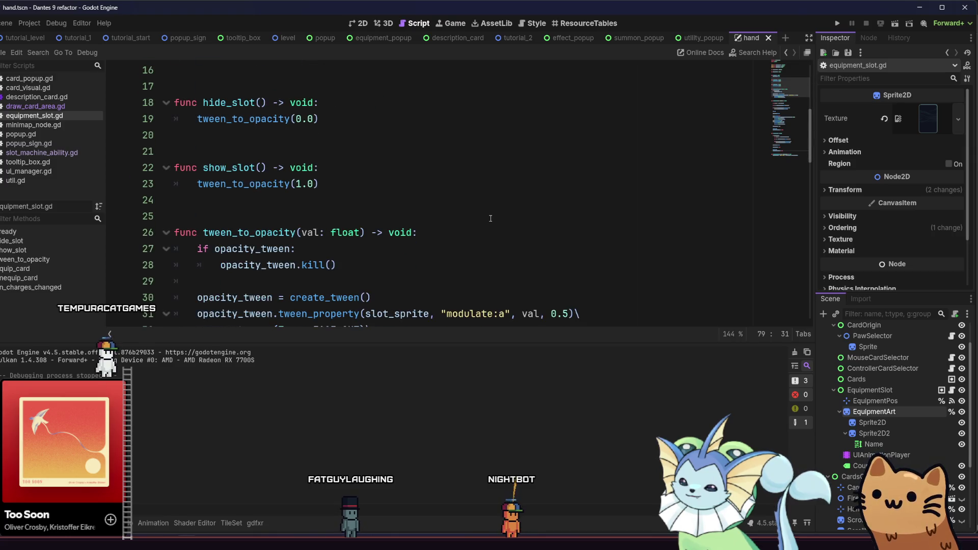
pyautogui.scroll(-5, 490, 219)
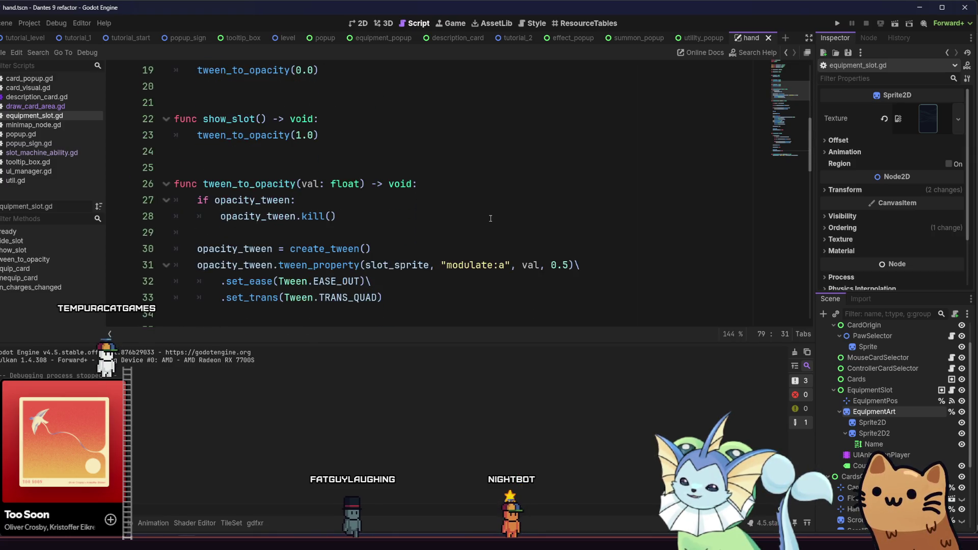
pyautogui.scroll(-5, 491, 218)
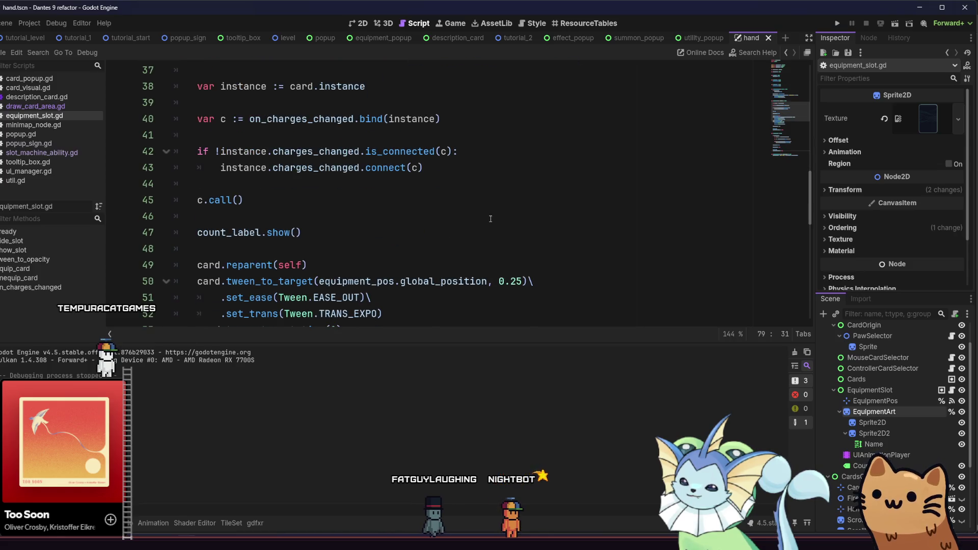
pyautogui.scroll(-8, 490, 218)
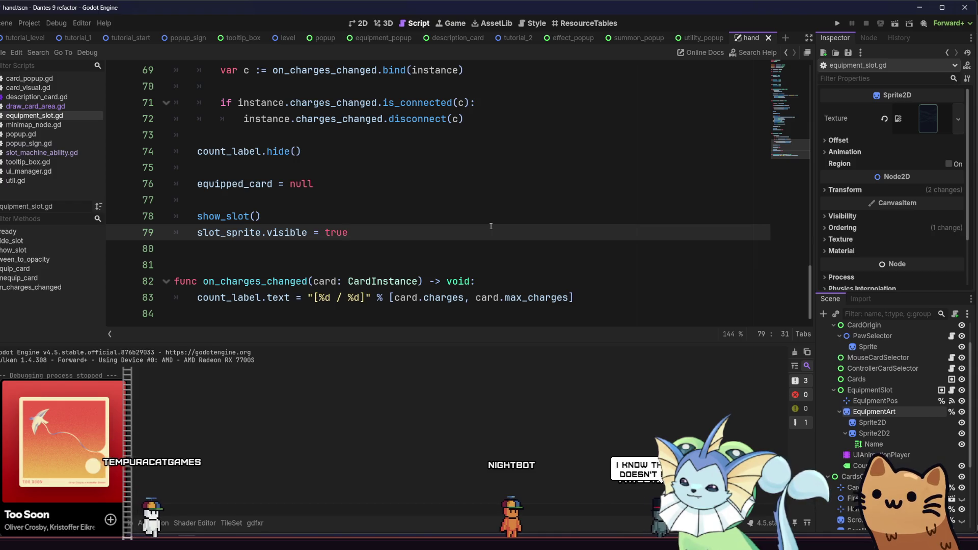
pyautogui.scroll(20, 490, 226)
pyautogui.scroll(1, 491, 226)
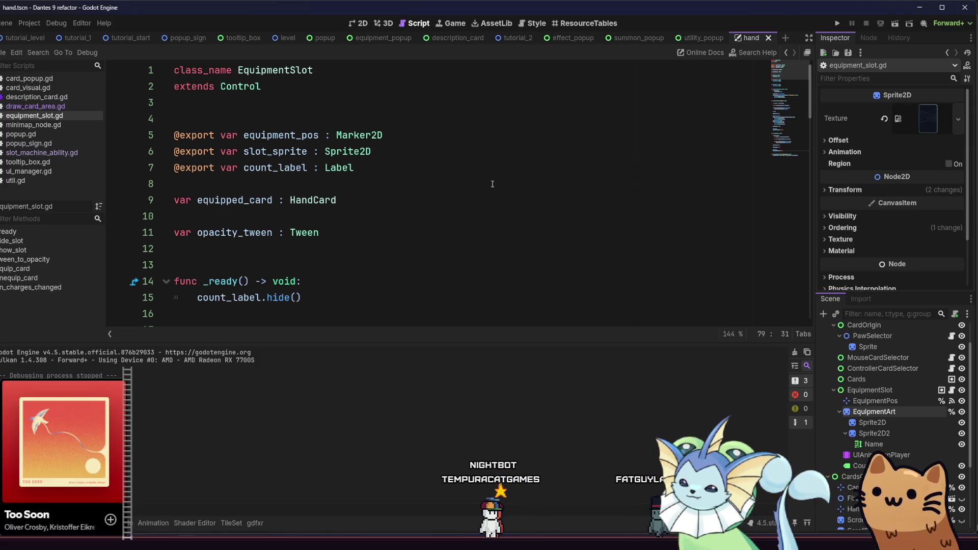
pyautogui.scroll(-1, 492, 184)
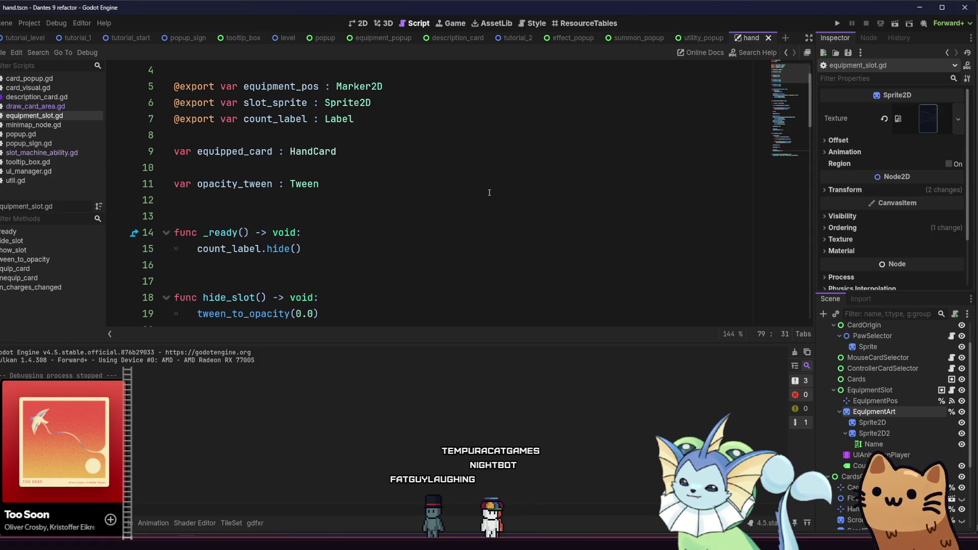
pyautogui.click(388, 249)
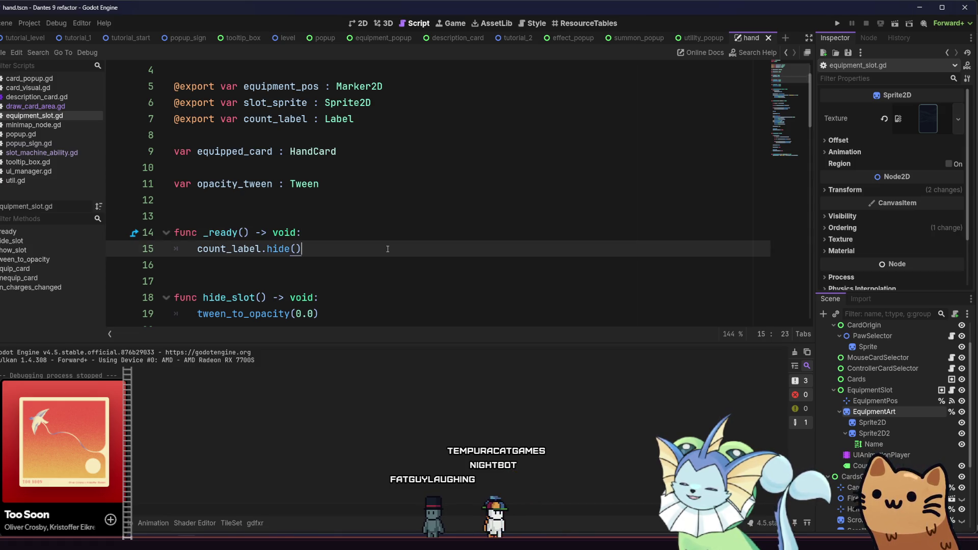
# Step: Add a hide_slot() call on a new line in _ready
pyautogui.press('Return')
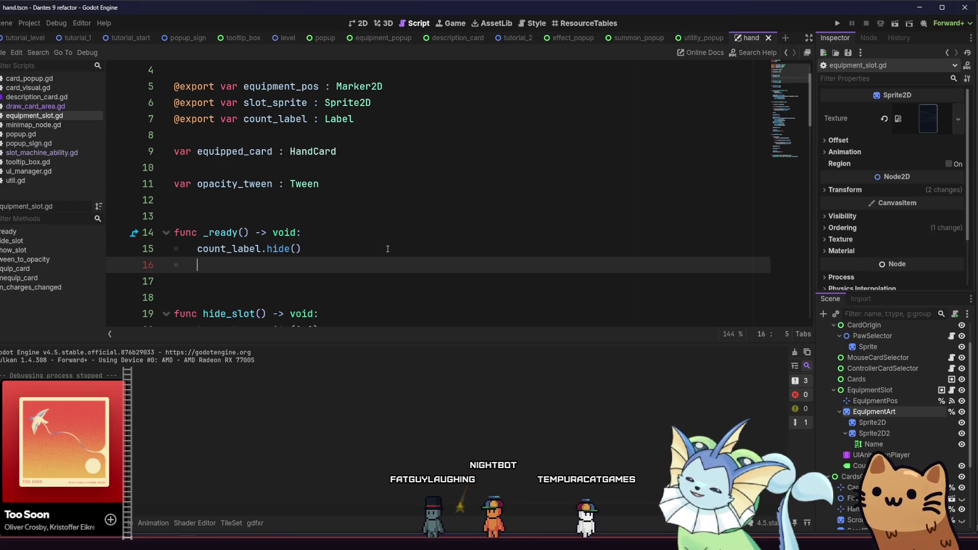
pyautogui.press('Return')
pyautogui.scroll(-3, 394, 250)
pyautogui.scroll(-2, 402, 252)
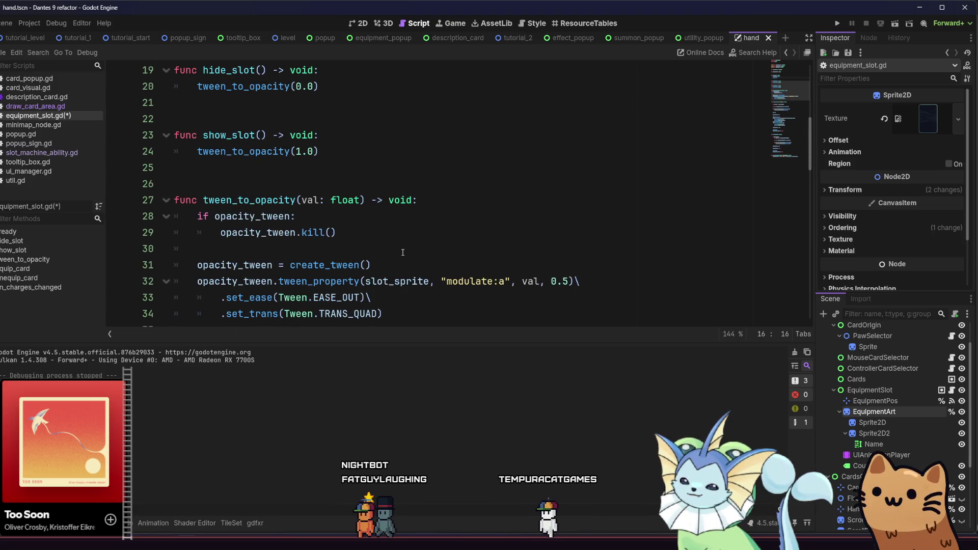
pyautogui.scroll(-10, 403, 252)
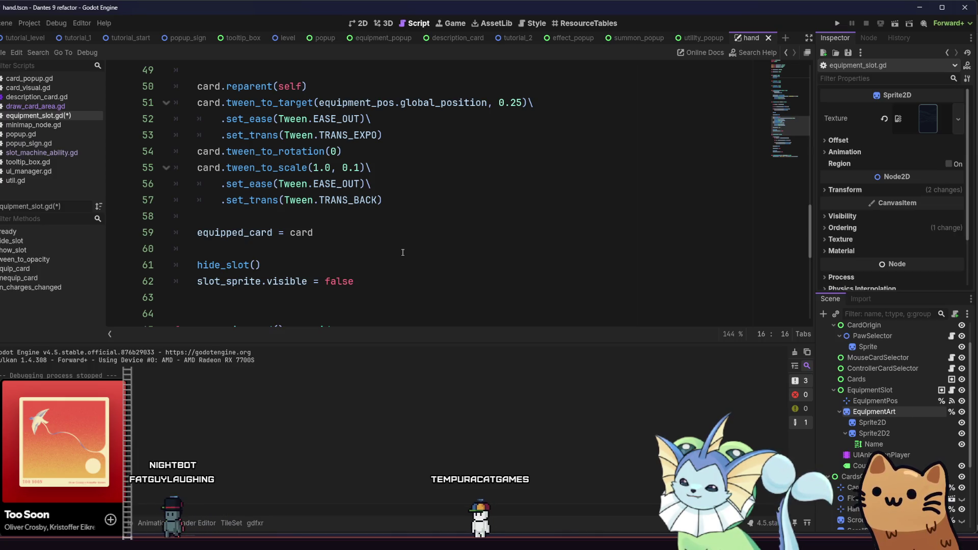
pyautogui.scroll(5, 402, 252)
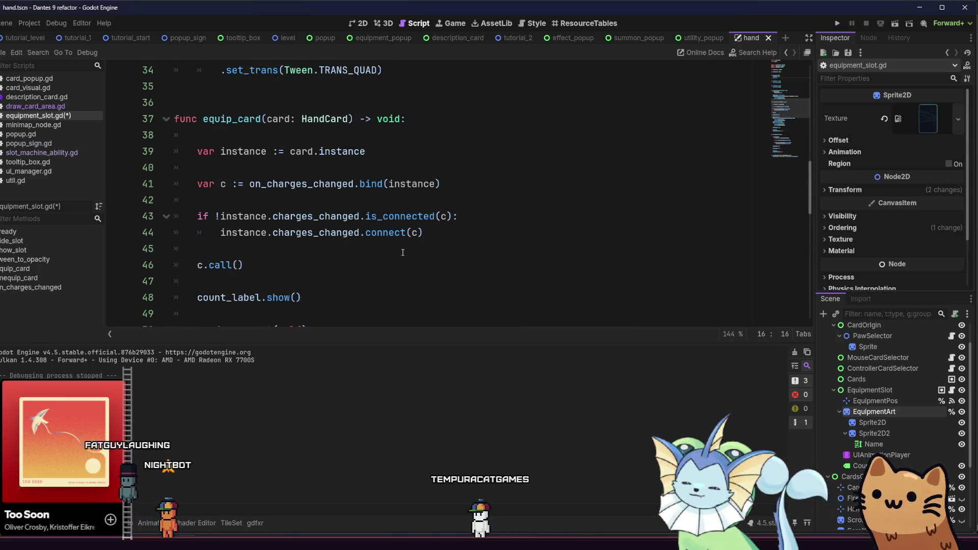
pyautogui.scroll(-6, 402, 252)
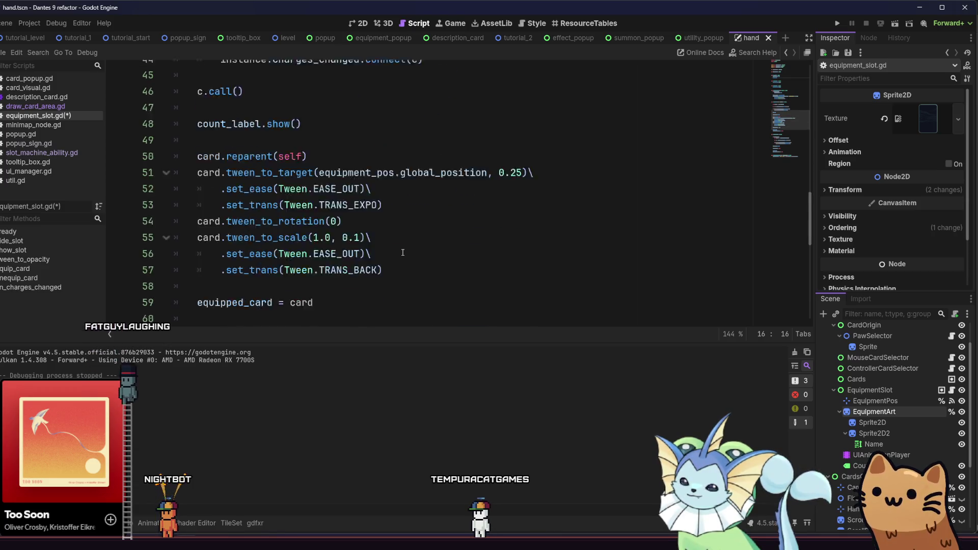
# Step: Add slot_sprite.visible = false after hide_slot() in _ready, using the line from equip_card
pyautogui.click(386, 239)
pyautogui.moveTo(386, 240); pyautogui.dragTo(197, 234)
pyautogui.click(354, 218)
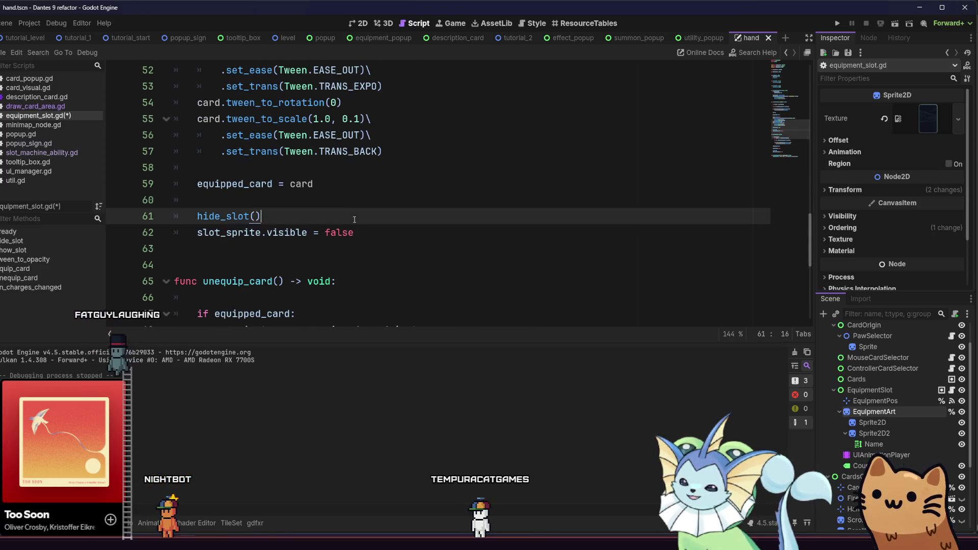
pyautogui.scroll(11, 354, 219)
pyautogui.click(354, 151)
pyautogui.scroll(2, 354, 151)
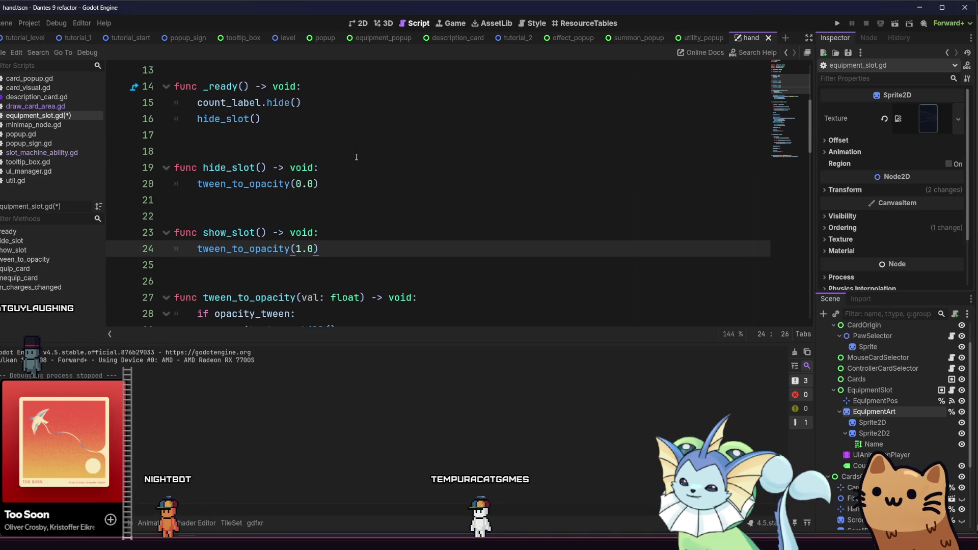
pyautogui.click(355, 135)
pyautogui.click(376, 115)
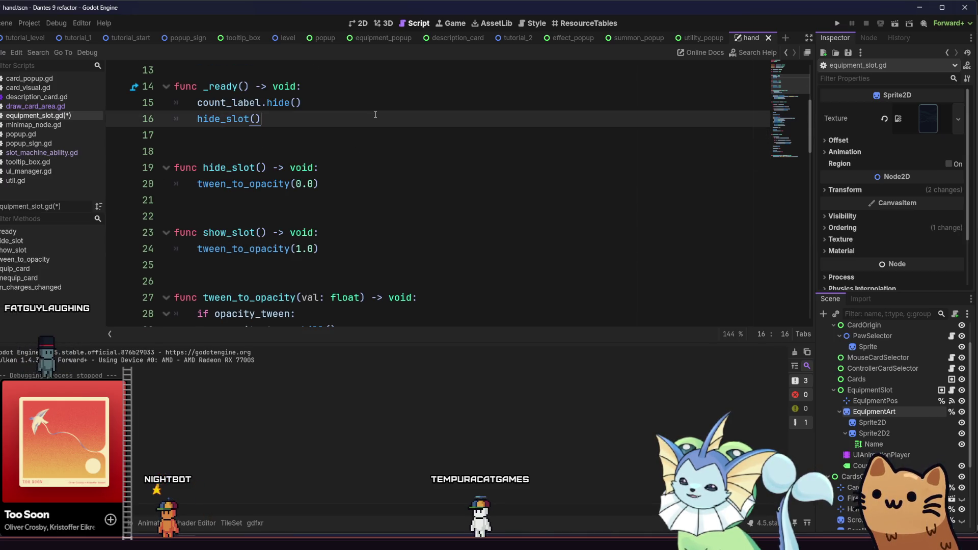
pyautogui.press('Return')
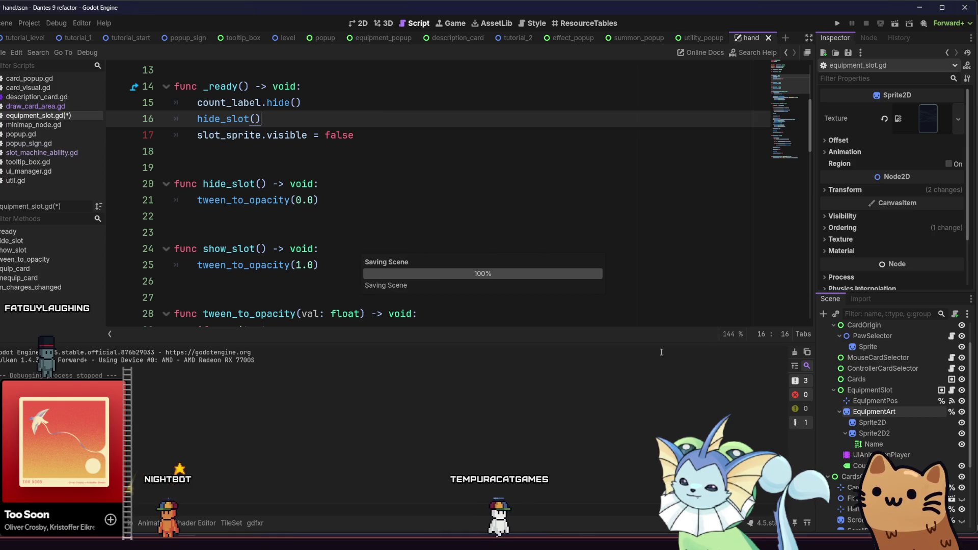
pyautogui.scroll(4, 654, 317)
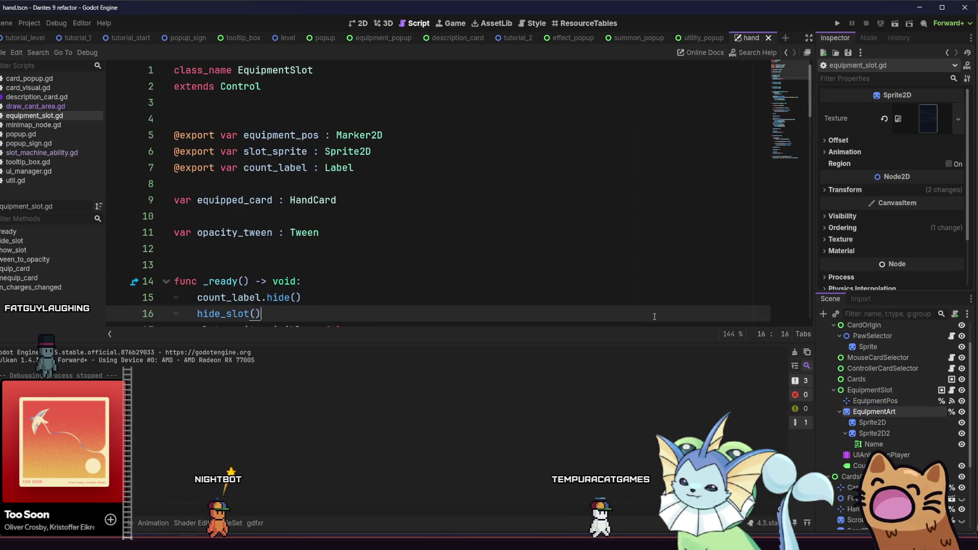
pyautogui.scroll(-14, 508, 253)
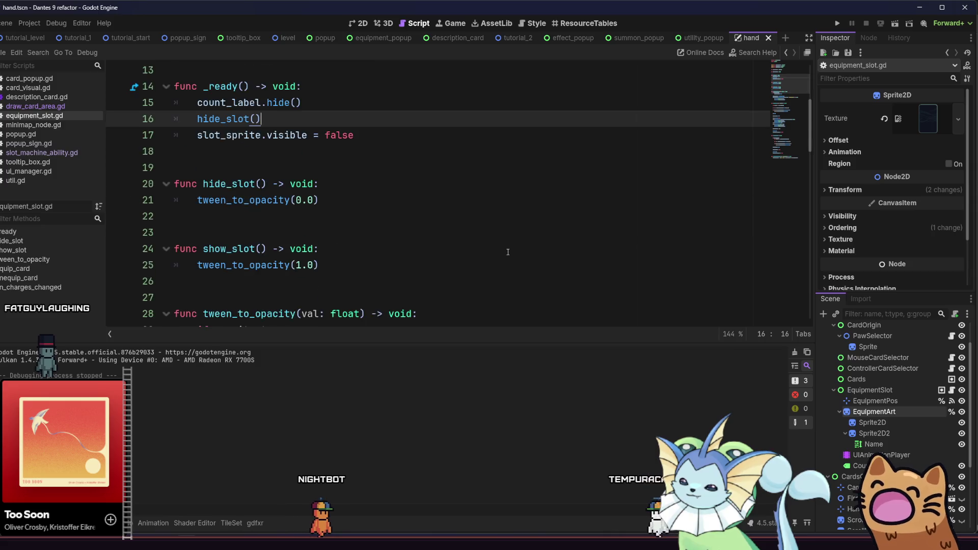
pyautogui.scroll(1, 445, 147)
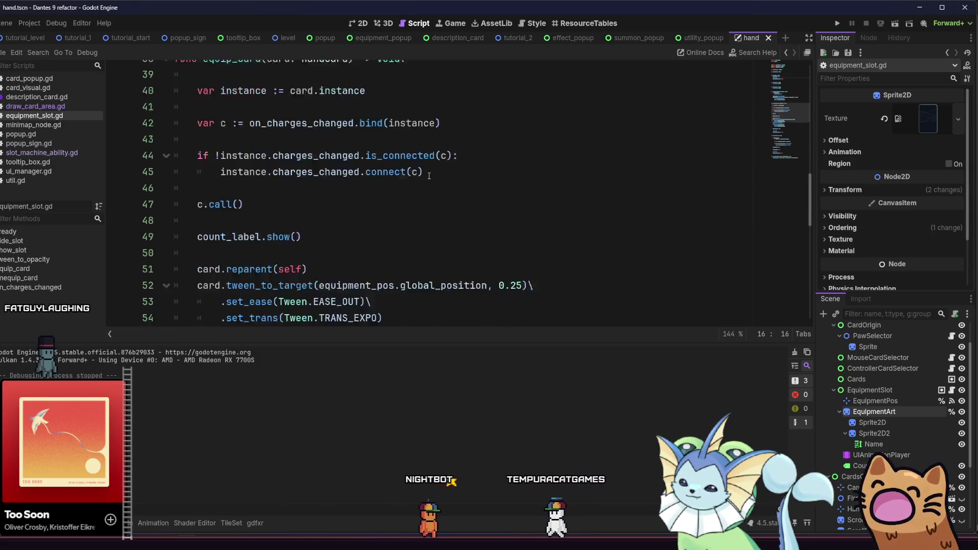
# Step: Open hand_display.gd and scroll to its _ready card selector and deck signal connections
pyautogui.scroll(-4, 438, 163)
pyautogui.scroll(1, 430, 179)
pyautogui.scroll(-5, 430, 186)
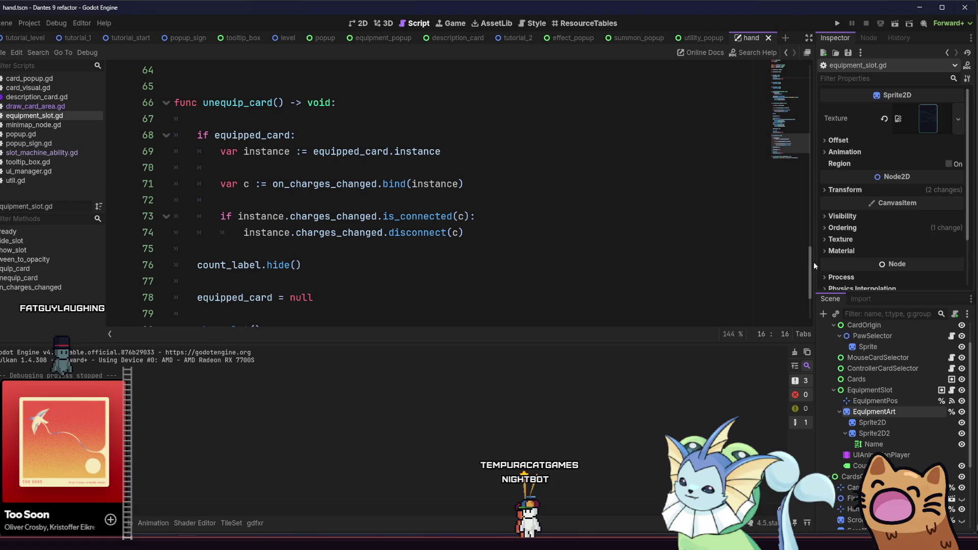
pyautogui.moveTo(814, 262)
pyautogui.mouseDown()
pyautogui.moveTo(816, 289)
pyautogui.moveTo(817, 83)
pyautogui.moveTo(811, 287)
pyautogui.moveTo(835, 77)
pyautogui.mouseUp()
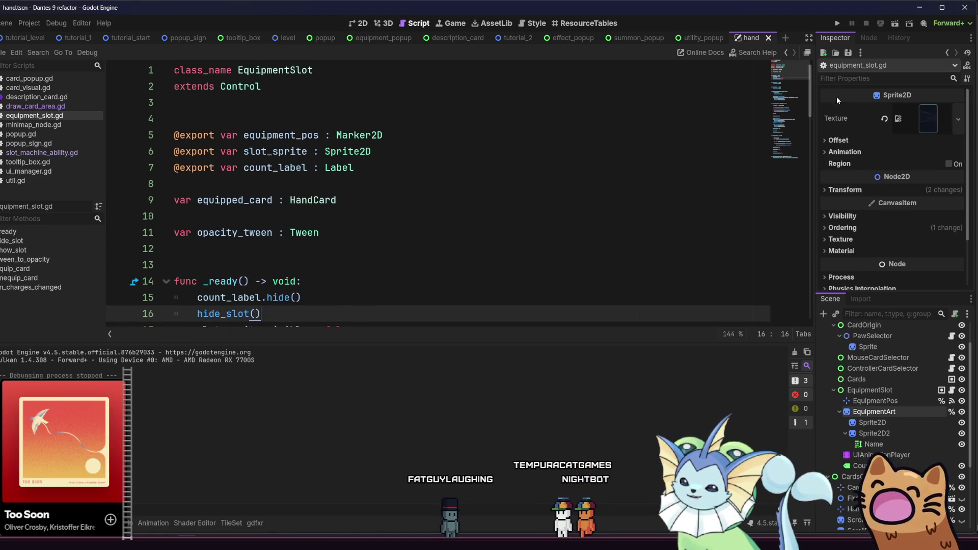
pyautogui.scroll(2, 953, 336)
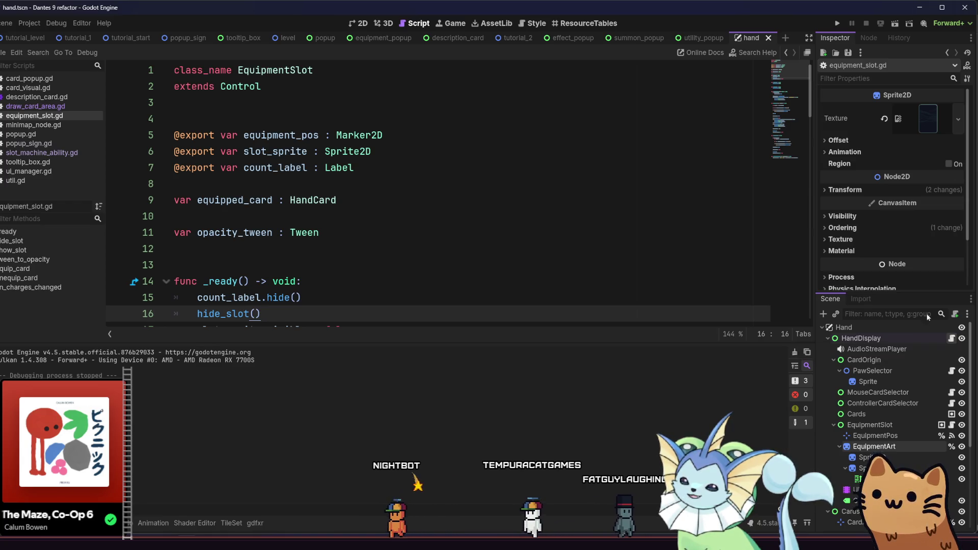
pyautogui.click(951, 338)
pyautogui.moveTo(811, 183)
pyautogui.mouseDown()
pyautogui.moveTo(811, 78)
pyautogui.moveTo(813, 133)
pyautogui.moveTo(812, 118)
pyautogui.mouseUp()
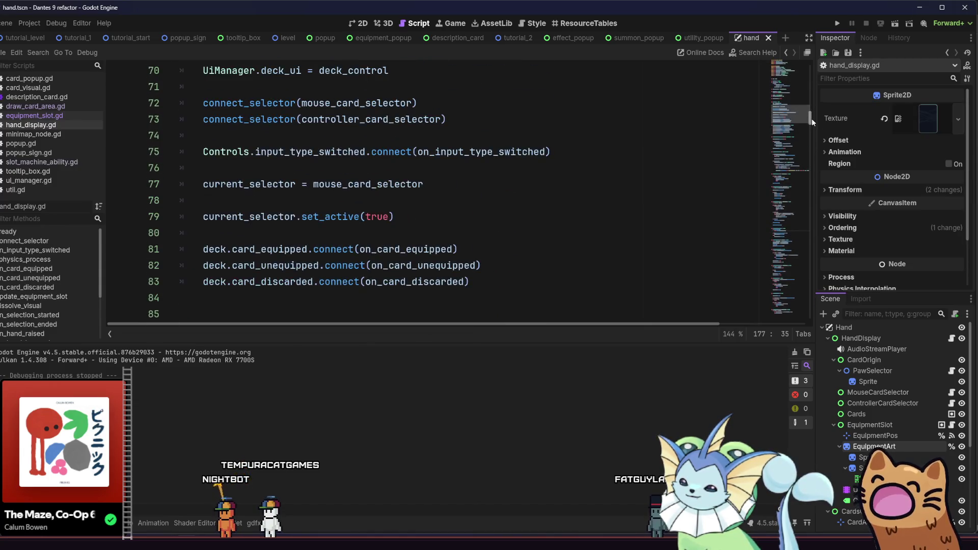
# Step: Open EquipmentSlot's script, glance at its signal list, and read through equipment_slot.gd
pyautogui.click(952, 425)
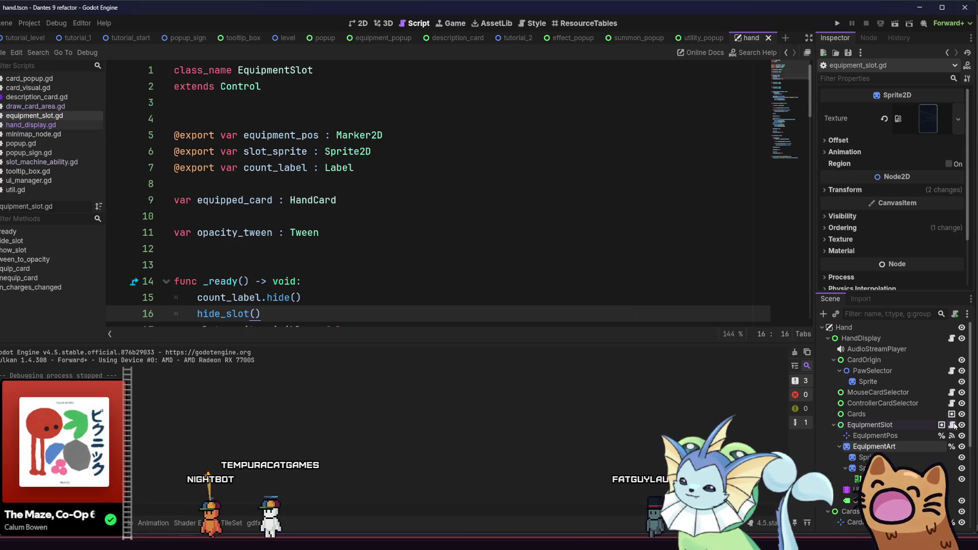
pyautogui.click(868, 38)
pyautogui.click(835, 38)
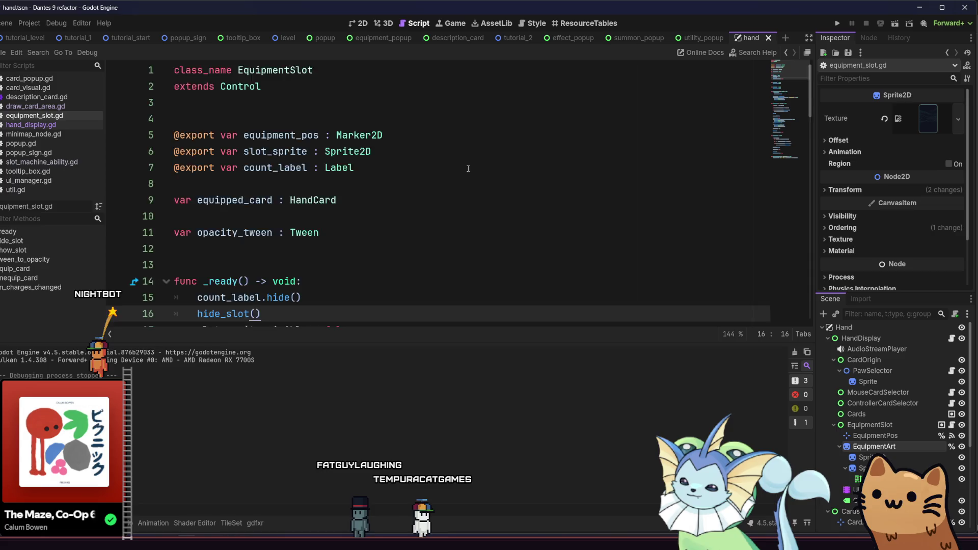
pyautogui.scroll(-12, 469, 168)
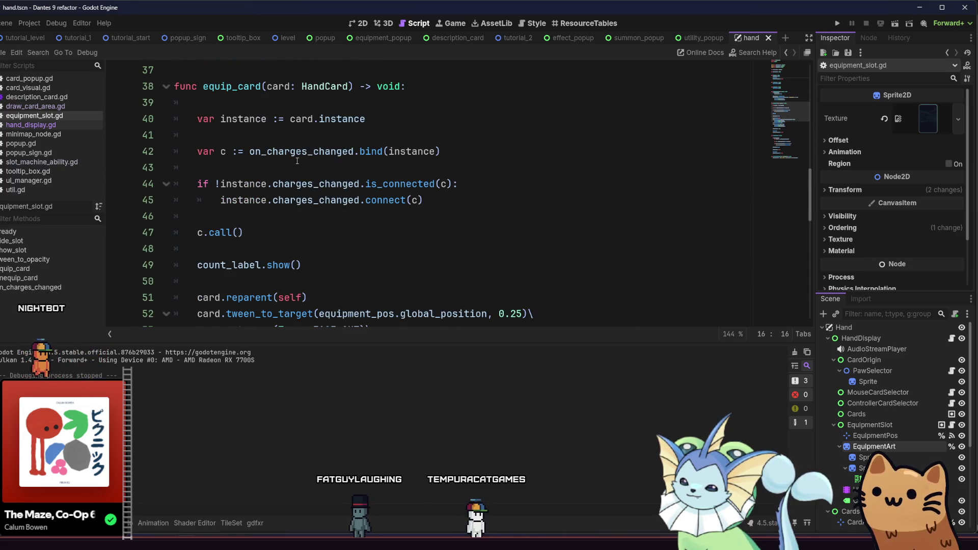
pyautogui.scroll(5, 297, 161)
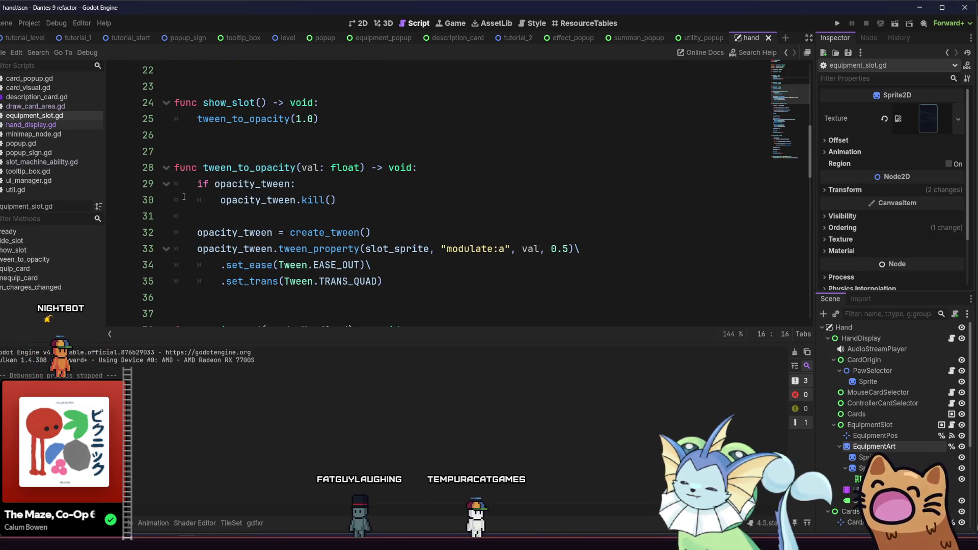
pyautogui.scroll(7, 183, 197)
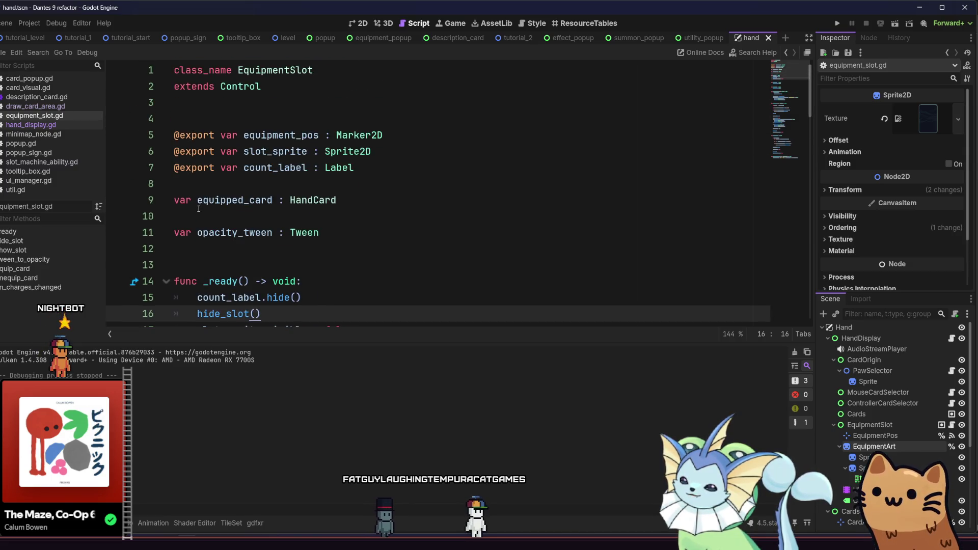
pyautogui.scroll(-19, 198, 209)
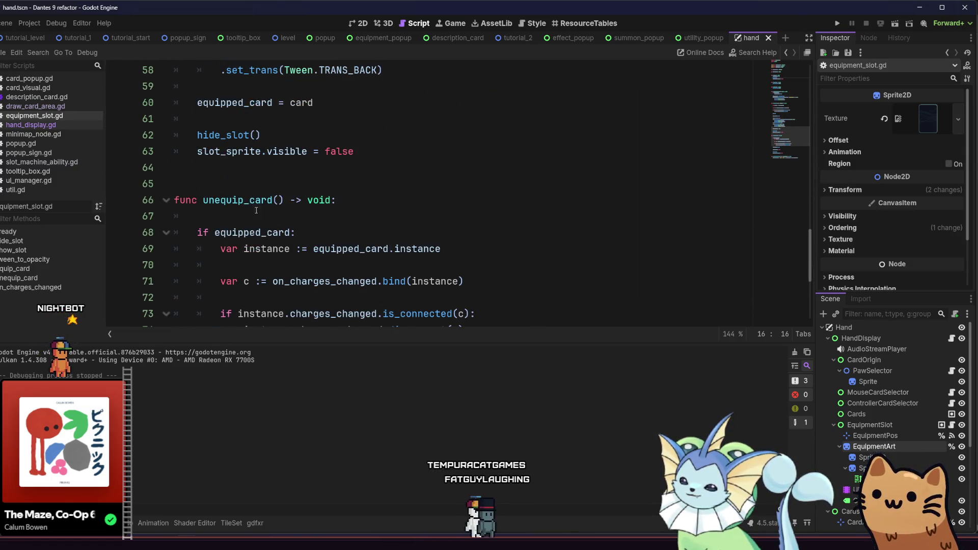
pyautogui.scroll(-4, 312, 209)
pyautogui.scroll(2, 312, 208)
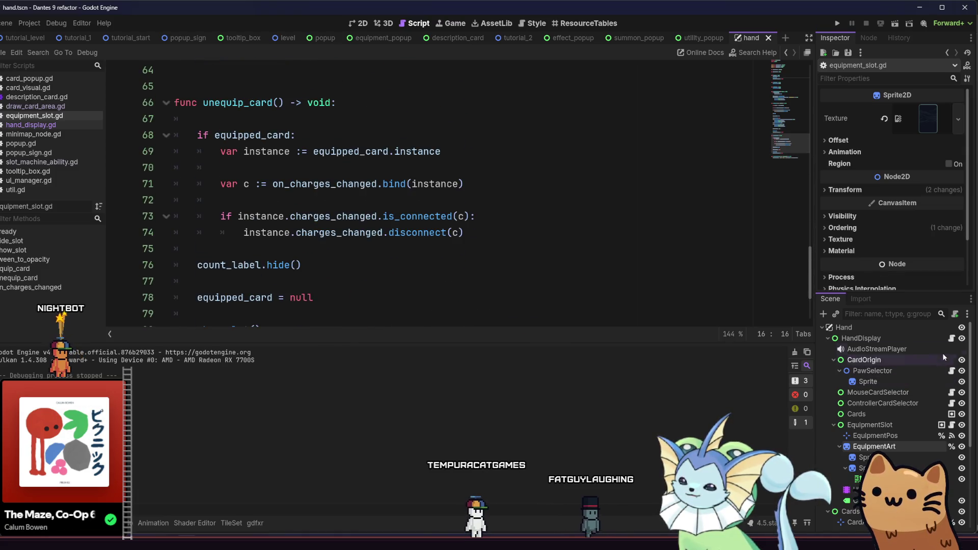
# Step: Review hand_display.gd's equip and unequip handling, then return to equipment_slot.gd
pyautogui.click(951, 338)
pyautogui.scroll(-5, 620, 198)
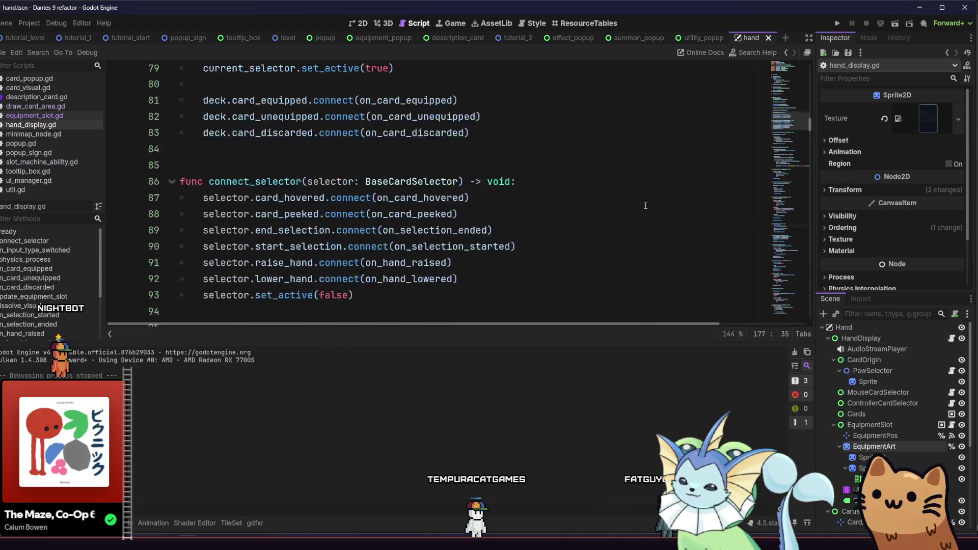
pyautogui.scroll(-13, 748, 151)
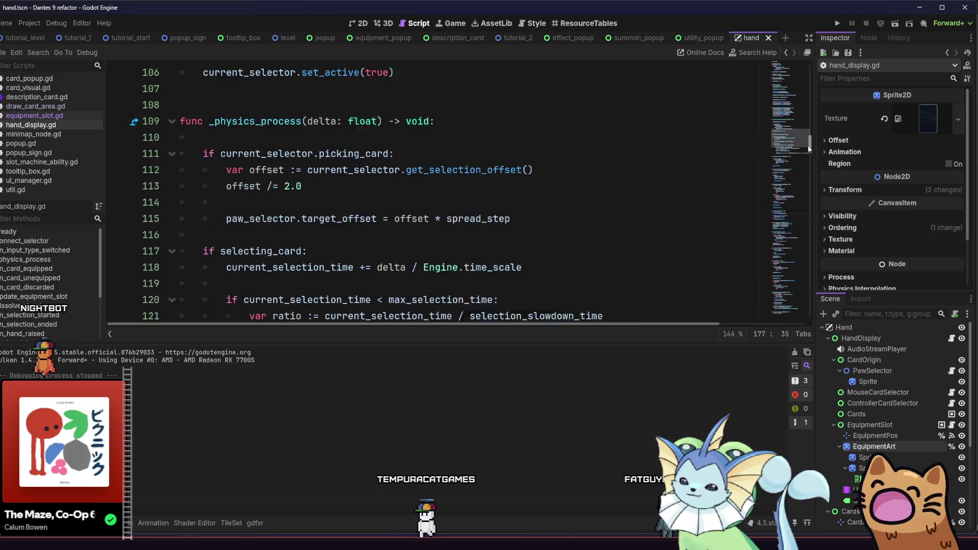
pyautogui.moveTo(815, 157); pyautogui.dragTo(817, 166)
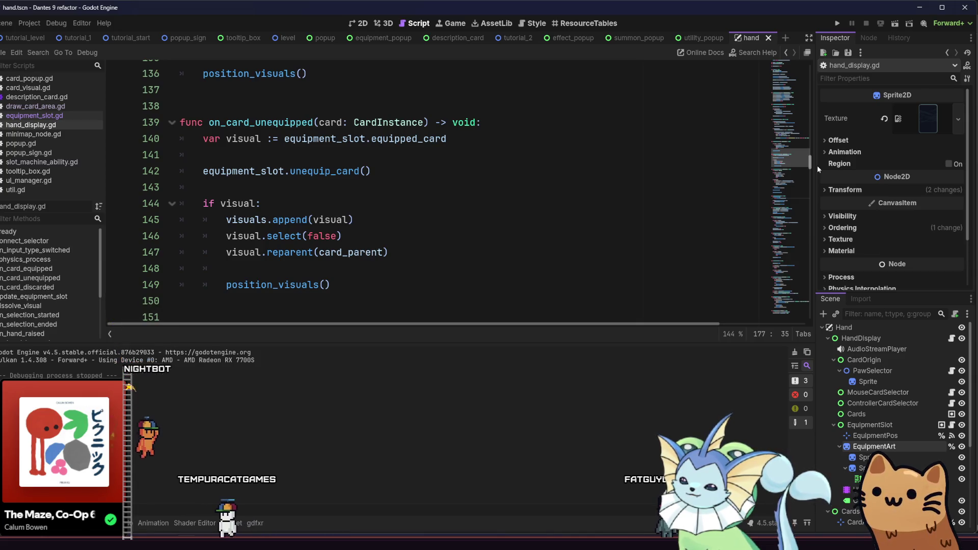
pyautogui.moveTo(817, 166)
pyautogui.mouseDown()
pyautogui.moveTo(830, 183)
pyautogui.moveTo(834, 148)
pyautogui.mouseUp()
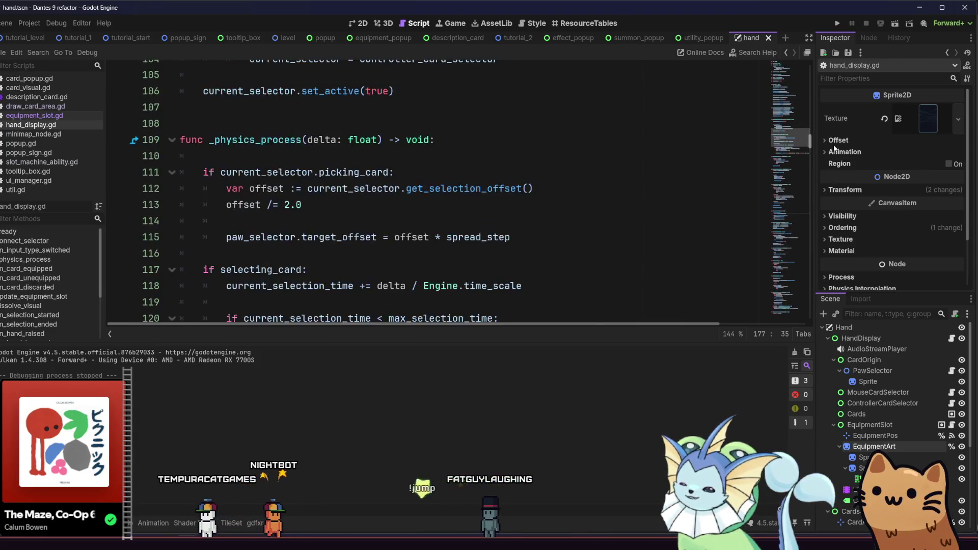
pyautogui.click(951, 425)
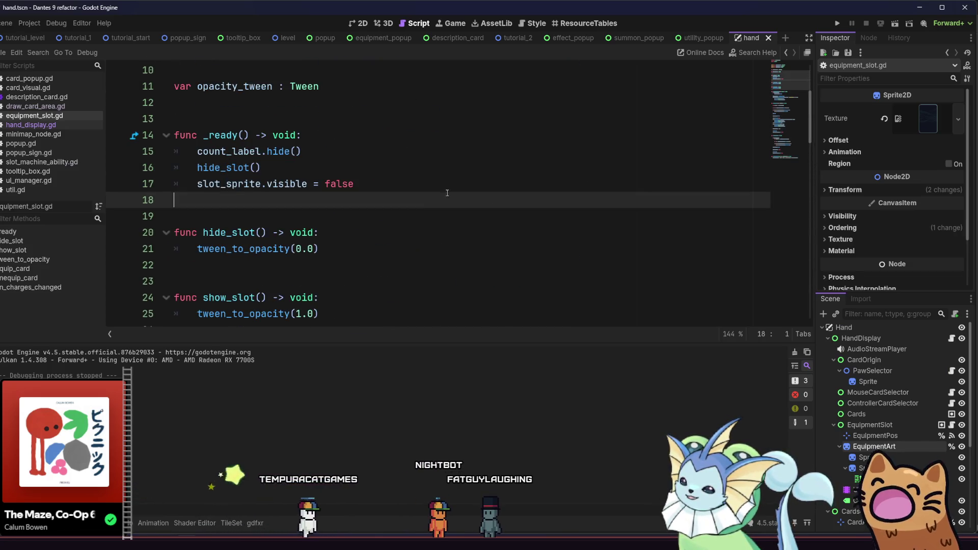
pyautogui.moveTo(365, 184); pyautogui.dragTo(187, 168)
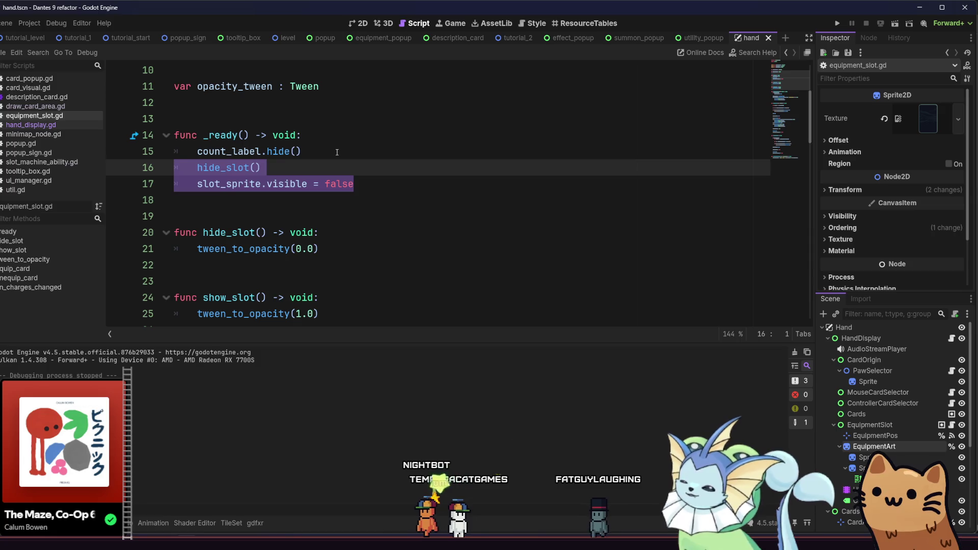
pyautogui.click(315, 156)
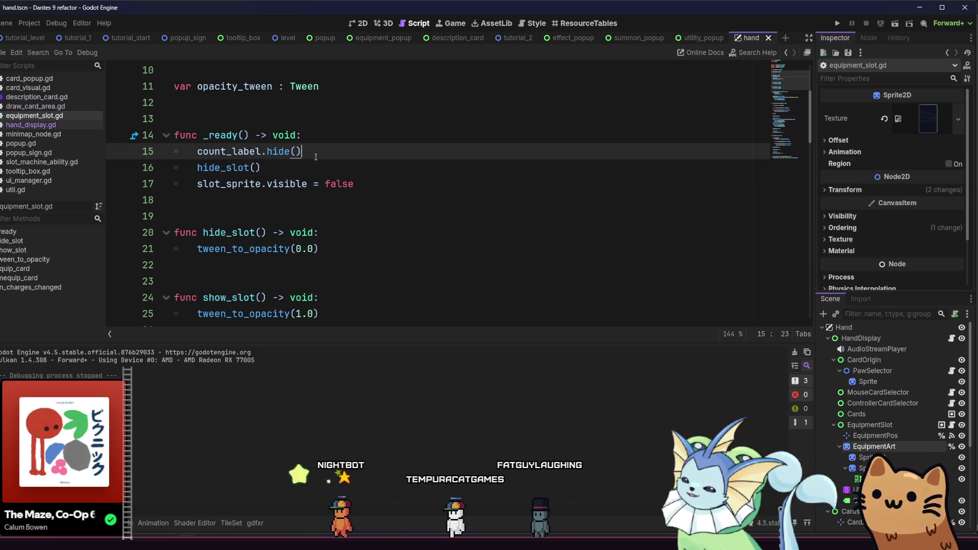
pyautogui.click(372, 181)
pyautogui.moveTo(382, 181)
pyautogui.mouseDown()
pyautogui.moveTo(199, 182)
pyautogui.moveTo(199, 167)
pyautogui.mouseUp()
pyautogui.click(287, 169)
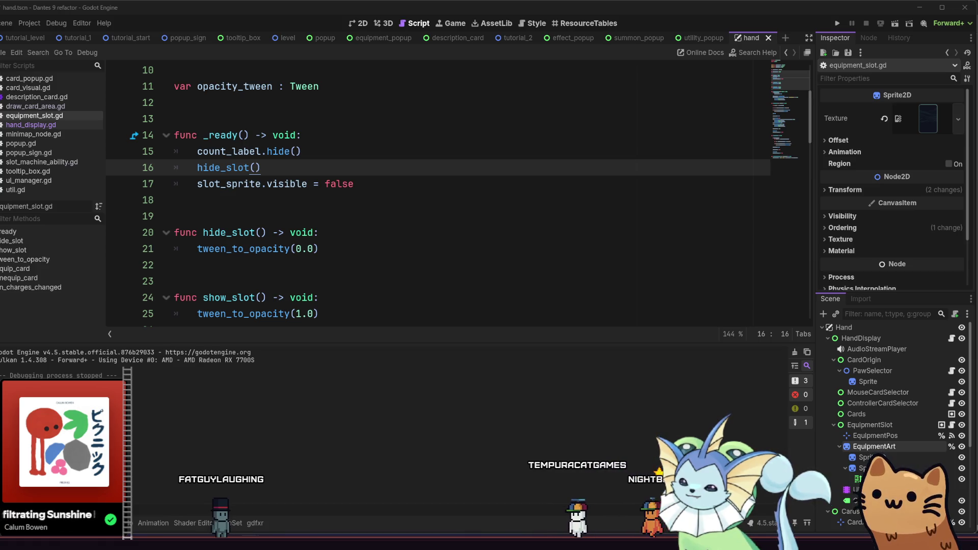
pyautogui.scroll(3, 417, 201)
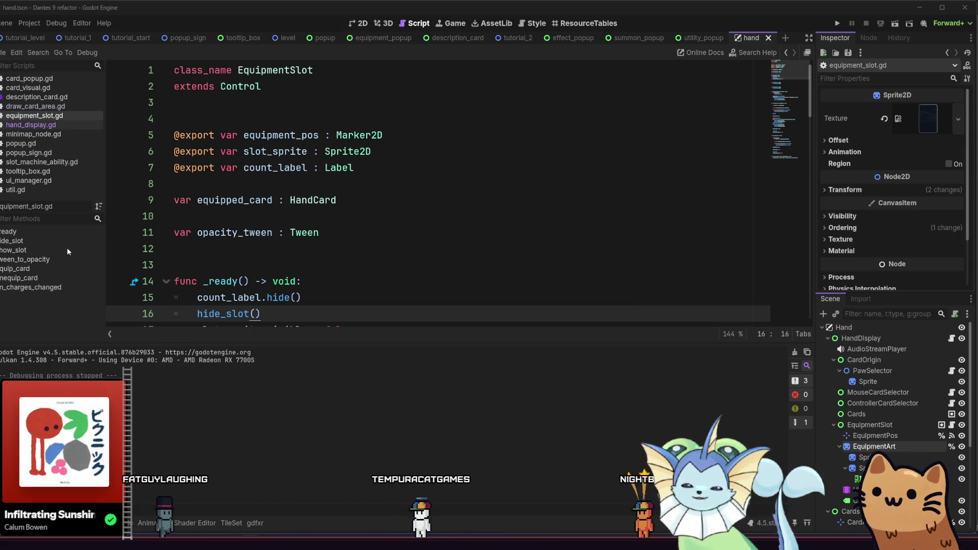
# Step: Quick-open global_stats.gd and replace player_in_combat with a setter emitting combat_changed
pyautogui.click(387, 135)
pyautogui.click(451, 200)
pyautogui.hotkey('shift', 'alt', 'o')
pyautogui.write('gobal')
pyautogui.press('Return')
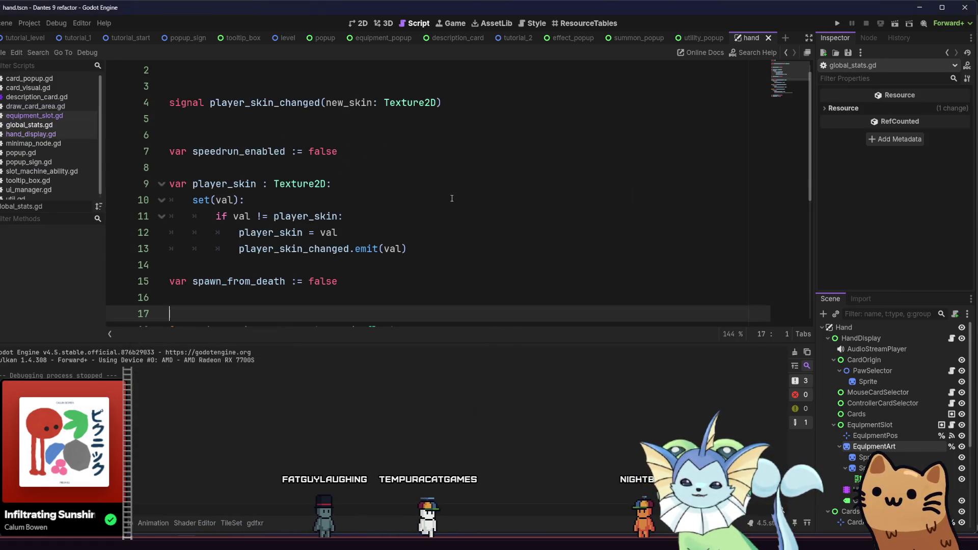
pyautogui.scroll(-5, 385, 163)
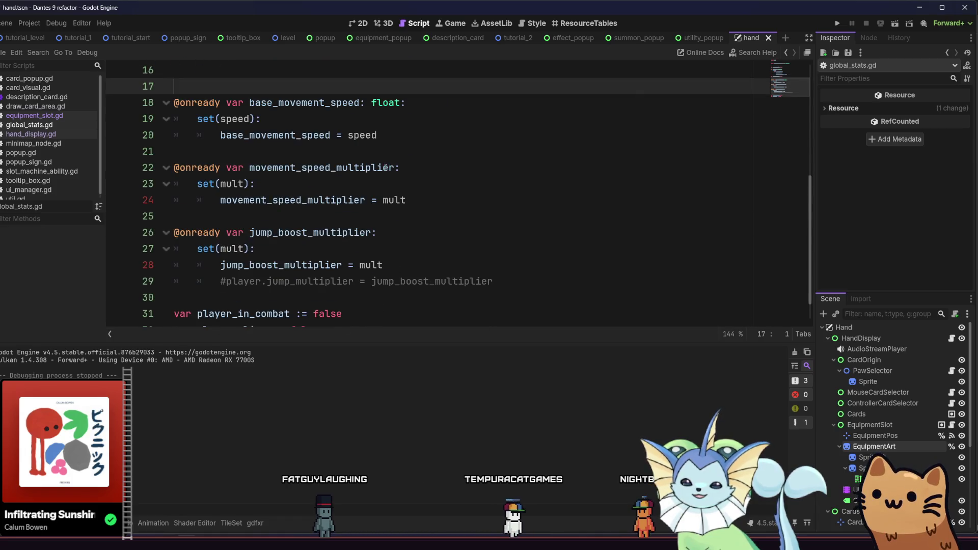
pyautogui.moveTo(392, 276); pyautogui.dragTo(174, 288)
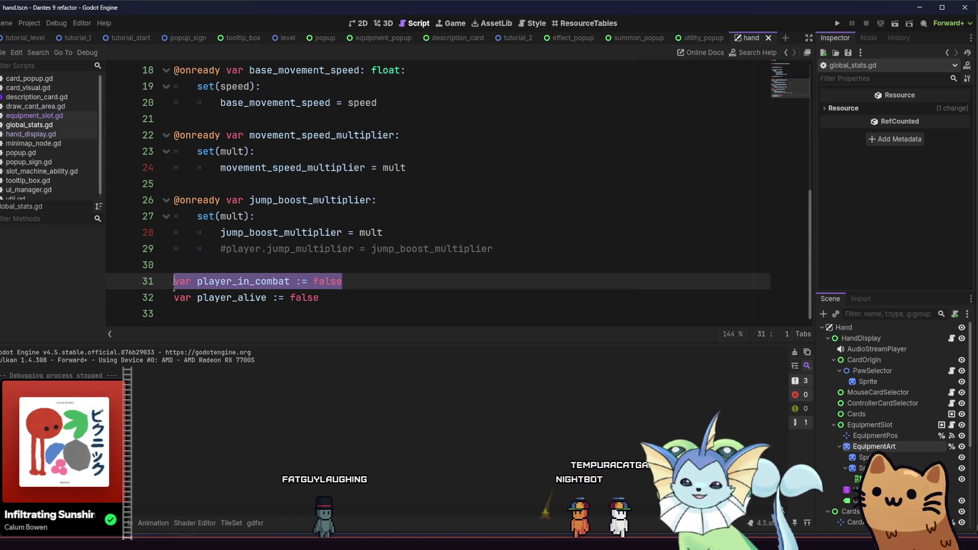
pyautogui.write('var player_in_combat := false:     set(val):         player_in_combat = val         combat_changed.emit(val) signal combat_changed(in_combat : bool)')
# Step: Re-indent setter lines 32–34 with tabs instead of spaces
pyautogui.scroll(-1, 378, 255)
pyautogui.press('Up')
pyautogui.click(198, 234)
pyautogui.press('BackSpace')
pyautogui.press('BackSpace')
pyautogui.press('BackSpace')
pyautogui.press('Tab')
pyautogui.moveTo(213, 249); pyautogui.dragTo(135, 253)
pyautogui.press('BackSpace')
pyautogui.press('Tab')
pyautogui.press('Tab')
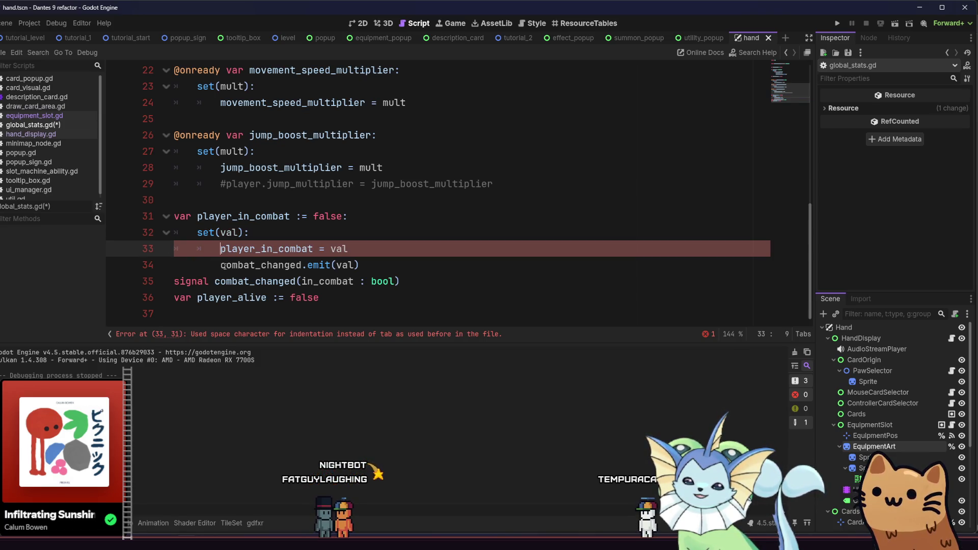
pyautogui.click(224, 266)
pyautogui.press('BackSpace')
pyautogui.press('Tab')
pyautogui.press('Tab')
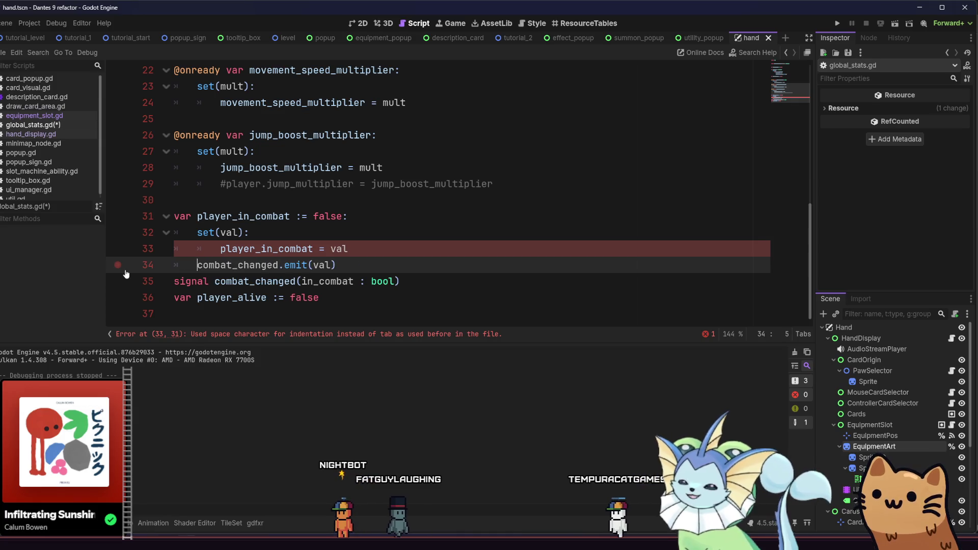
pyautogui.click(387, 266)
# Step: Add blank lines around the combat_changed signal and save global_stats.gd
pyautogui.click(416, 283)
pyautogui.press('Return')
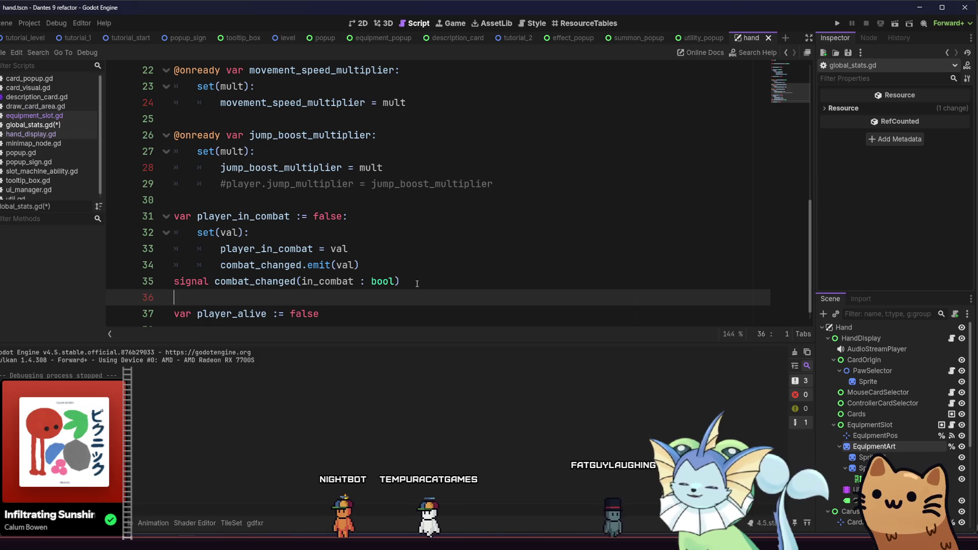
pyautogui.click(397, 265)
pyautogui.press('Return')
pyautogui.press('BackSpace')
pyautogui.hotkey('ctrl', 's')
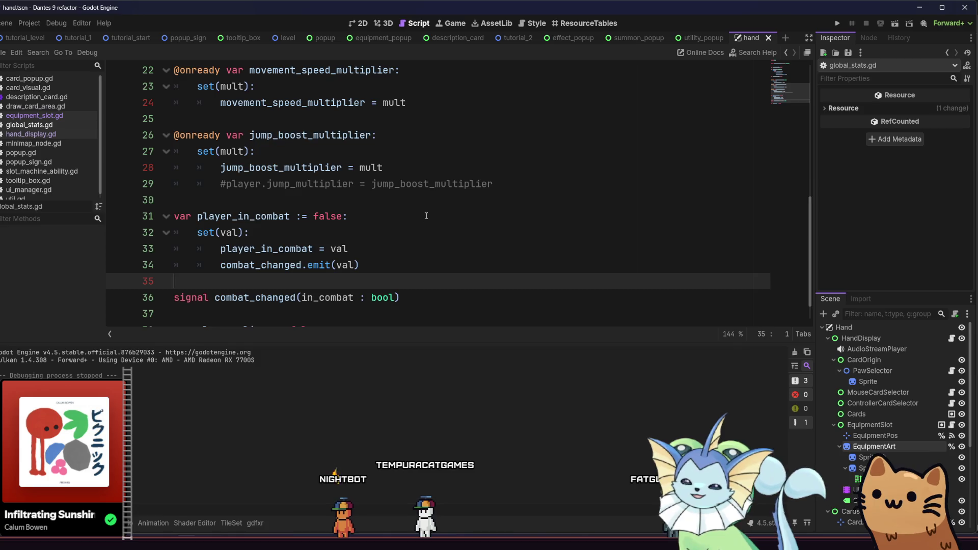
pyautogui.scroll(-1, 422, 178)
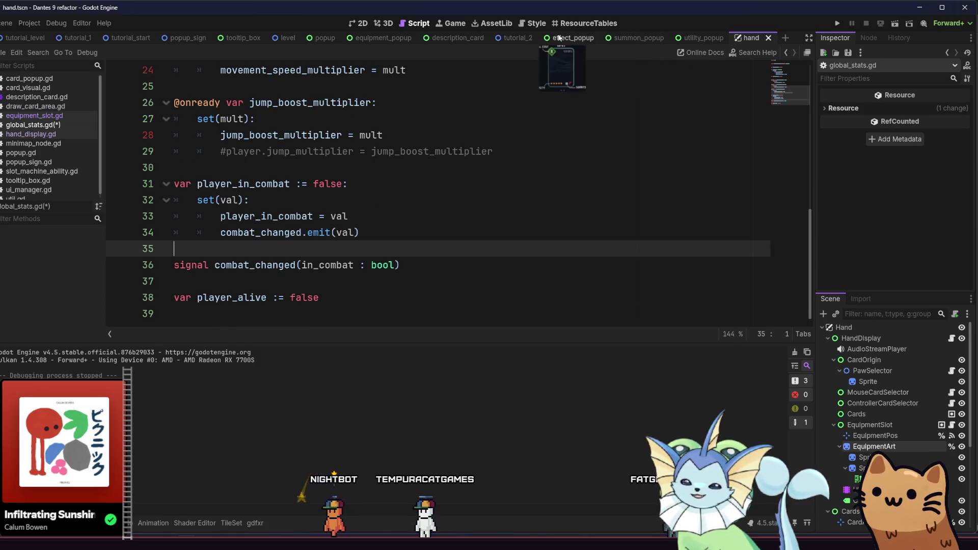
pyautogui.hotkey('ctrl', 'shift', 'w')
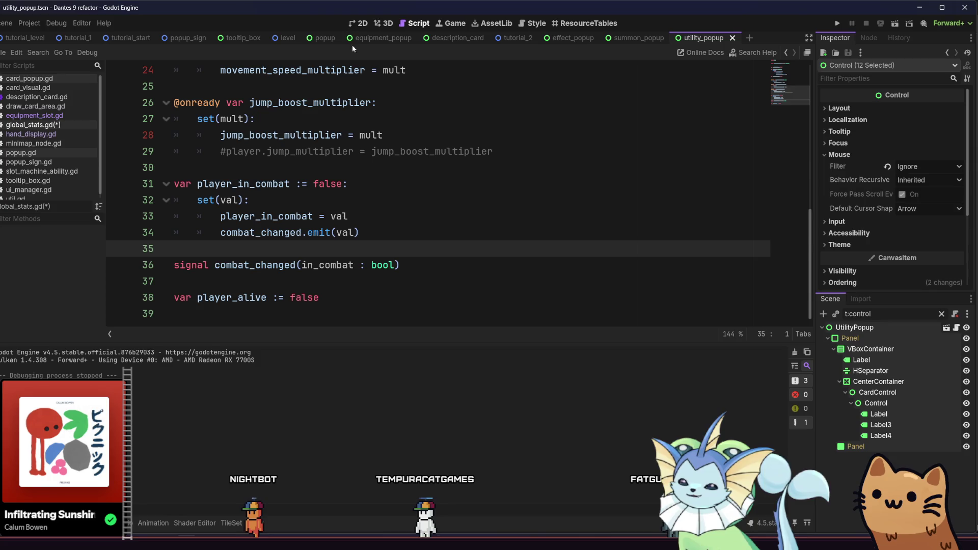
# Step: Back in equipment_slot.gd, remove the stray backslash after slot_sprite.visible = false
pyautogui.click(786, 53)
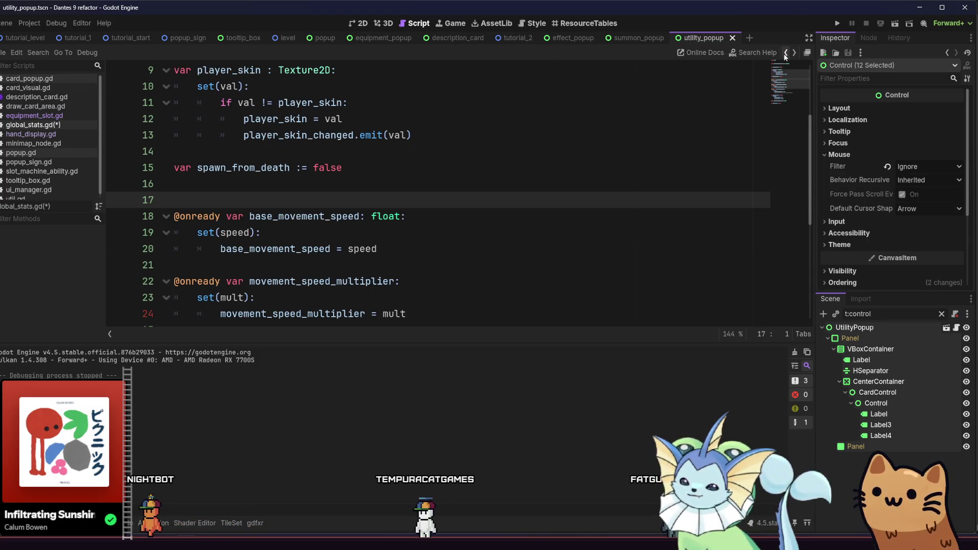
pyautogui.click(787, 53)
pyautogui.click(786, 53)
pyautogui.scroll(-1, 387, 229)
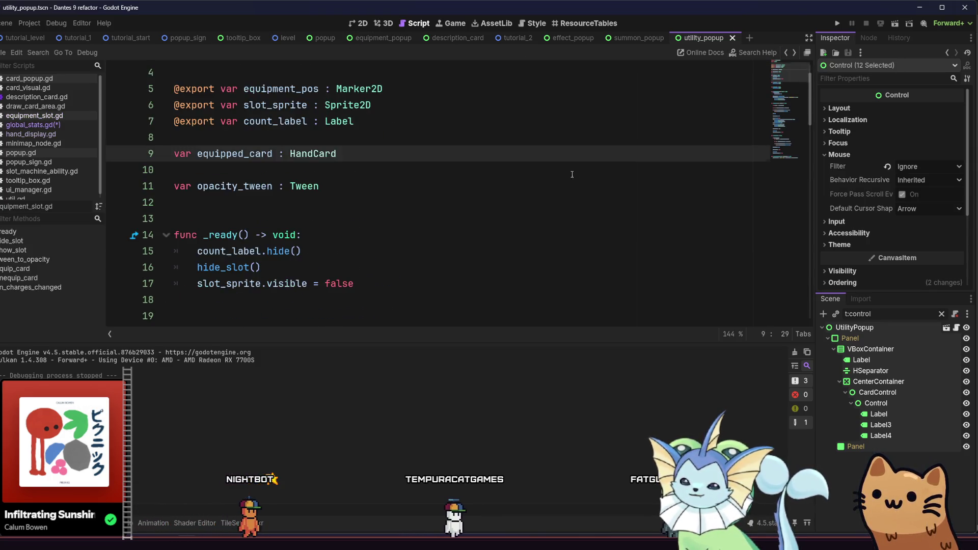
pyautogui.click(385, 265)
pyautogui.click(386, 281)
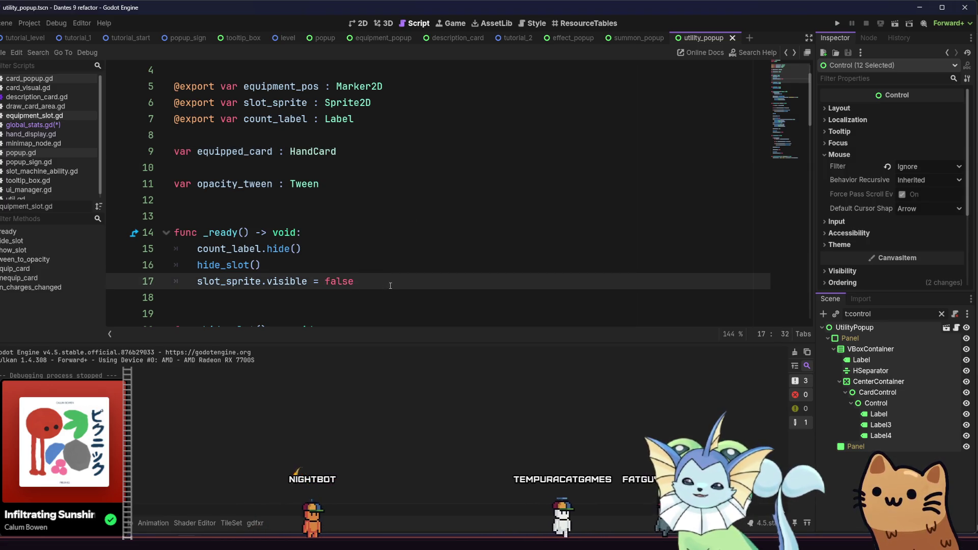
pyautogui.press('BackSpace')
# Step: Add a GlobalStats.combat_changed.connect() call at the end of _ready
pyautogui.press('Return')
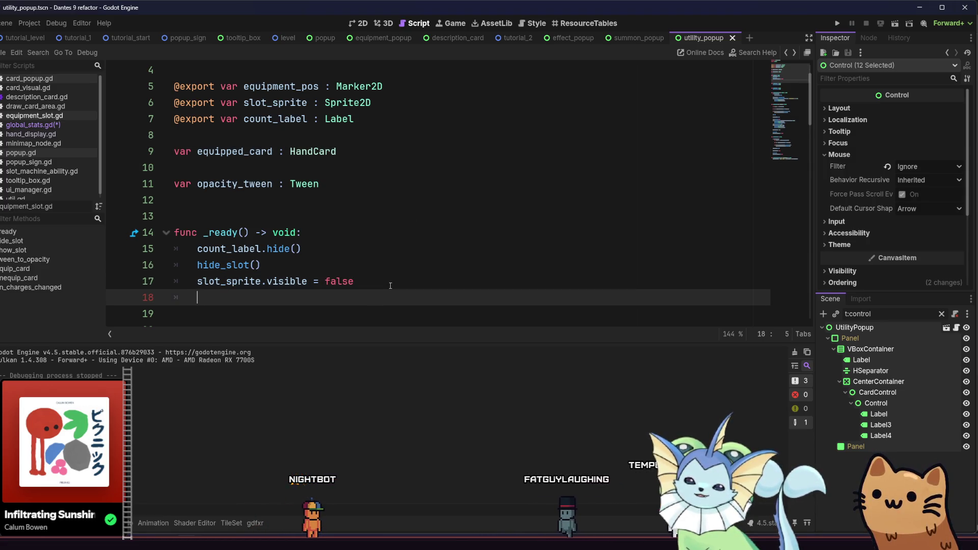
pyautogui.write('glob')
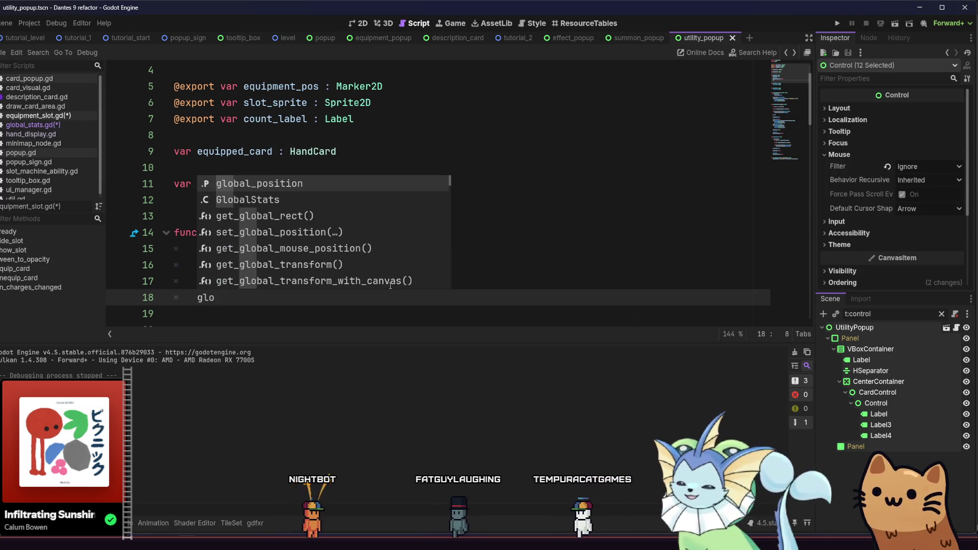
pyautogui.press('BackSpace')
pyautogui.press('BackSpace')
pyautogui.press('BackSpace')
pyautogui.write('Glob')
pyautogui.press('Return')
pyautogui.write('.')
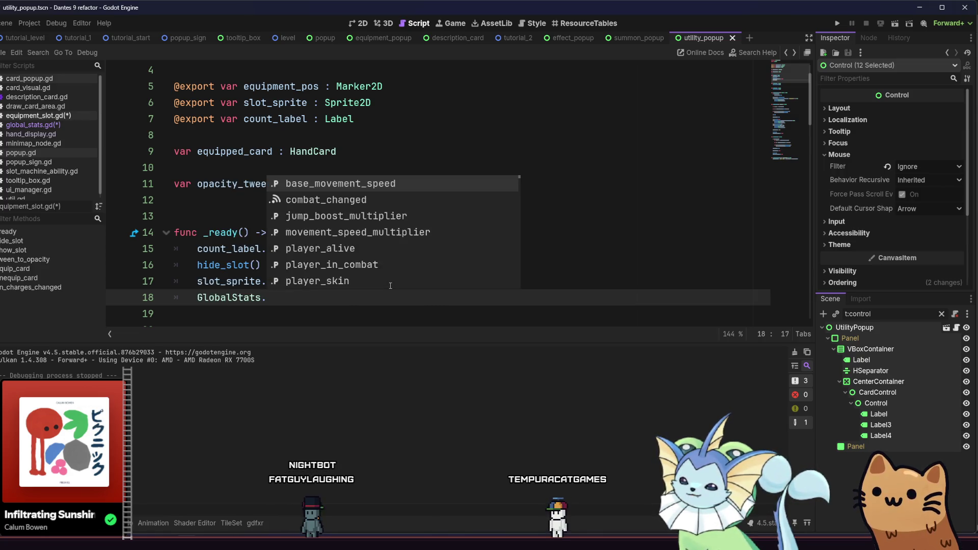
pyautogui.press('Down')
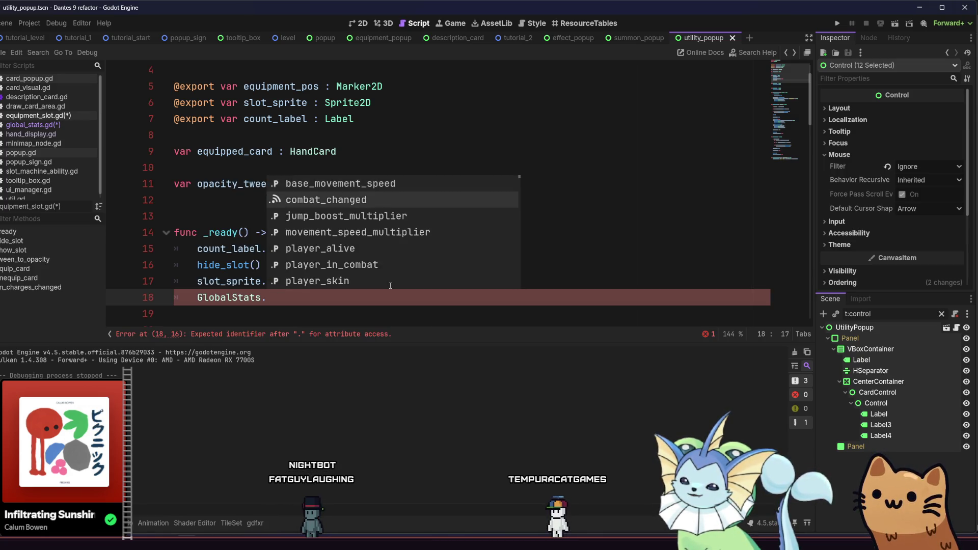
pyautogui.press('Return')
pyautogui.write('.con')
pyautogui.press('Return')
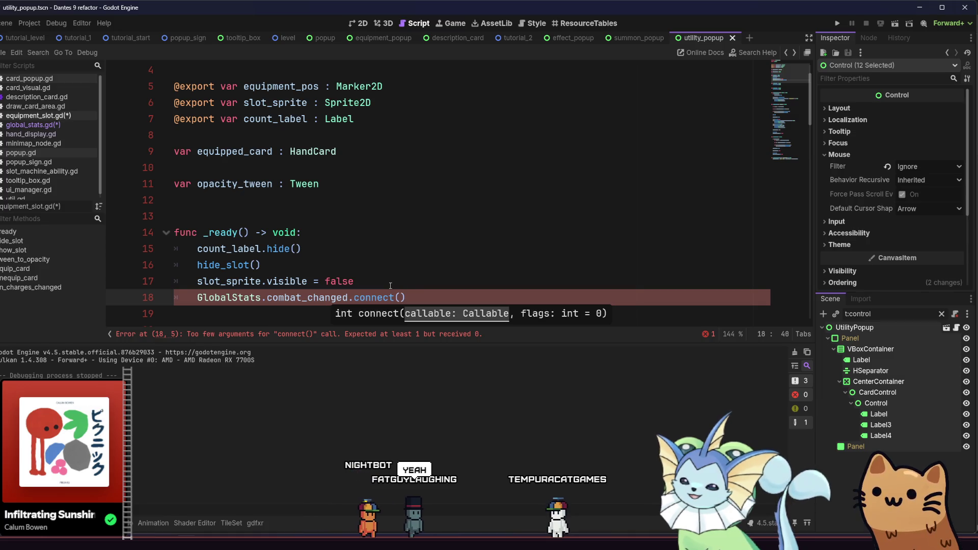
# Step: Declare a new show_or_hide(in_combat: bool) function below _ready
pyautogui.scroll(-2, 392, 275)
pyautogui.click(400, 235)
pyautogui.click(396, 217)
pyautogui.press('Return')
pyautogui.press('Return')
pyautogui.press('Return')
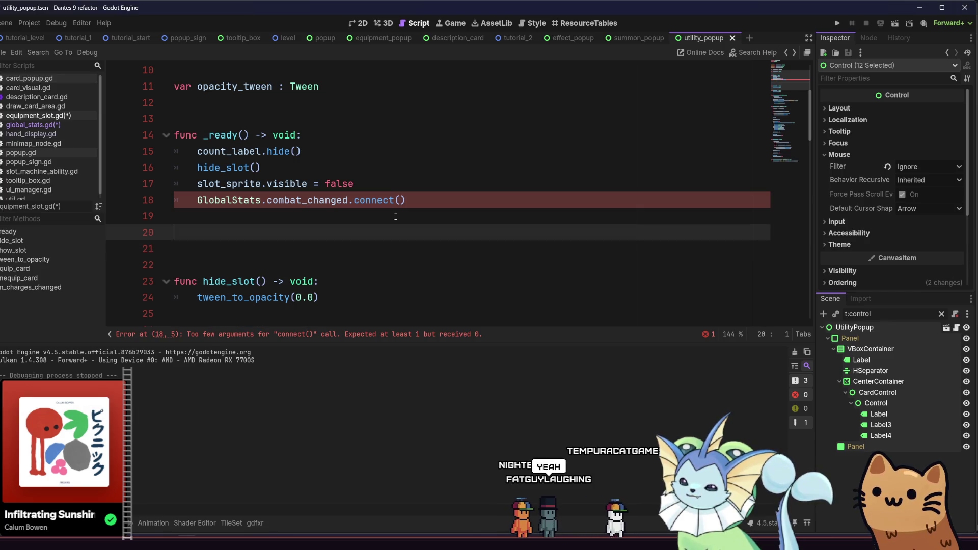
pyautogui.write('show')
pyautogui.press('BackSpace')
pyautogui.press('BackSpace')
pyautogui.press('BackSpace')
pyautogui.write('show_or_hide(in')
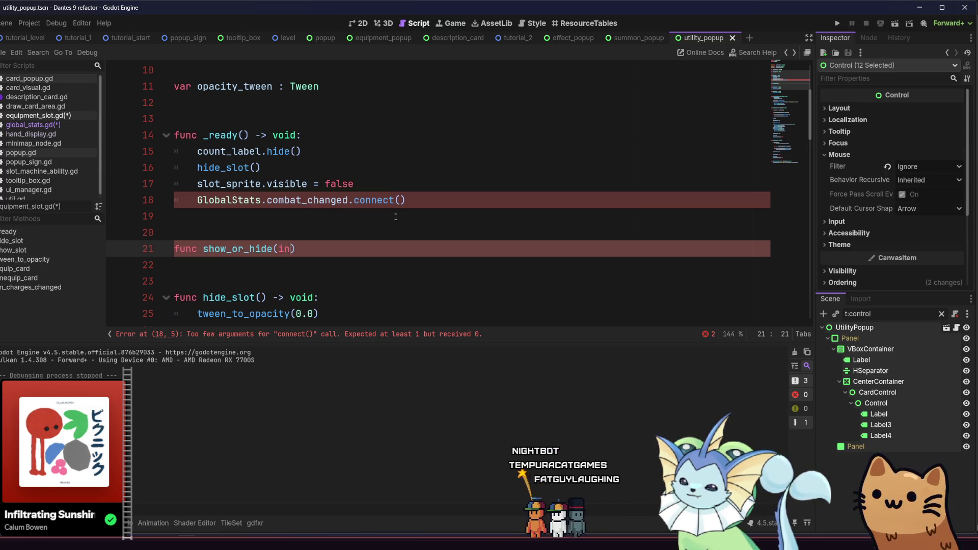
pyautogui.press('BackSpace')
pyautogui.press('BackSpace')
pyautogui.click(469, 252)
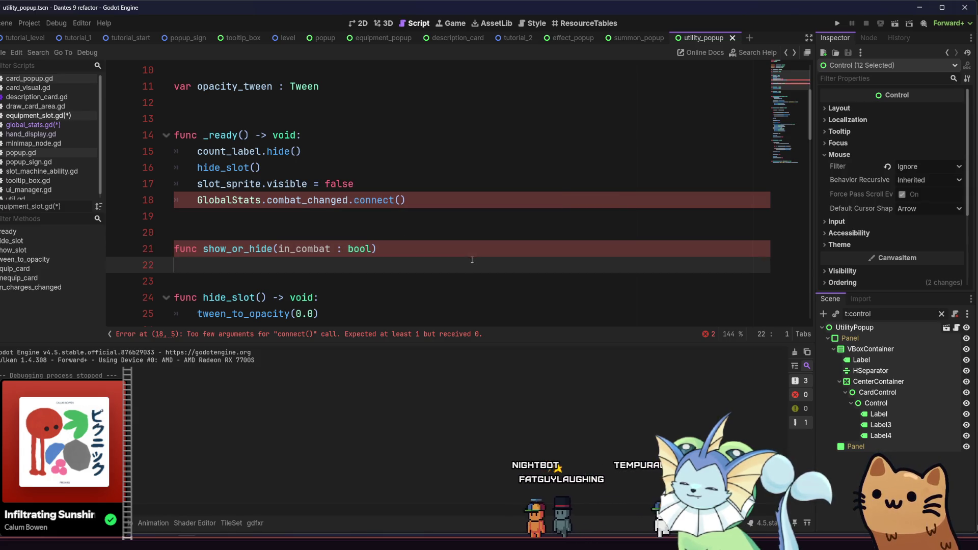
pyautogui.write(':')
pyautogui.press('Return')
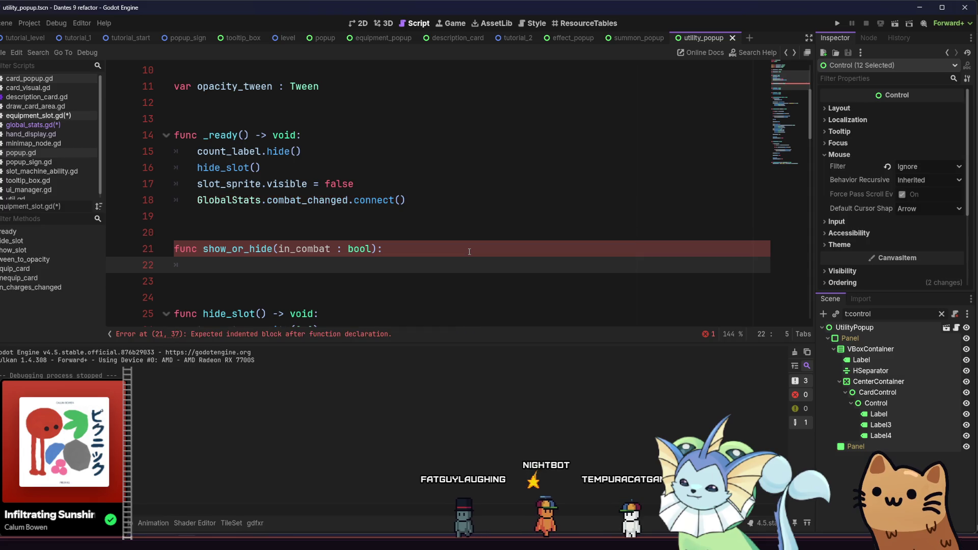
# Step: Make show_or_hide call show_slot() if in_combat, else hide_slot(), and save
pyautogui.write('n')
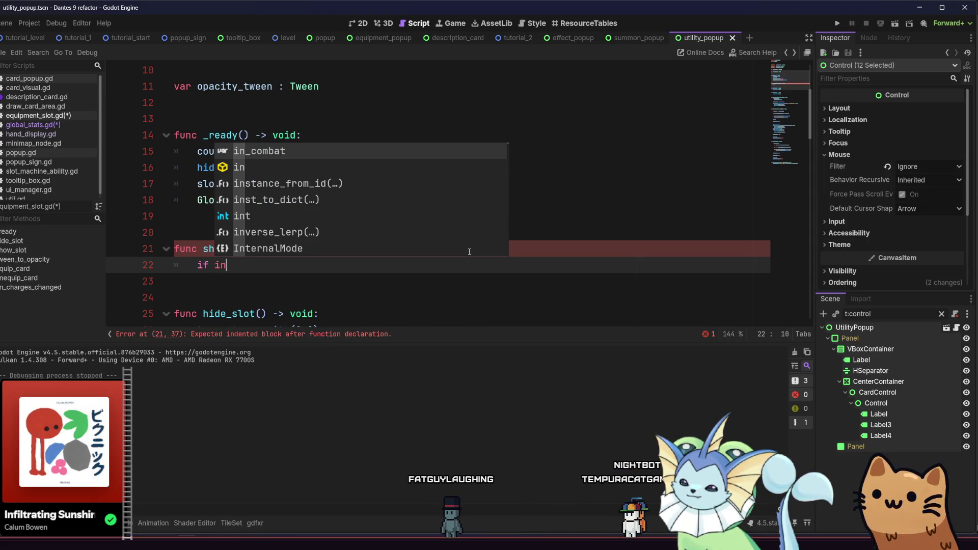
pyautogui.press('Return')
pyautogui.write(':')
pyautogui.press('Return')
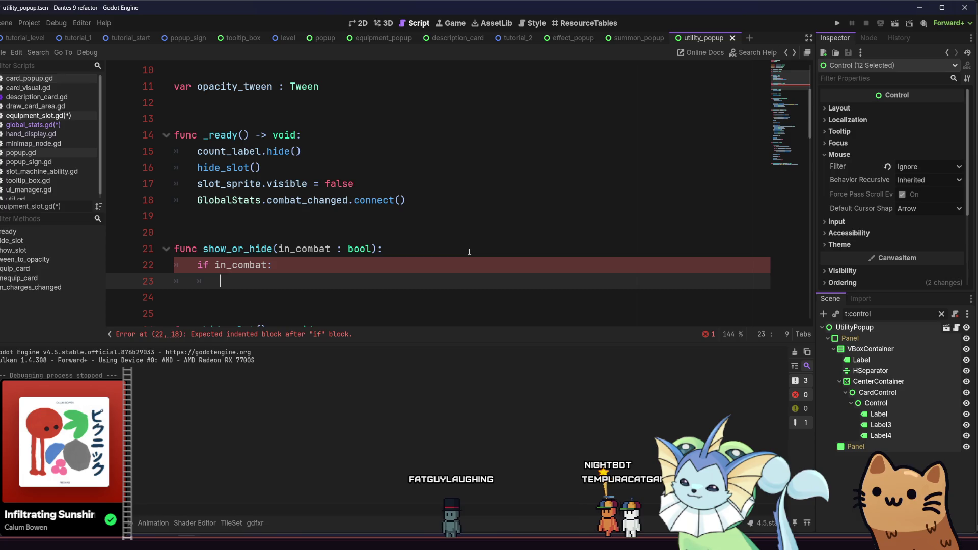
pyautogui.press('BackSpace')
pyautogui.press('BackSpace')
pyautogui.press('BackSpace')
pyautogui.write('show')
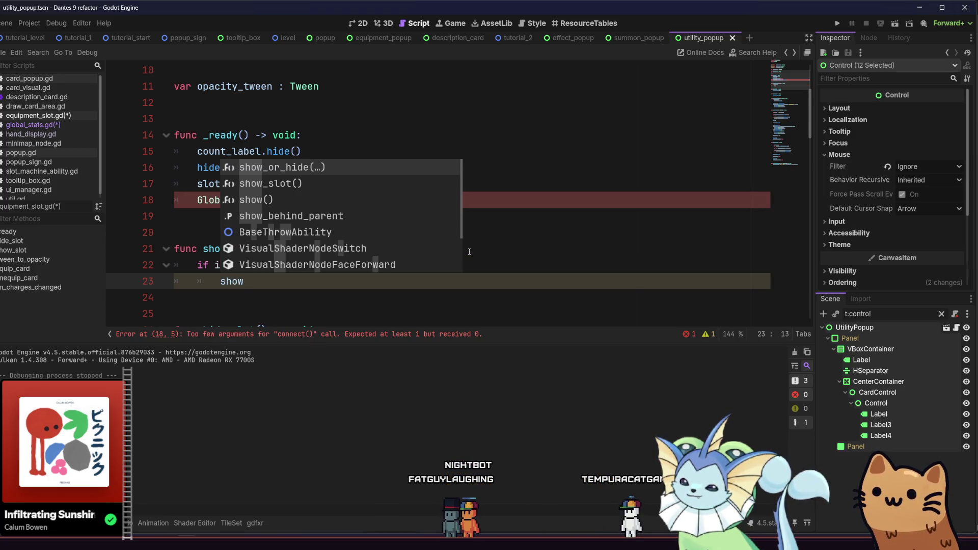
pyautogui.press('Down')
pyautogui.press('Return')
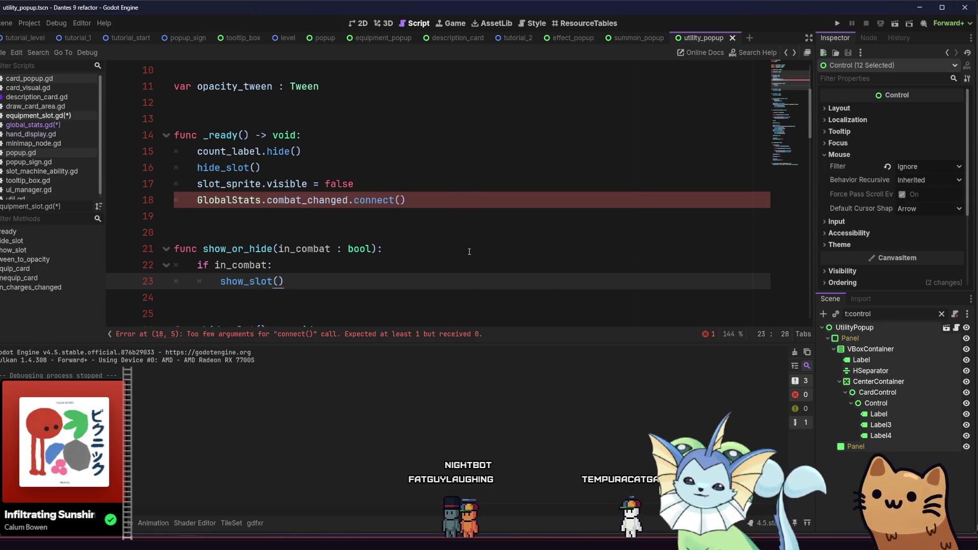
pyautogui.press('Return')
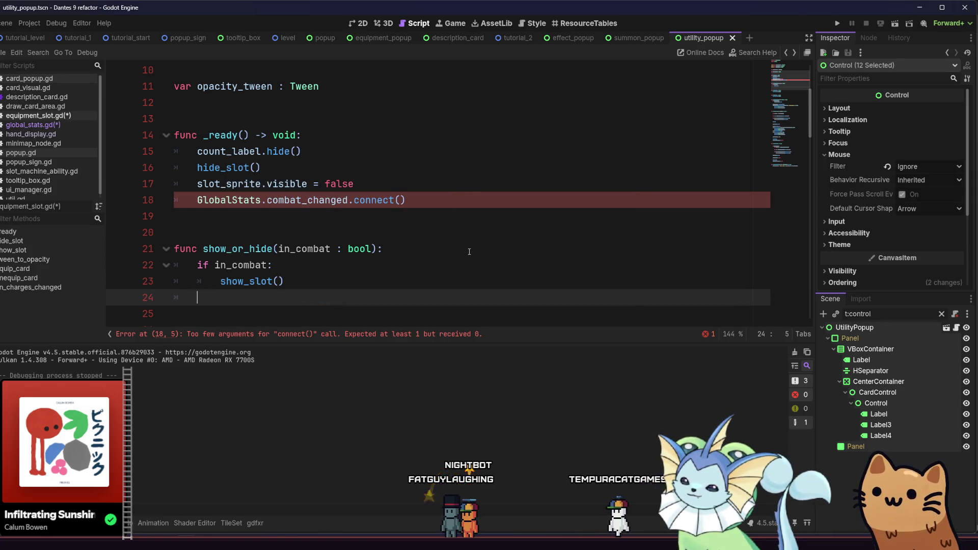
pyautogui.write('lse:')
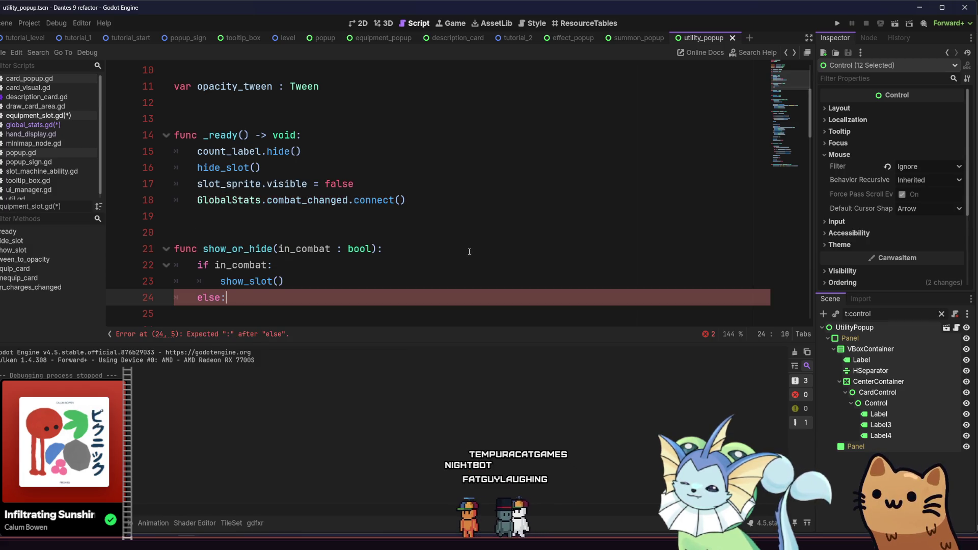
pyautogui.press('Return')
pyautogui.write('hid')
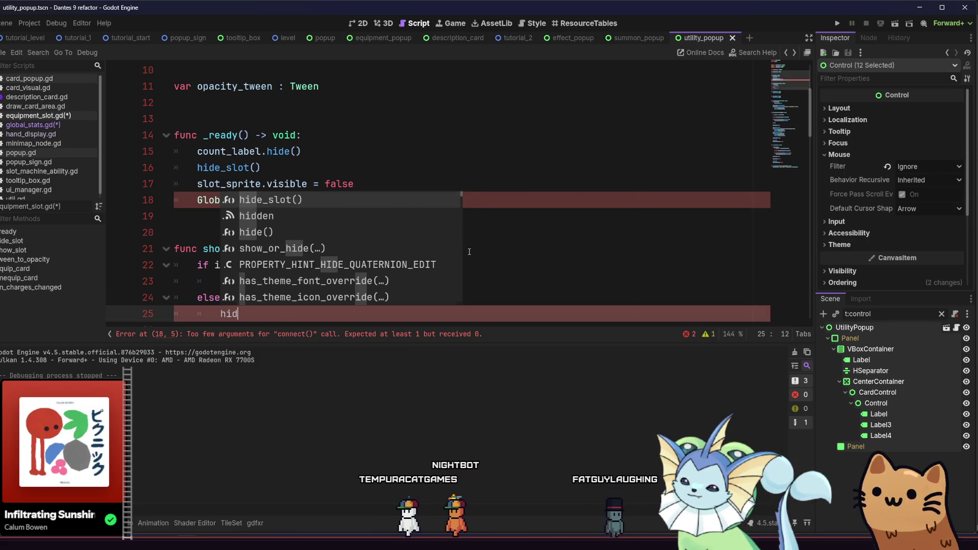
pyautogui.press('Return')
pyautogui.hotkey('ctrl', 's')
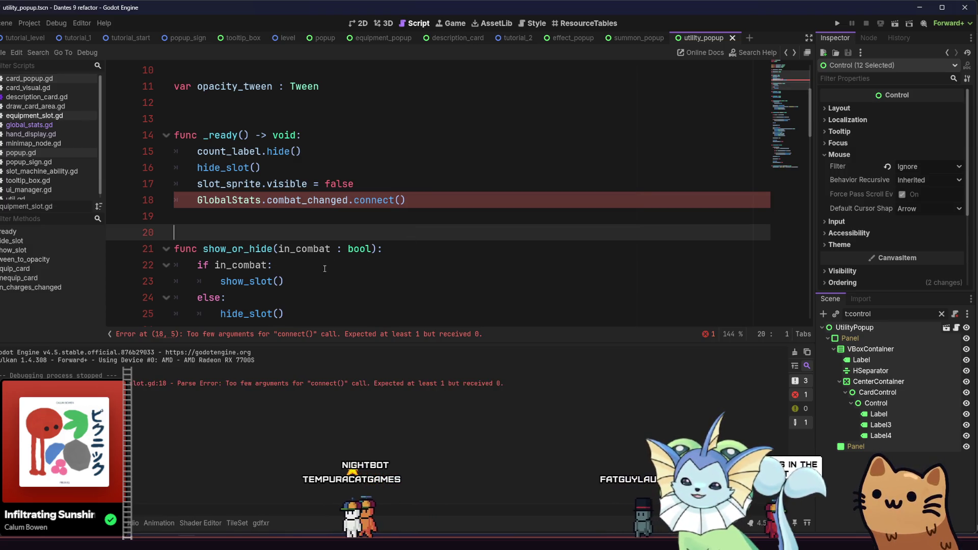
# Step: Pass show_or_hide as the connect callback, then run the tutorial_level scene
pyautogui.click(355, 265)
pyautogui.click(446, 207)
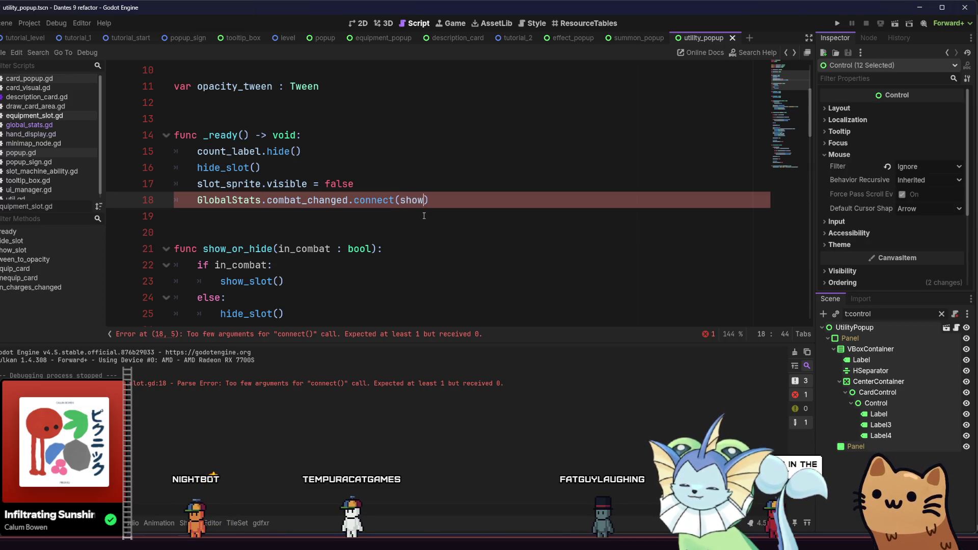
pyautogui.press('Return')
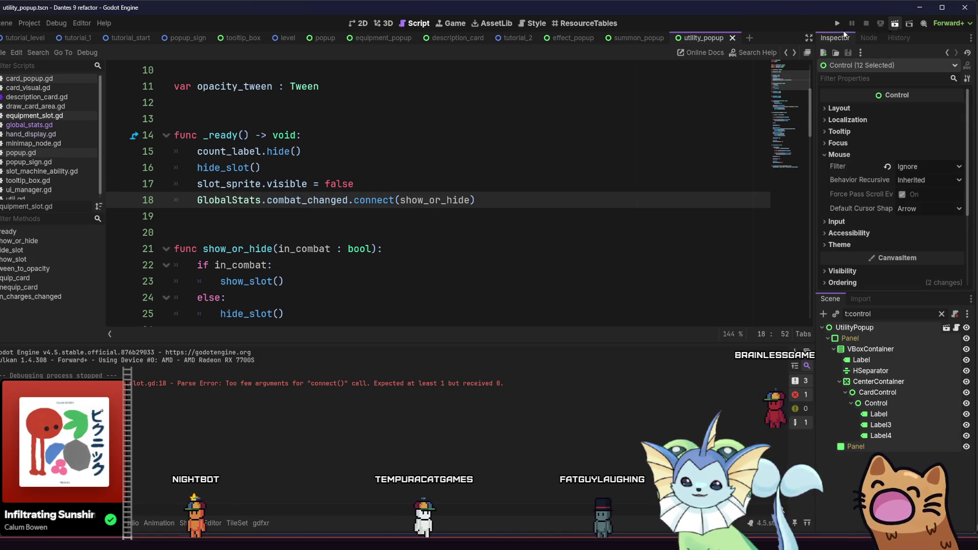
pyautogui.click(40, 37)
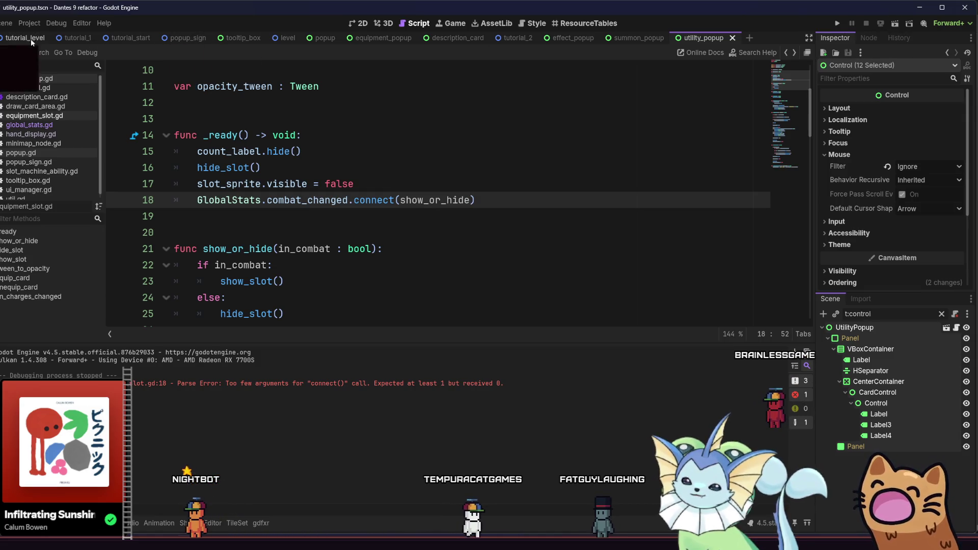
pyautogui.click(895, 24)
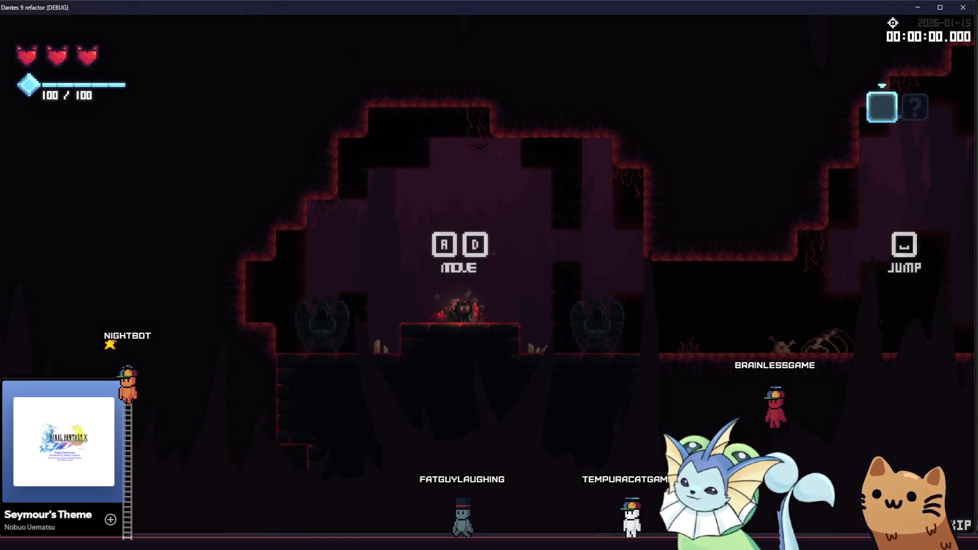
# Step: Run through the tutorial cave to the shop and open and close its card panel several times
pyautogui.press('d')
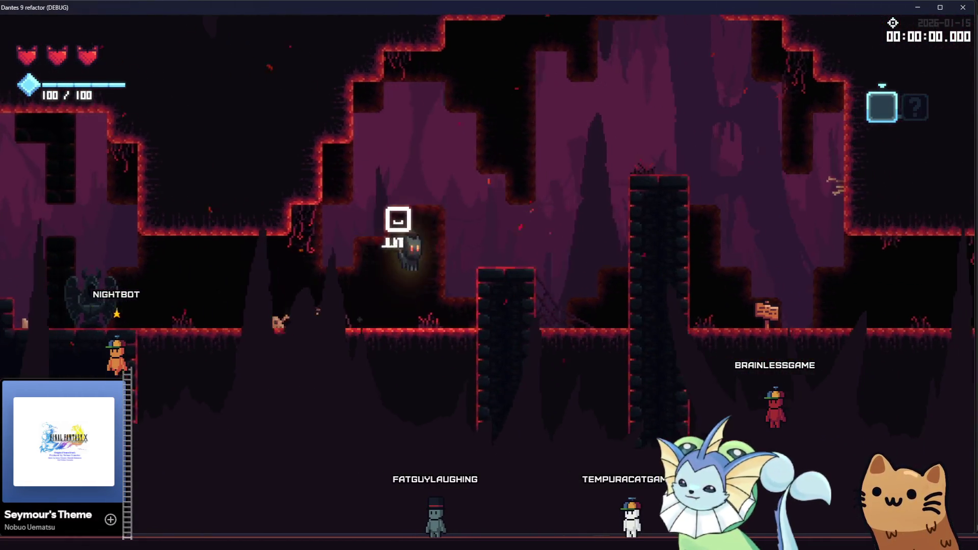
pyautogui.press('space')
pyautogui.press('a')
pyautogui.press('space')
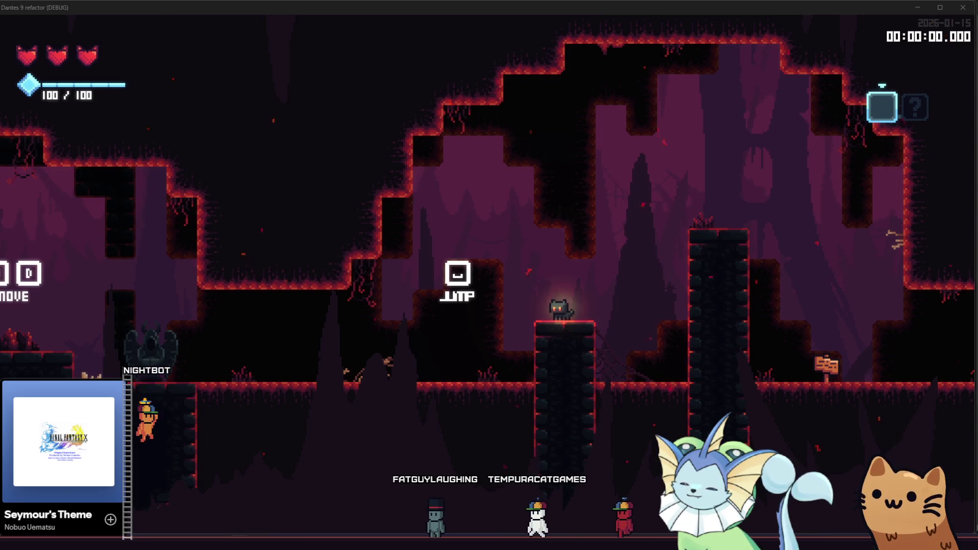
pyautogui.press('e')
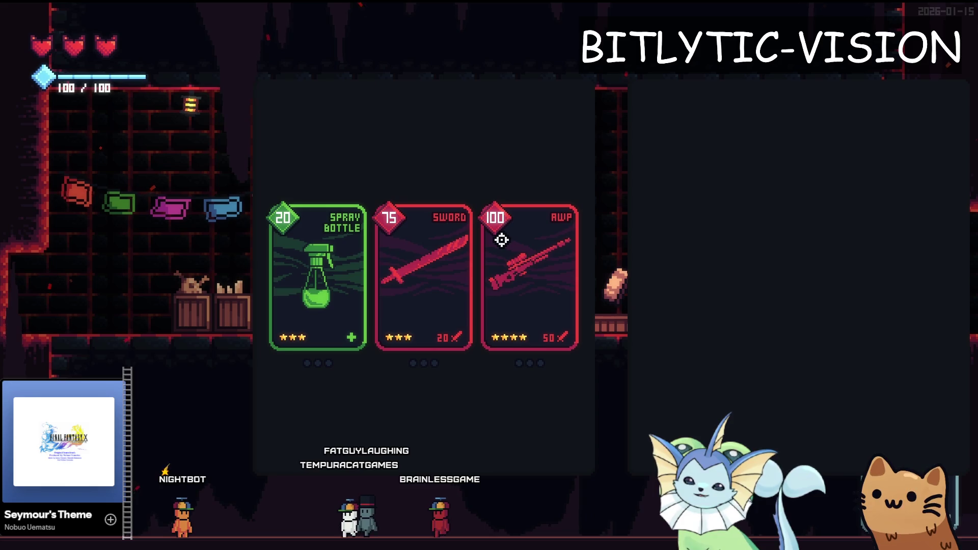
pyautogui.press('Escape')
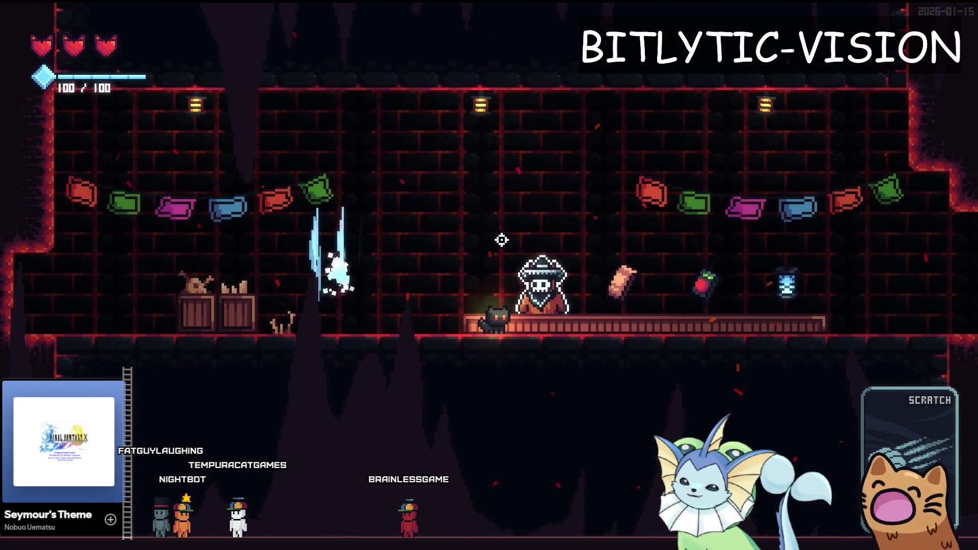
pyautogui.press('e')
pyautogui.press('Escape')
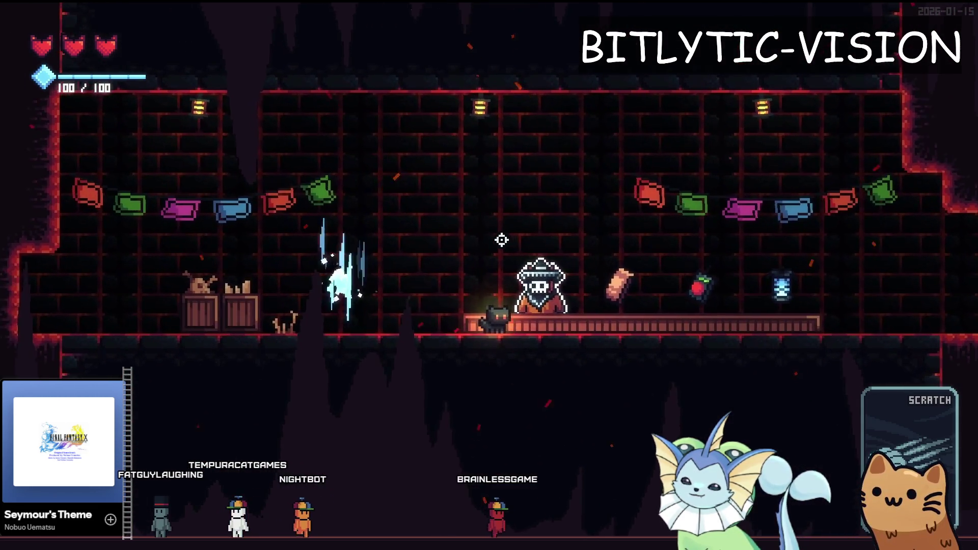
pyautogui.press('e')
pyautogui.press('Escape')
# Step: Walk past the shopkeeper, drop through the thin platform, and hit the training dummy twice
pyautogui.press('d')
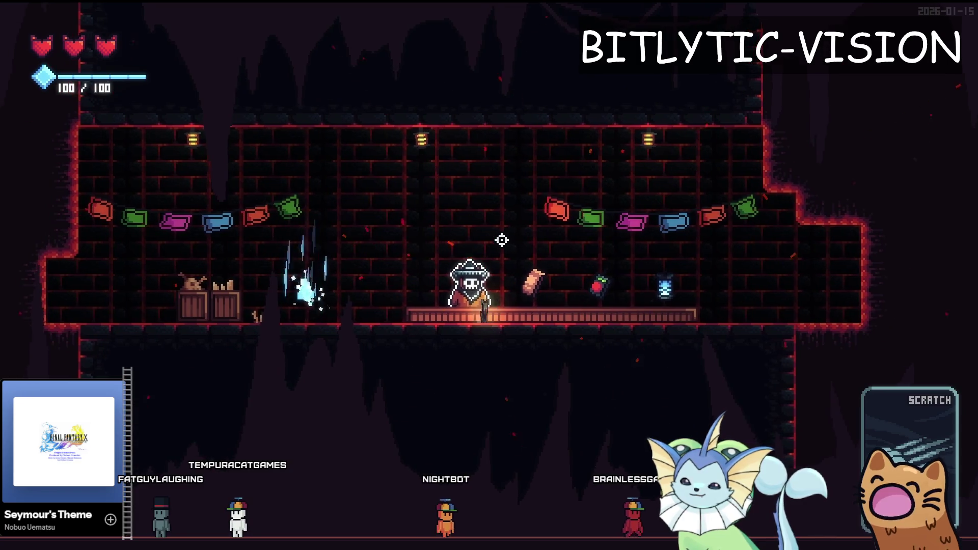
pyautogui.press('e')
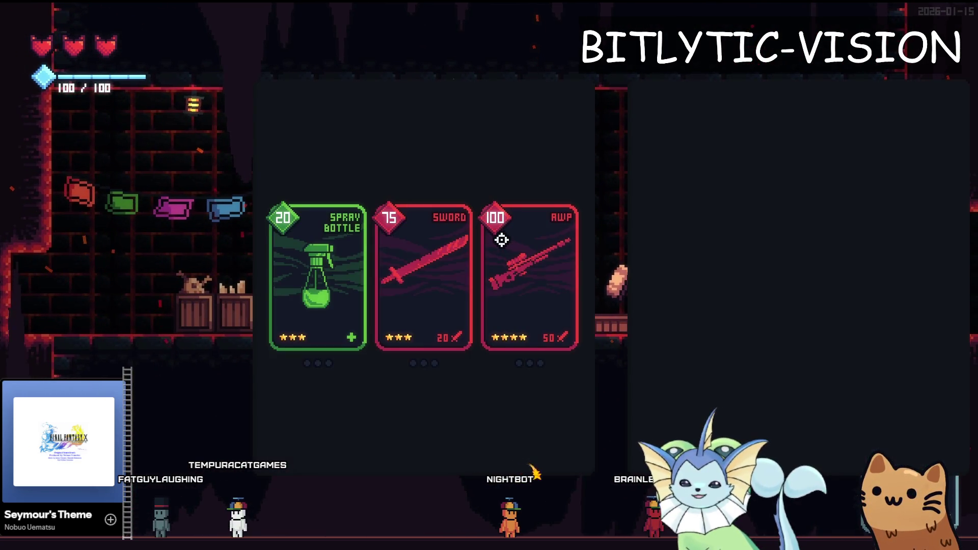
pyautogui.press('Escape')
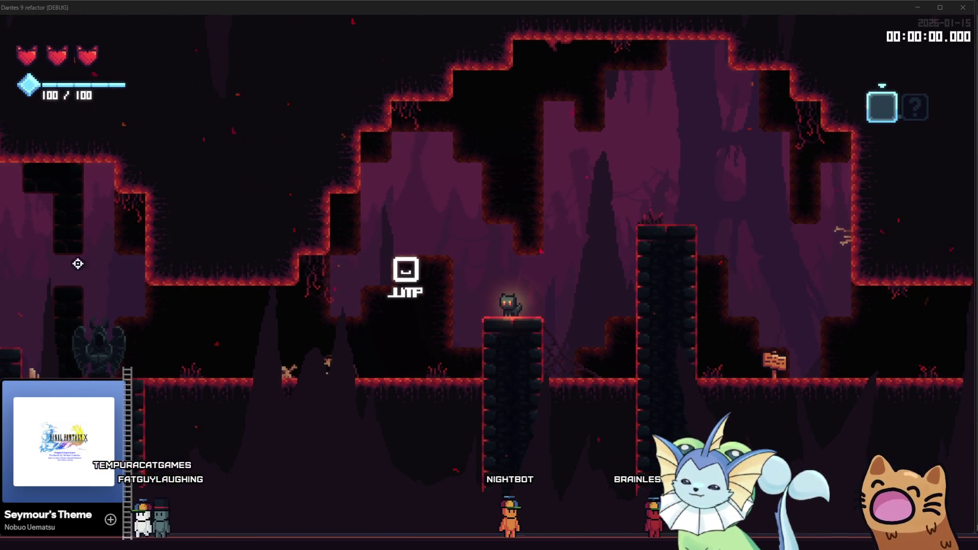
pyautogui.press('d')
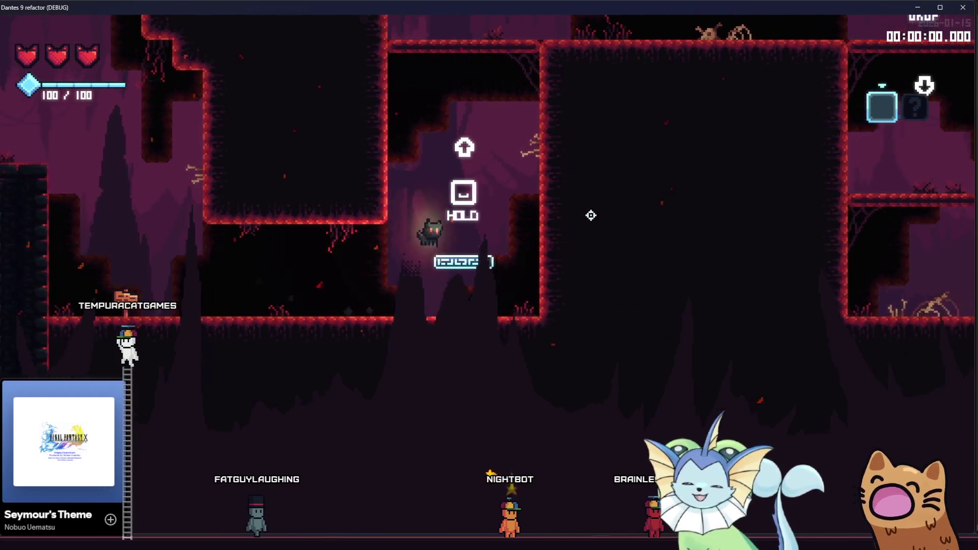
pyautogui.press('s')
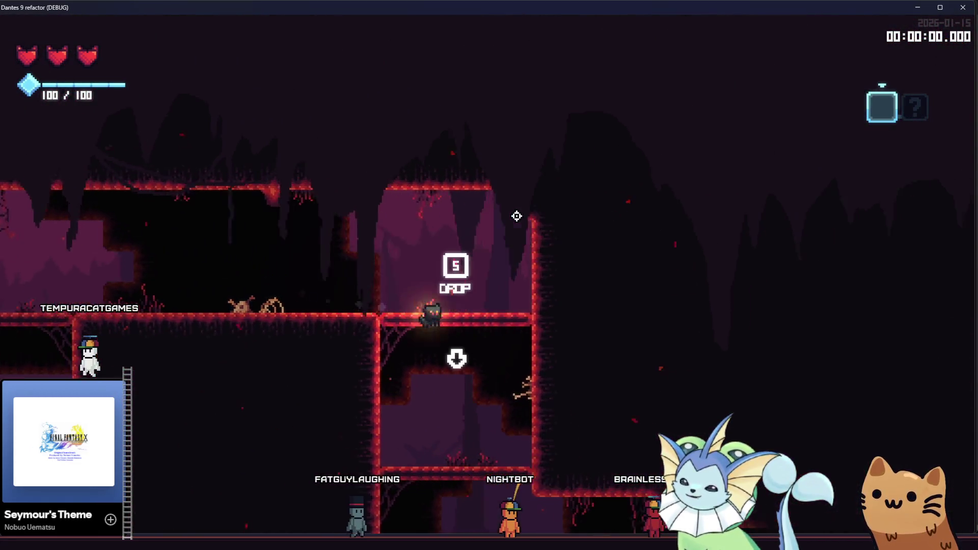
pyautogui.press('d')
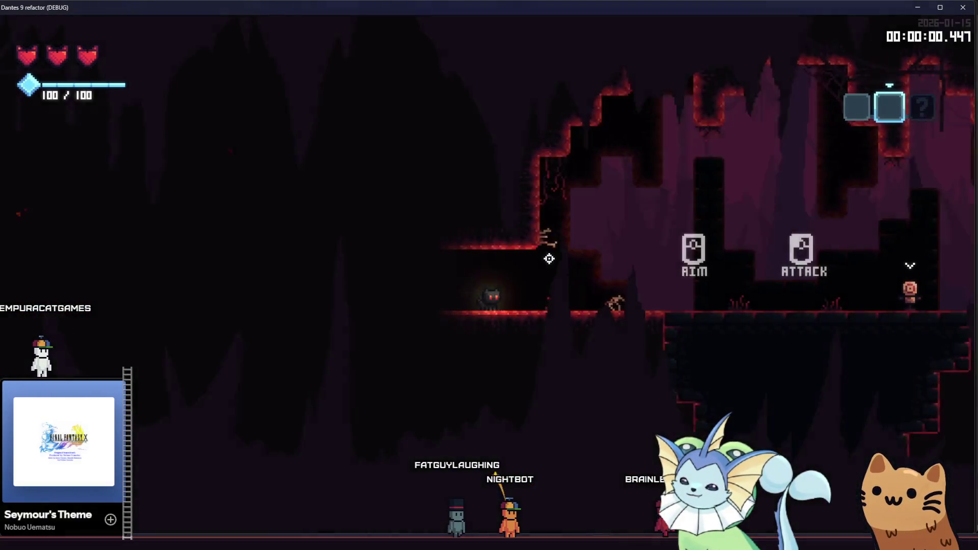
pyautogui.press('d')
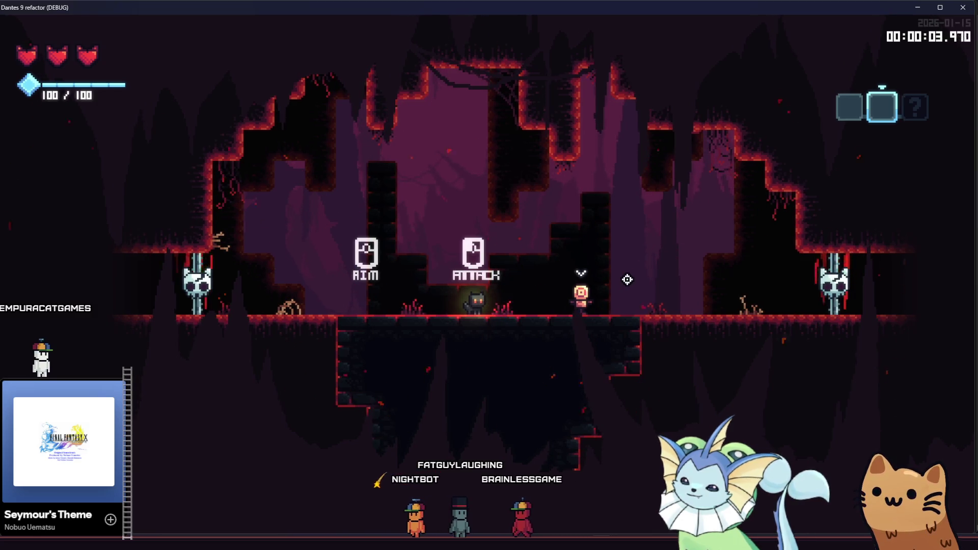
pyautogui.press('a')
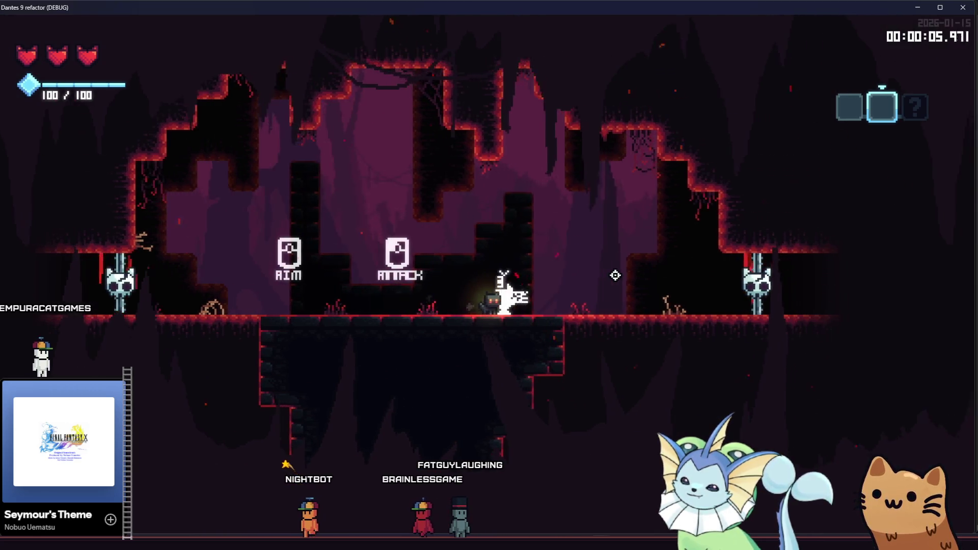
pyautogui.click(614, 275)
pyautogui.click(614, 275)
# Step: Enter the next room, equip and fire the Rusty Pistol, then close the game window
pyautogui.press('a')
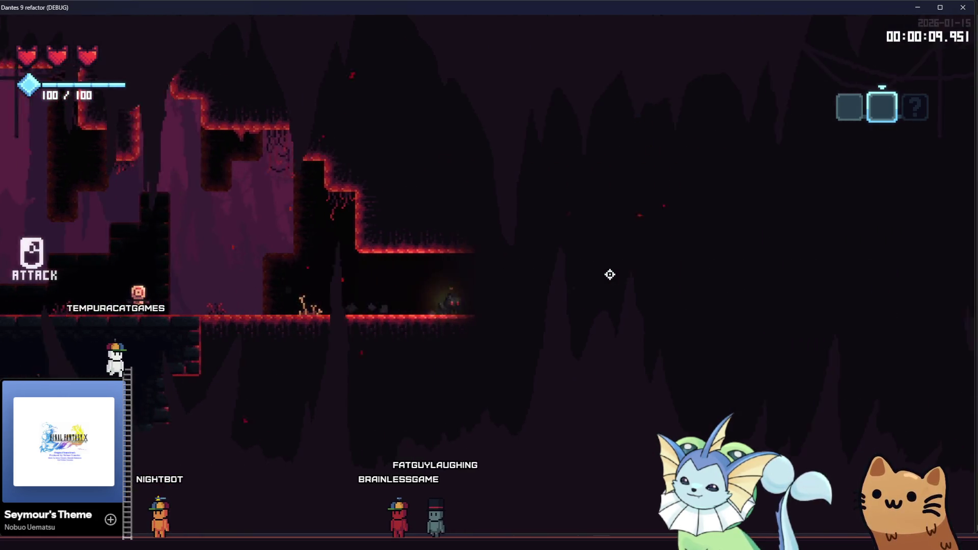
pyautogui.press('d')
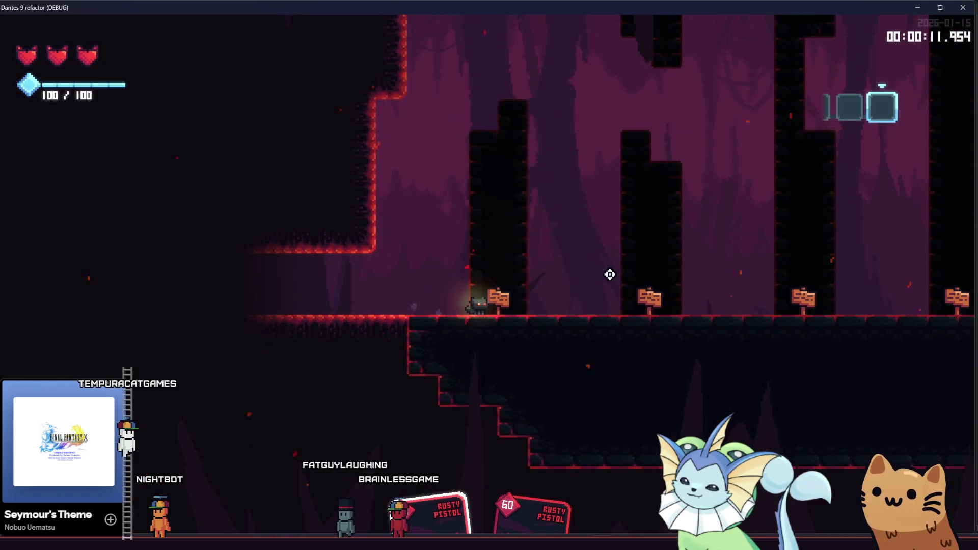
pyautogui.press('e')
pyautogui.press('d')
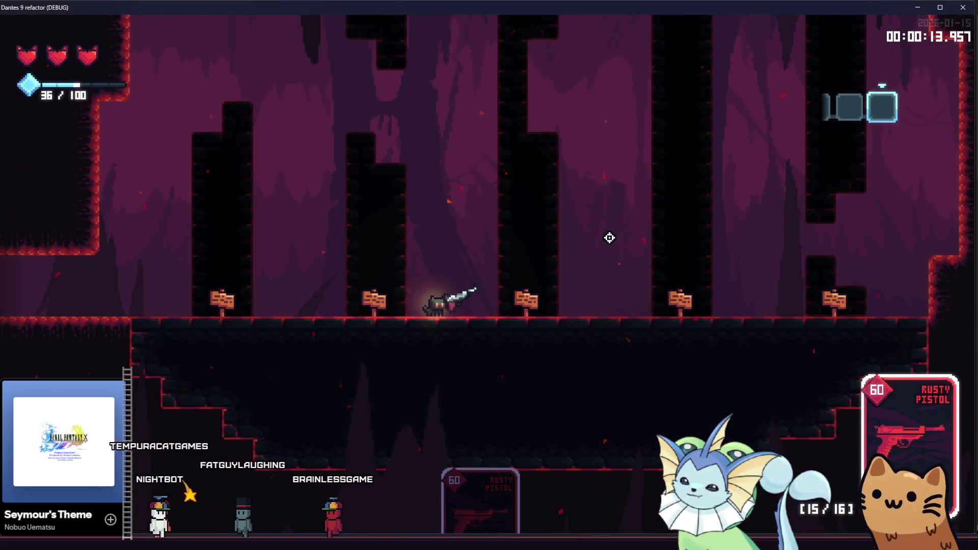
pyautogui.click(609, 238)
pyautogui.click(608, 237)
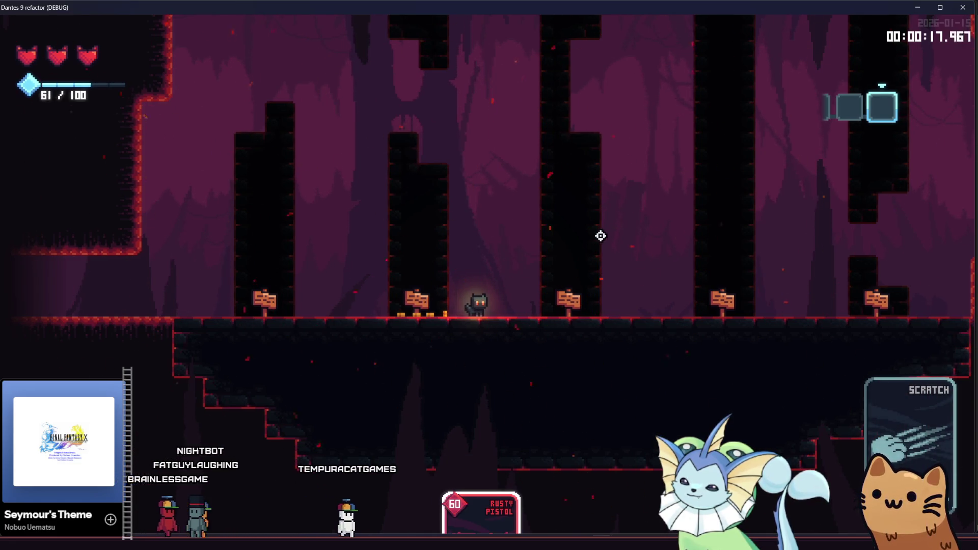
pyautogui.press('e')
pyautogui.click(609, 233)
pyautogui.click(616, 234)
pyautogui.click(621, 239)
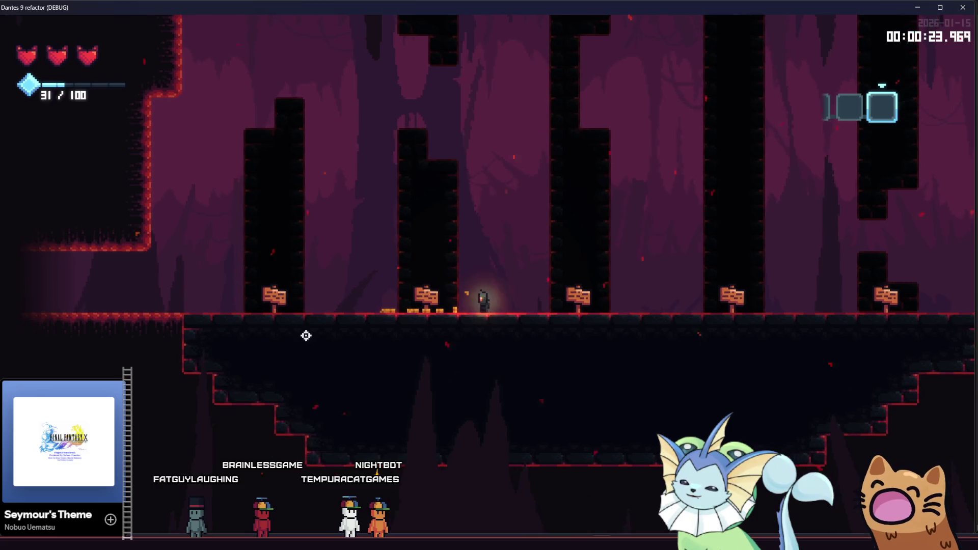
pyautogui.click(963, 7)
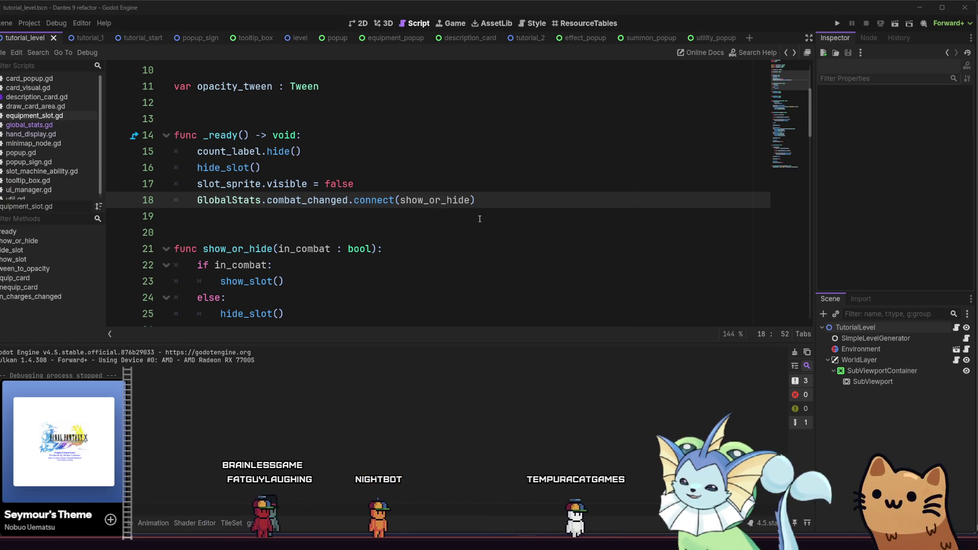
# Step: Scroll equipment_slot.gd back to the top and bring up the tutorial_1 scene
pyautogui.scroll(3, 479, 218)
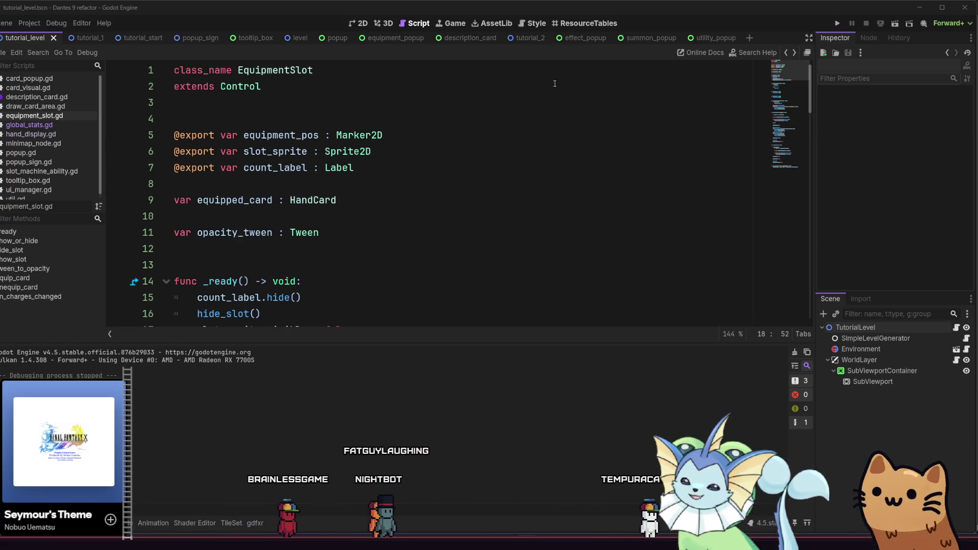
pyautogui.click(82, 38)
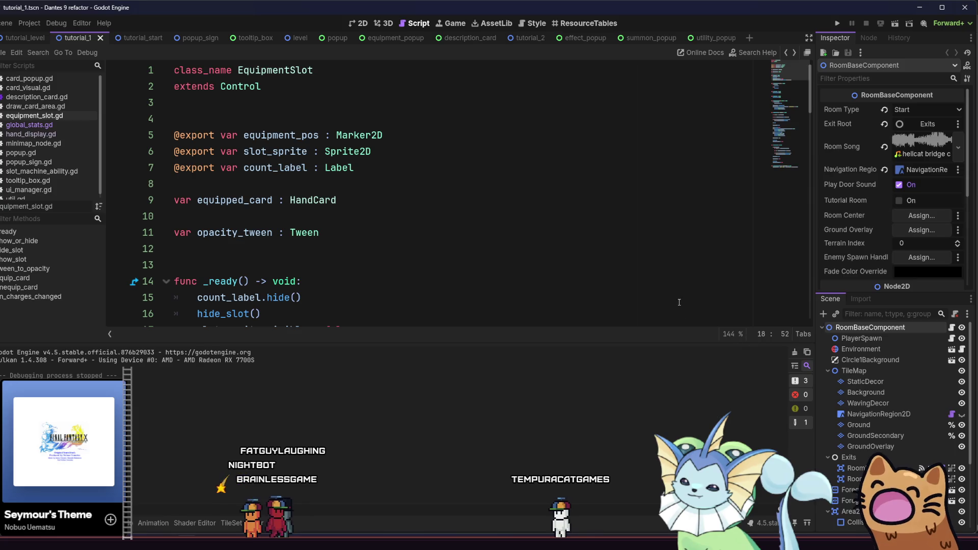
# Step: Open dummy_room_manager.gd and add GlobalStats.player_in_combat = false inside play_open_sound
pyautogui.scroll(-4, 883, 403)
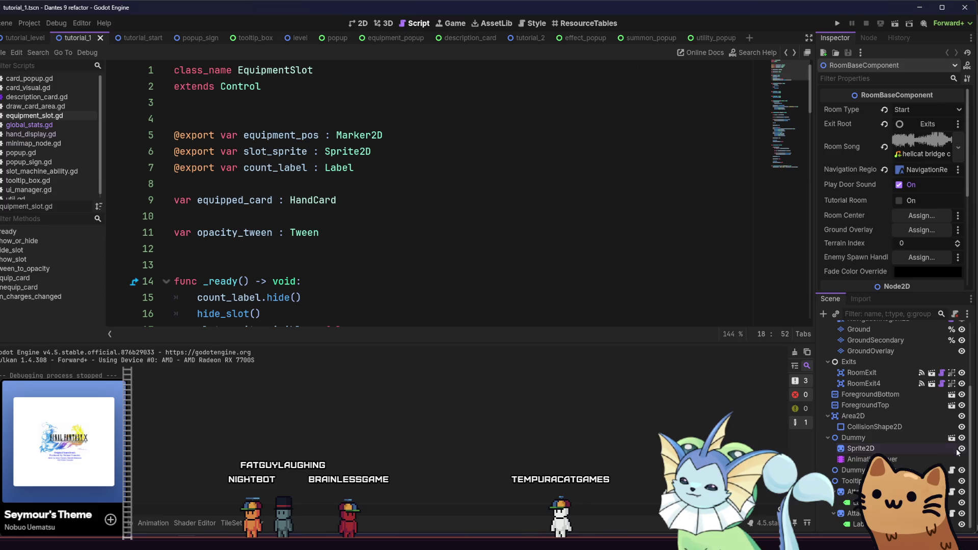
pyautogui.click(951, 471)
pyautogui.scroll(-3, 465, 229)
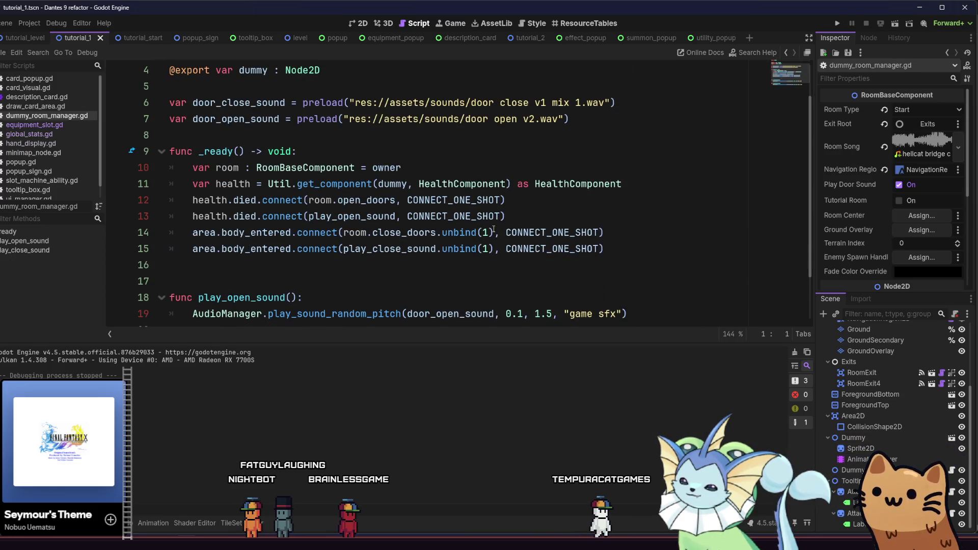
pyautogui.click(383, 249)
pyautogui.click(385, 233)
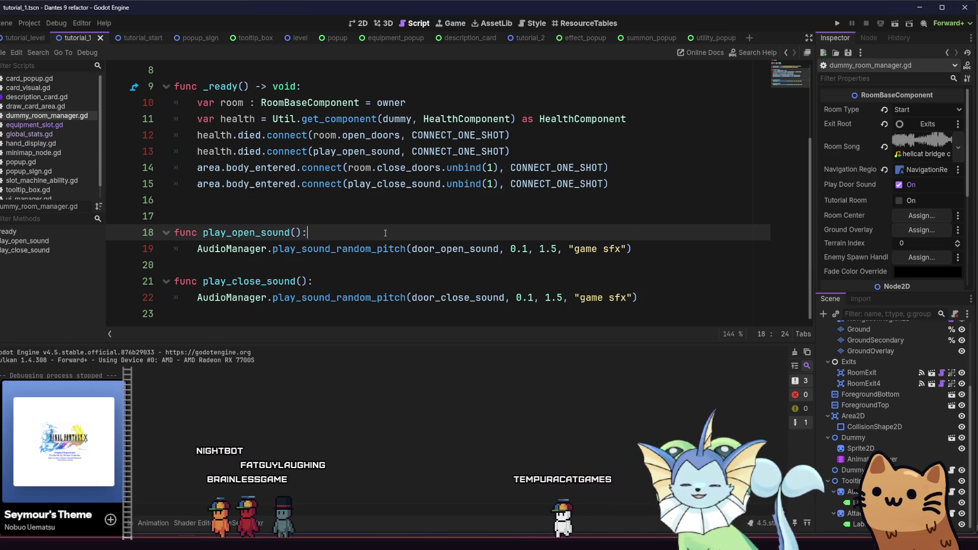
pyautogui.scroll(3, 387, 234)
pyautogui.scroll(-3, 357, 235)
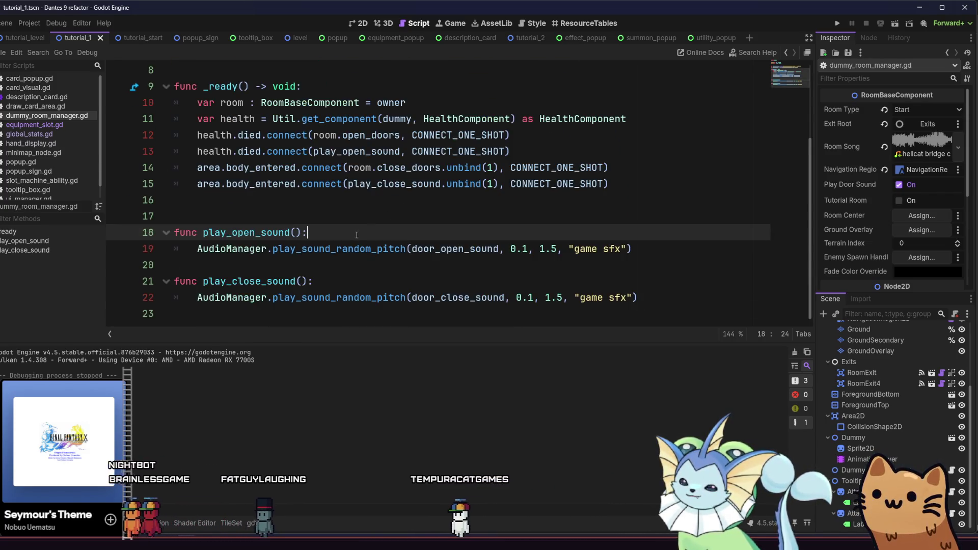
pyautogui.press('Return')
pyautogui.write('glob')
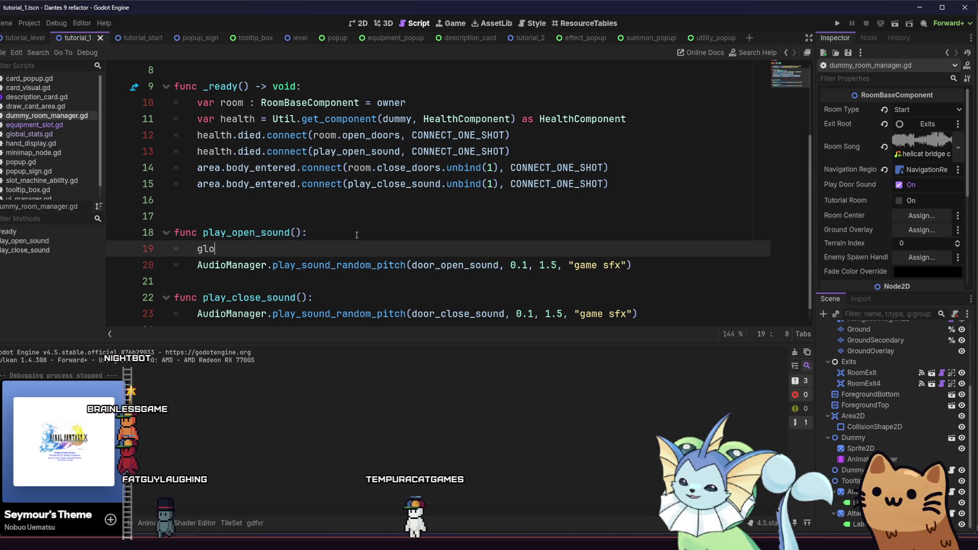
pyautogui.write('alst')
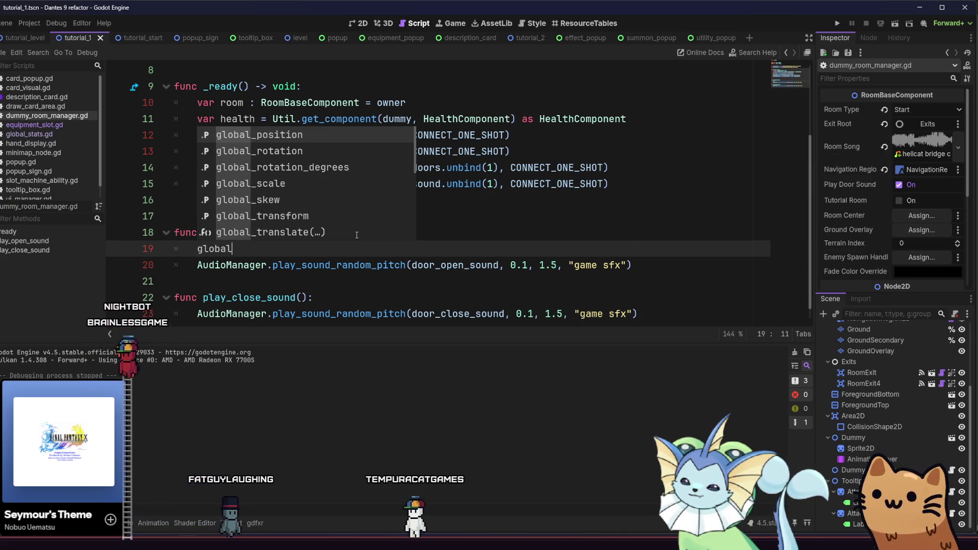
pyautogui.press('Return')
pyautogui.write('.in_')
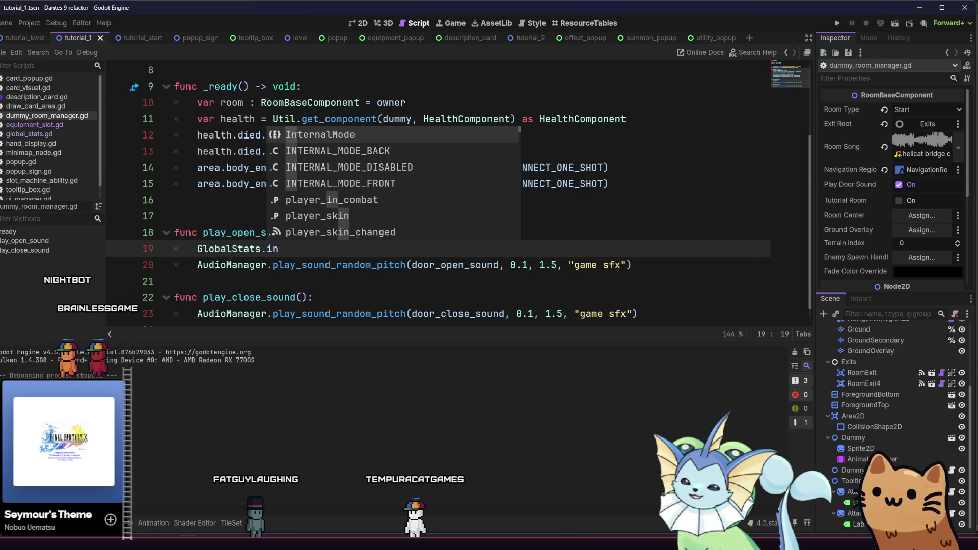
pyautogui.write('c')
pyautogui.press('Return')
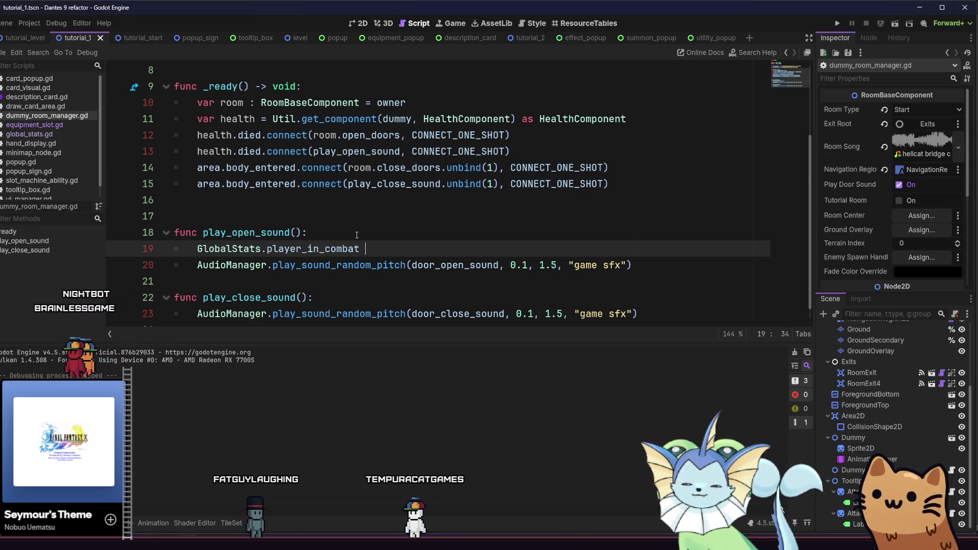
# Step: Add GlobalStats.player_in_combat = true to play_close_sound, save, and run the tutorial_level scene
pyautogui.moveTo(410, 250); pyautogui.dragTo(198, 249)
pyautogui.click(328, 294)
pyautogui.press('Return')
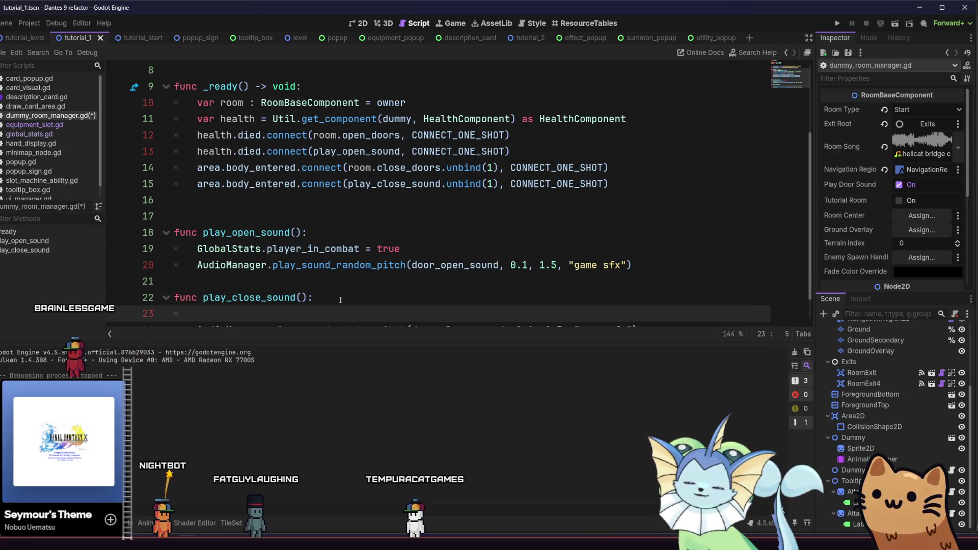
pyautogui.doubleClick(397, 250)
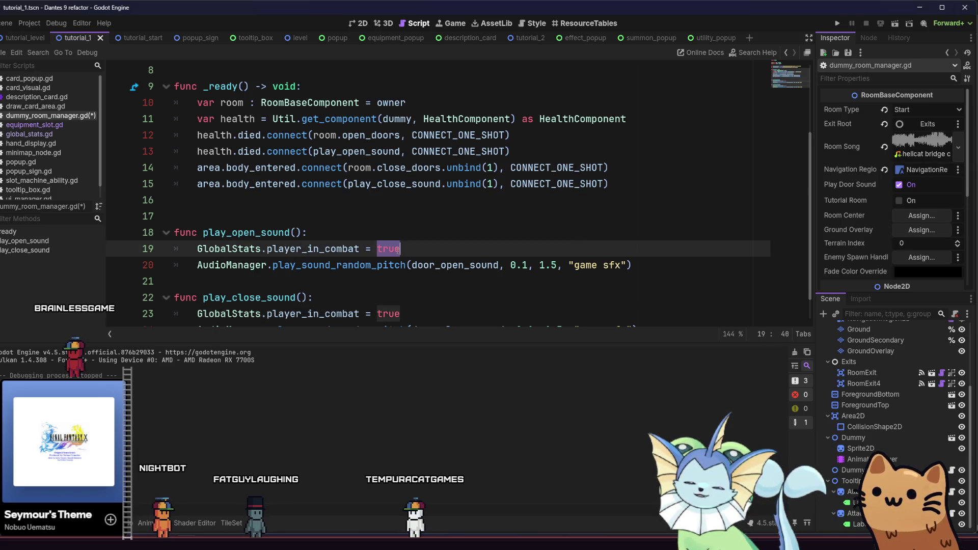
pyautogui.click(255, 200)
pyautogui.hotkey('ctrl', 's')
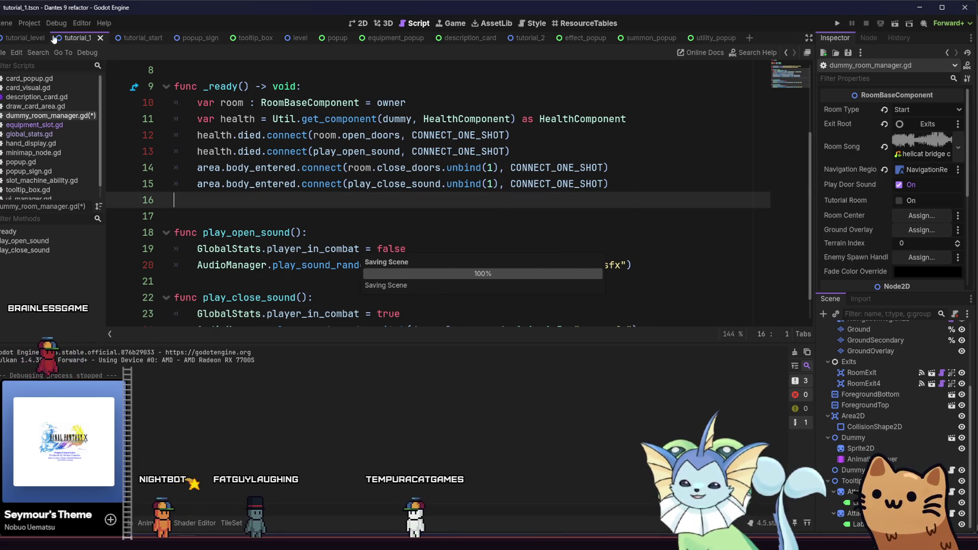
pyautogui.click(24, 37)
pyautogui.click(895, 24)
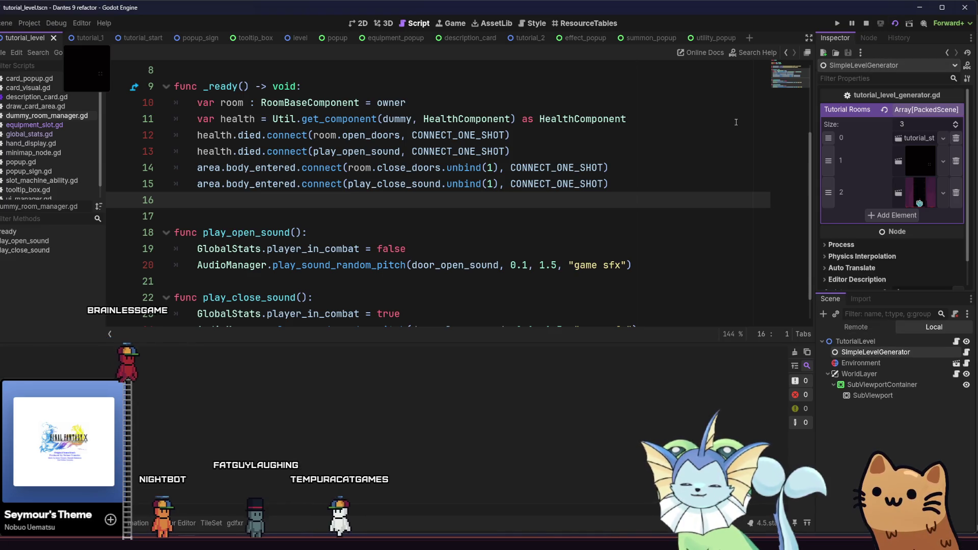
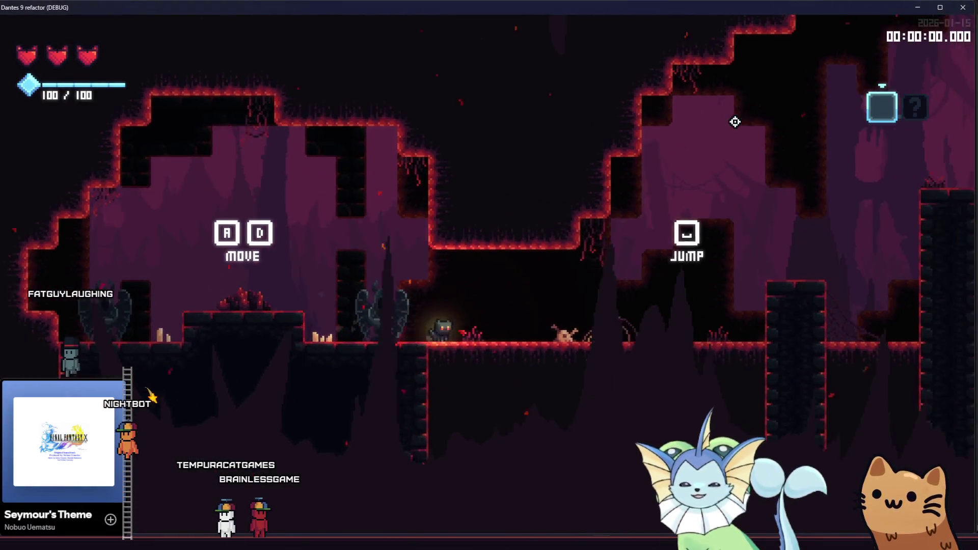
# Step: Run, jump, climb, drop and slash through the tutorial rooms up to the training target
pyautogui.press('d')
pyautogui.press('space')
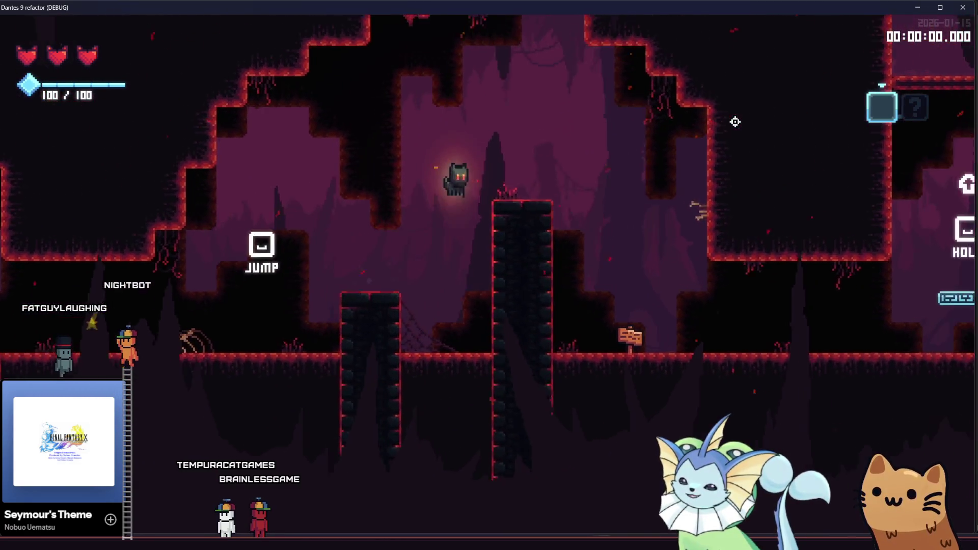
pyautogui.press('d')
pyautogui.press('space')
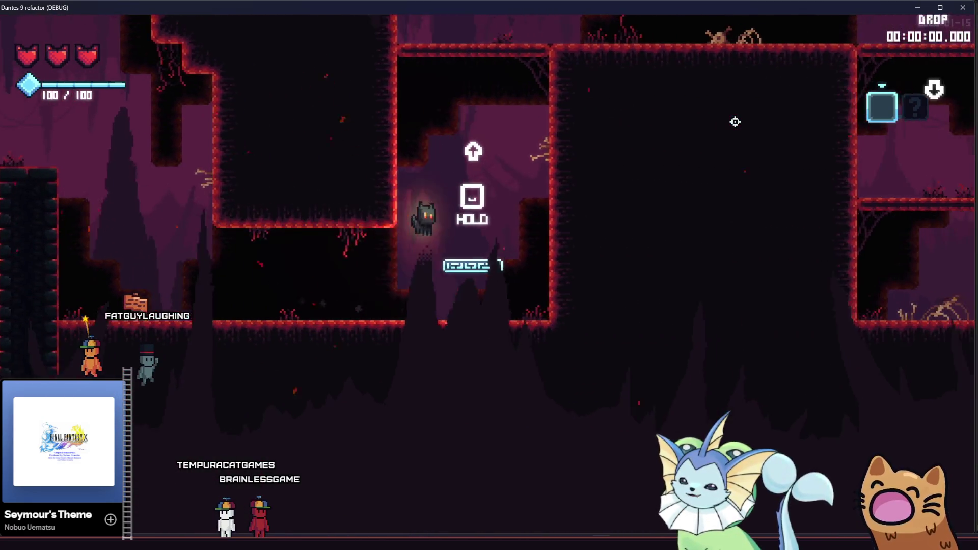
pyautogui.press('w')
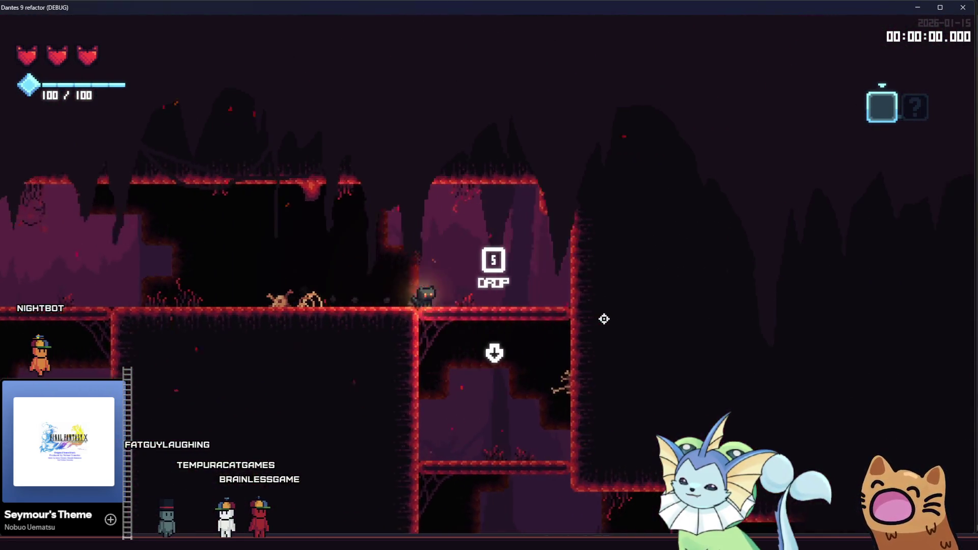
pyautogui.press('s')
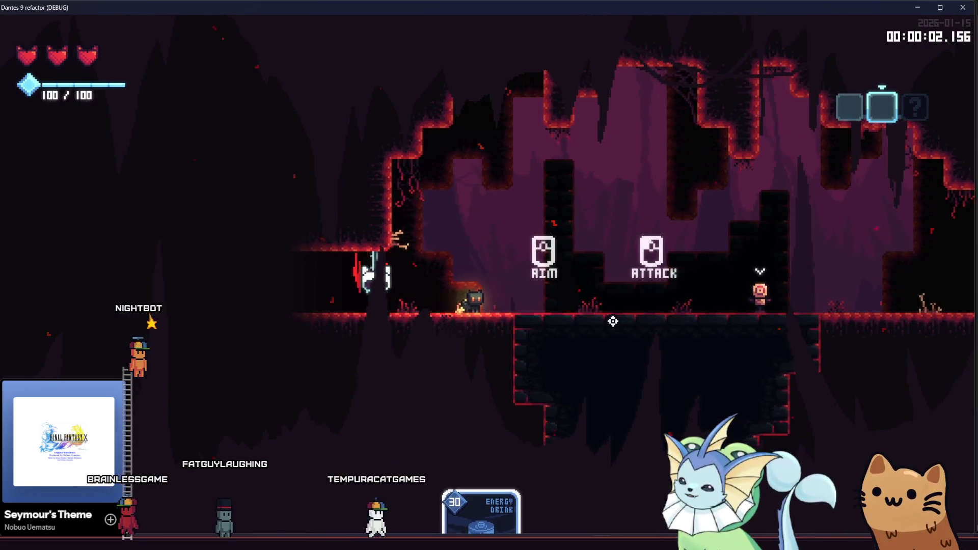
pyautogui.press('d')
pyautogui.press('a')
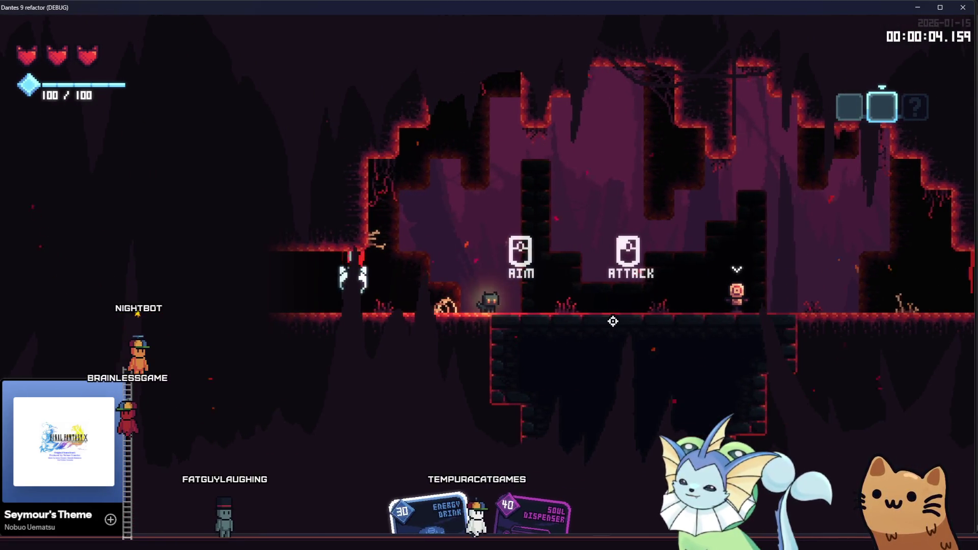
pyautogui.press('a')
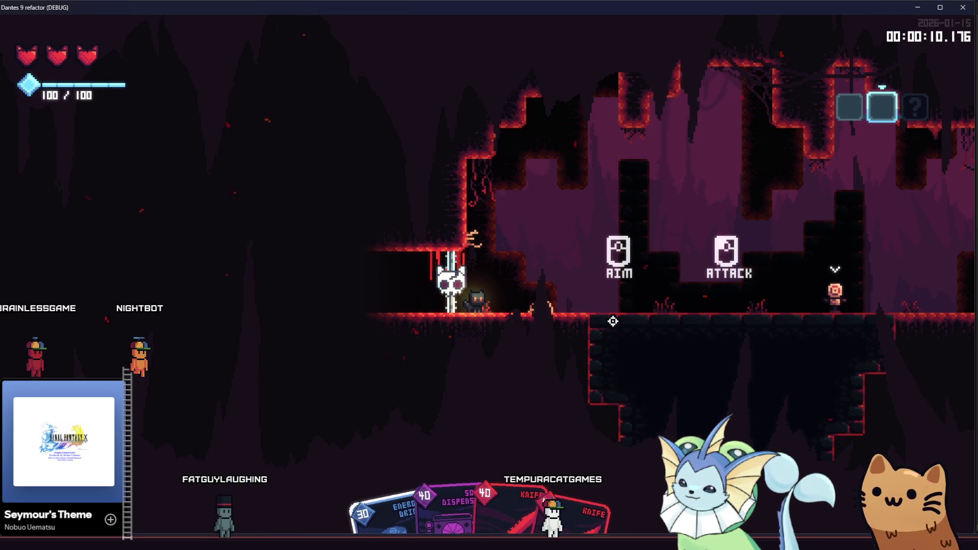
pyautogui.press('d')
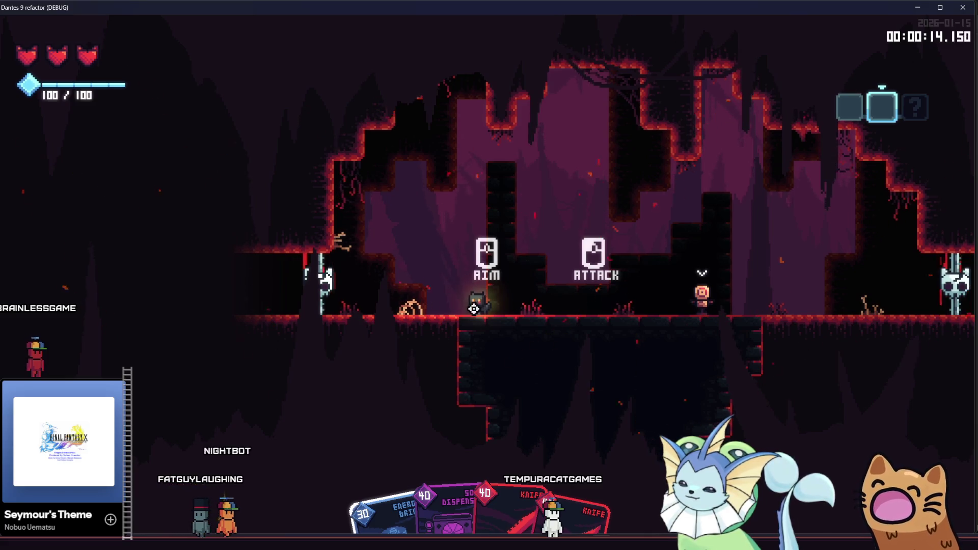
pyautogui.click(605, 402)
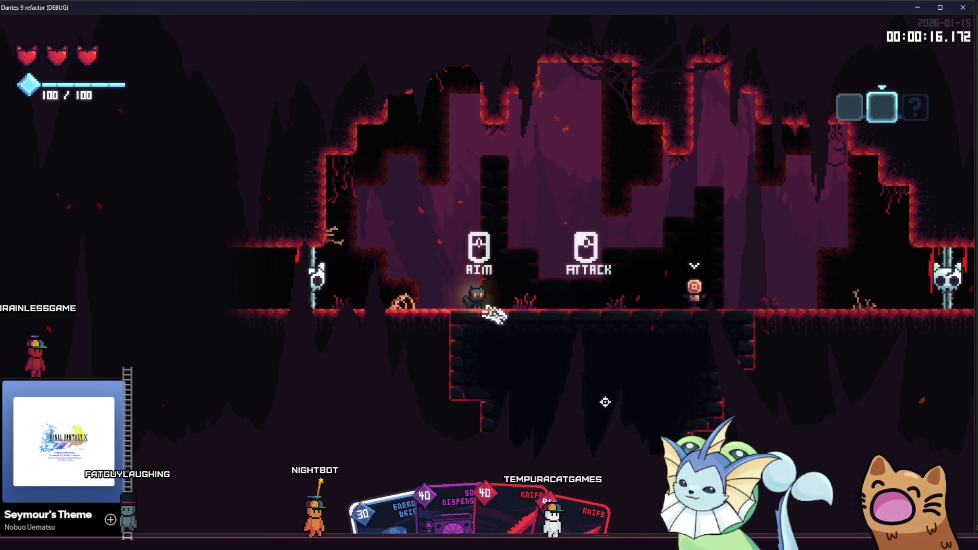
pyautogui.press('d')
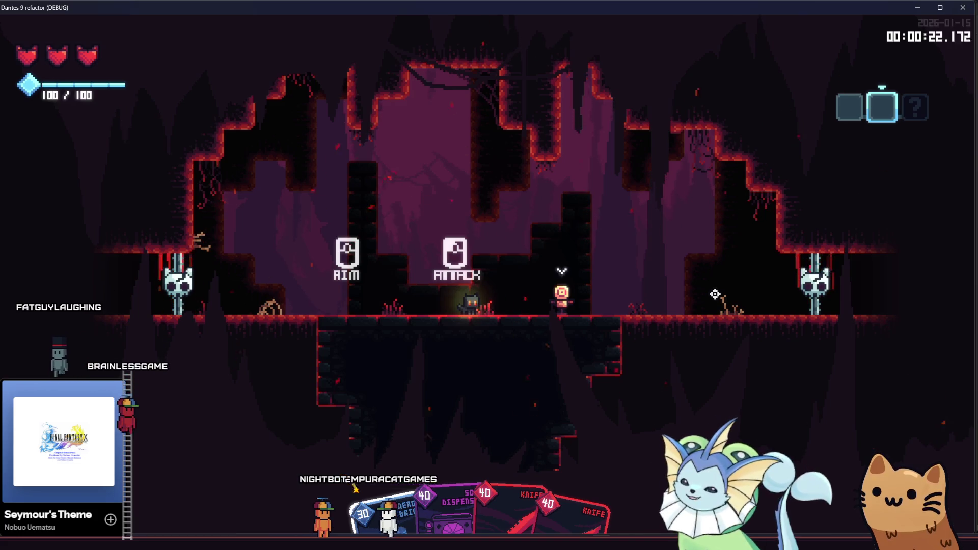
pyautogui.press('d')
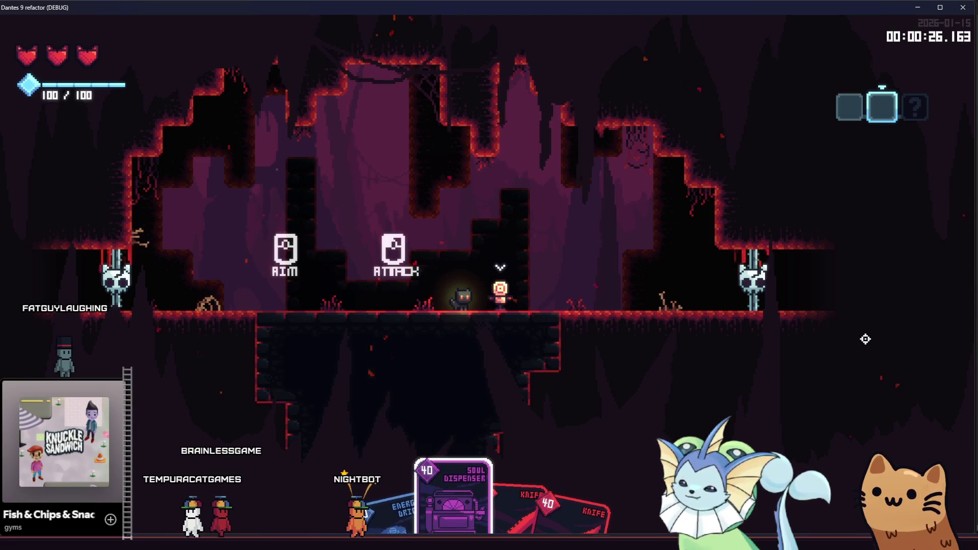
# Step: Close the running game and put the caret at the end of line 23
pyautogui.click(955, 6)
pyautogui.scroll(-2, 458, 204)
pyautogui.click(470, 275)
# Step: Select and inspect line 23's GlobalStats.player_in_combat assignment, then deselect it
pyautogui.hotkey('shift', 'Home')
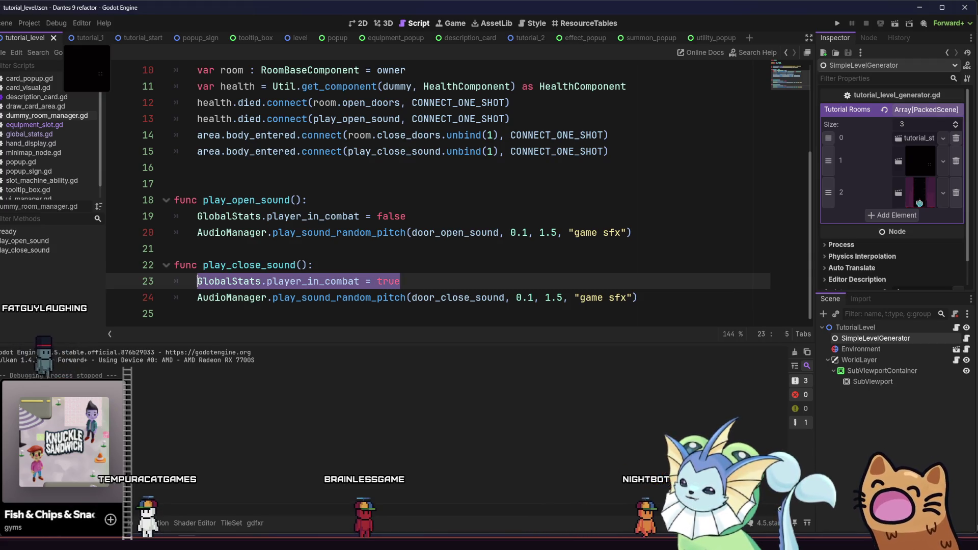
pyautogui.moveTo(401, 281); pyautogui.dragTo(196, 276)
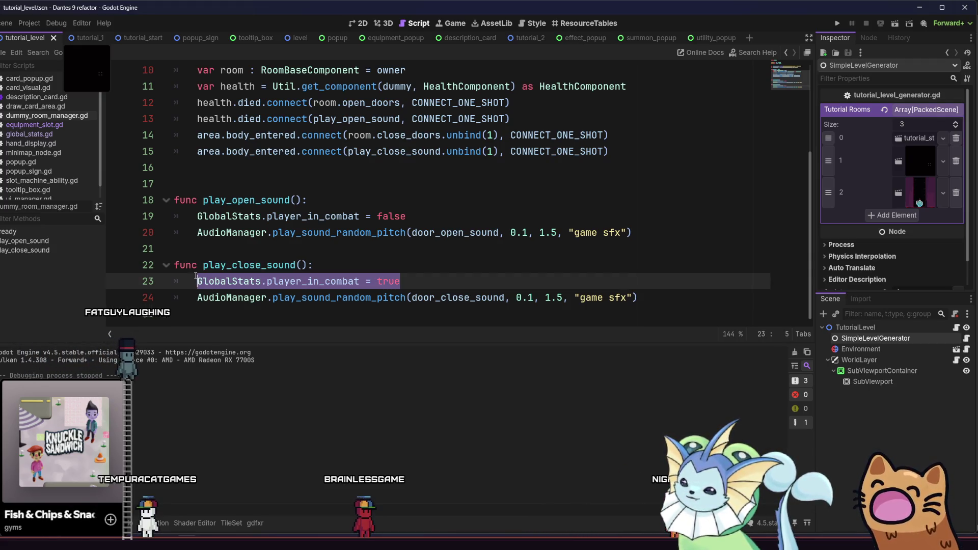
pyautogui.click(466, 278)
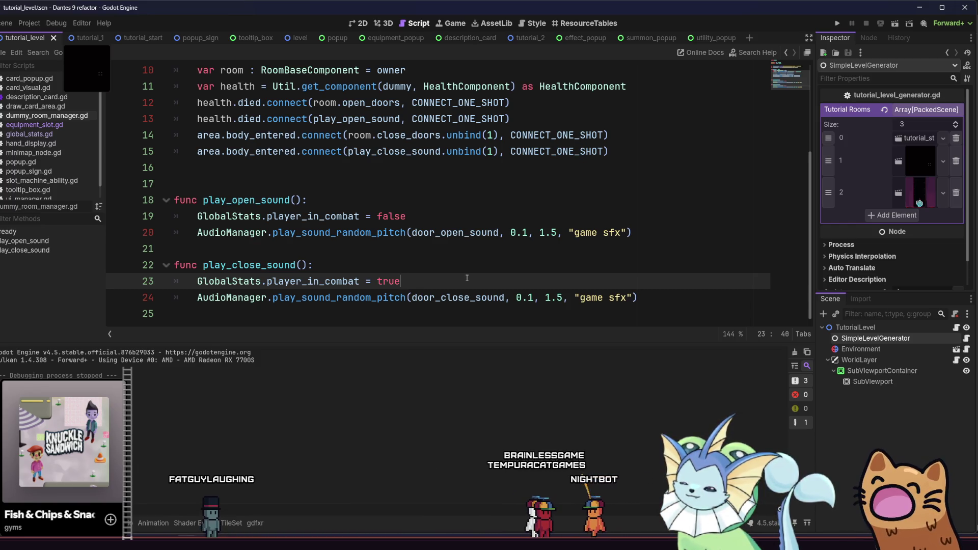
# Step: Scroll back to the top of the script and switch to the tutorial_start scene
pyautogui.scroll(3, 467, 278)
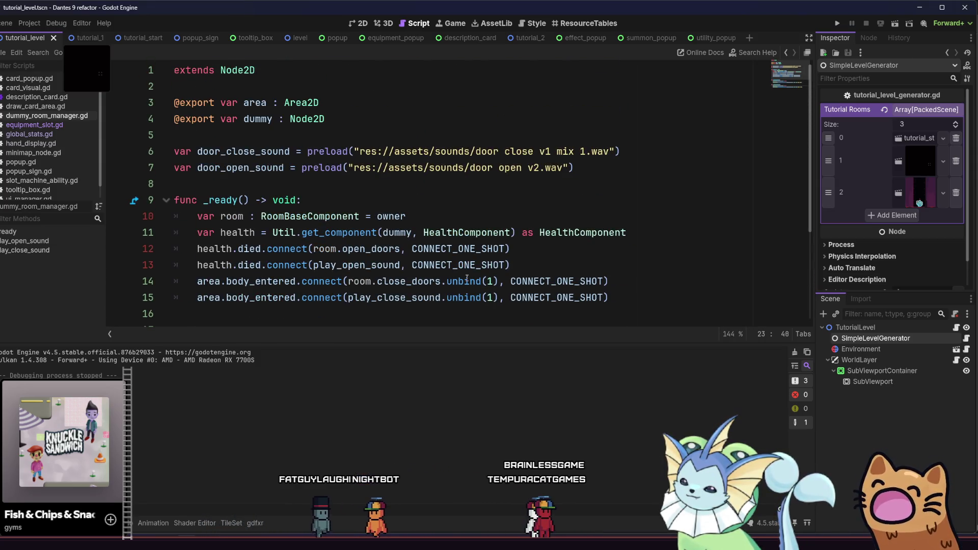
pyautogui.scroll(-3, 471, 271)
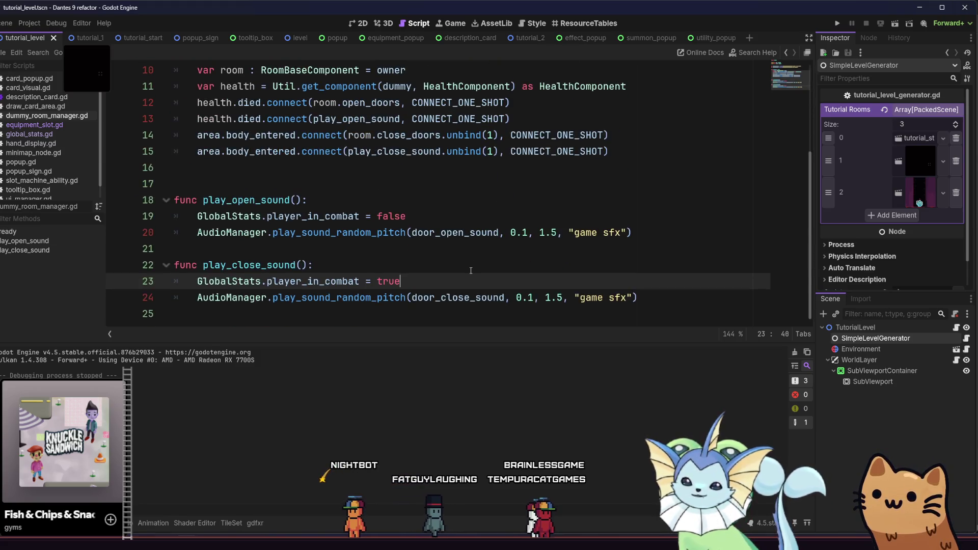
pyautogui.scroll(3, 471, 270)
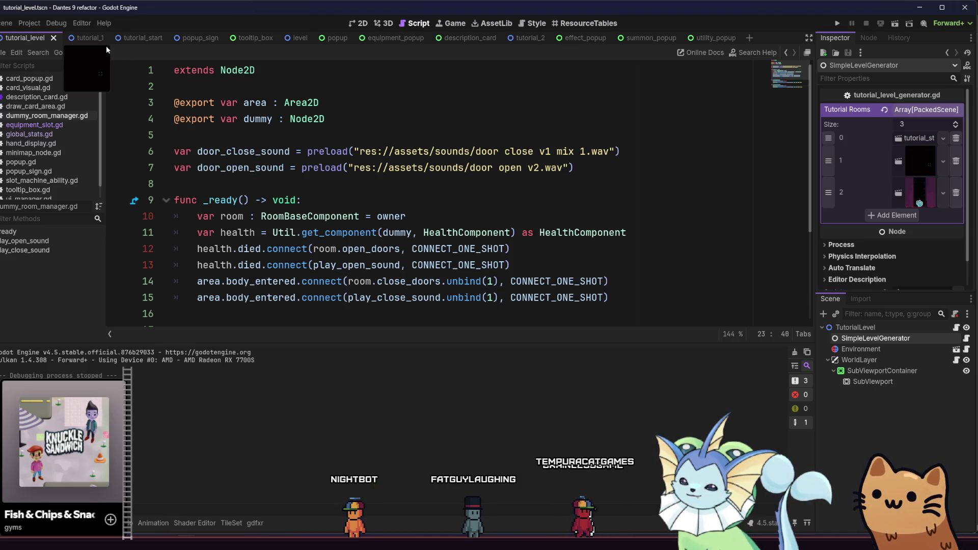
pyautogui.click(127, 39)
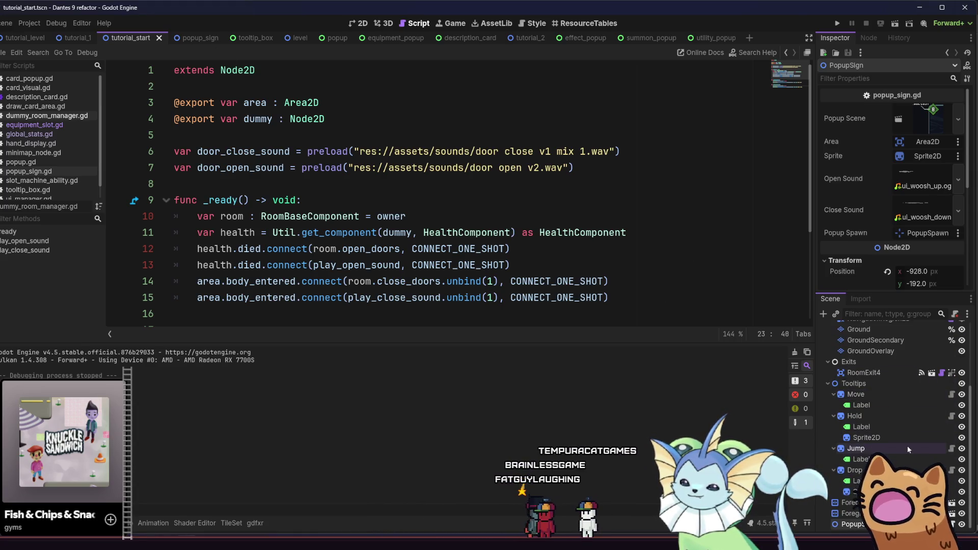
# Step: Under RoomBaseComponent, add a plain Node found by searching 'node', stopping the running game with F8
pyautogui.scroll(1, 908, 449)
pyautogui.scroll(-1, 875, 410)
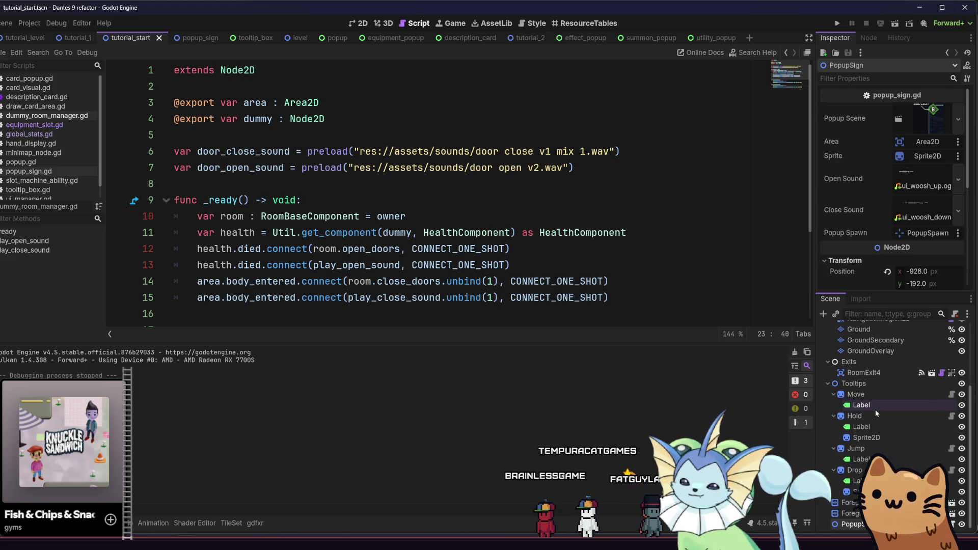
pyautogui.scroll(5, 876, 387)
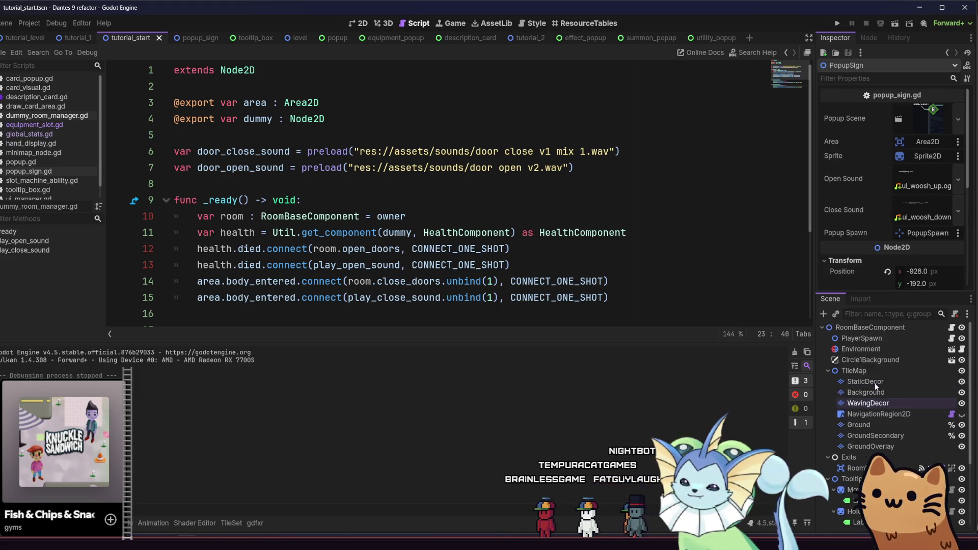
pyautogui.click(857, 327)
pyautogui.click(823, 314)
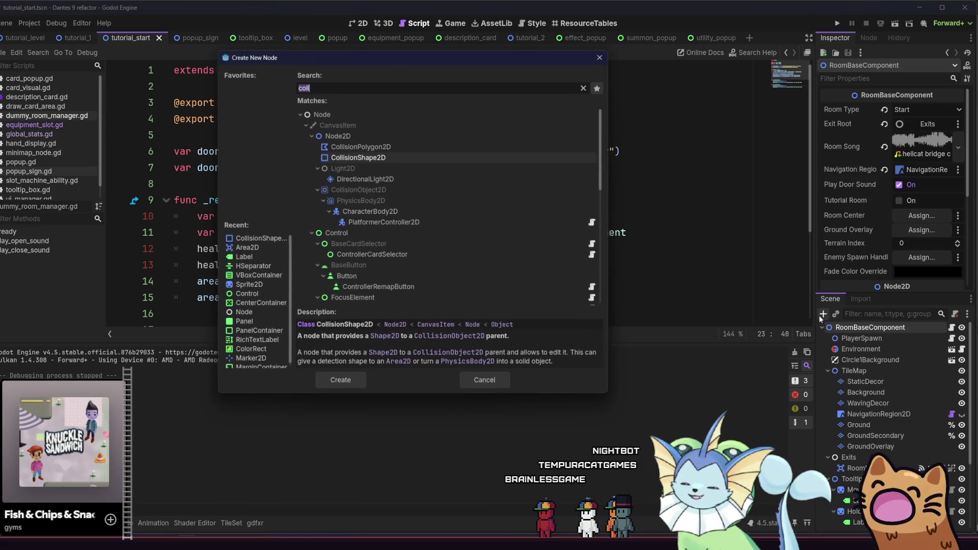
pyautogui.write('node')
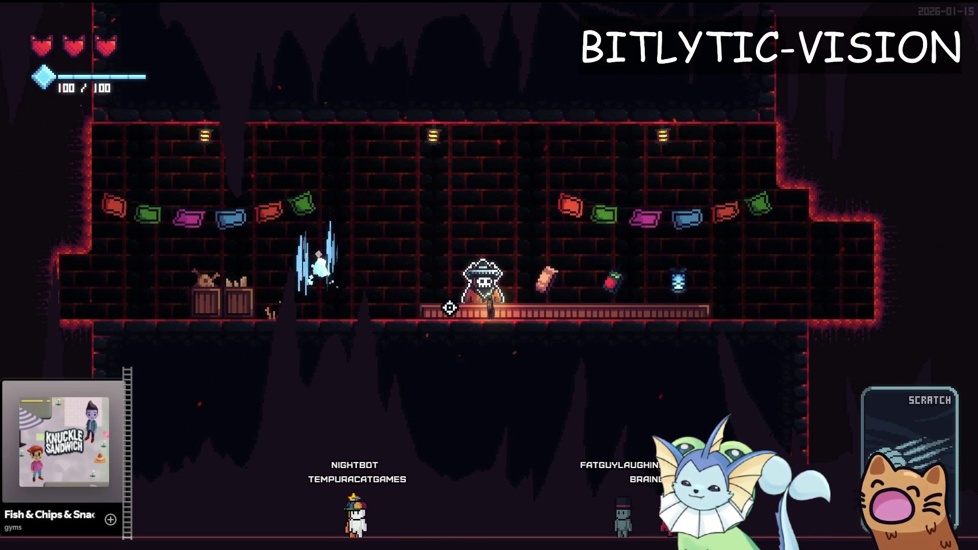
pyautogui.press('F8')
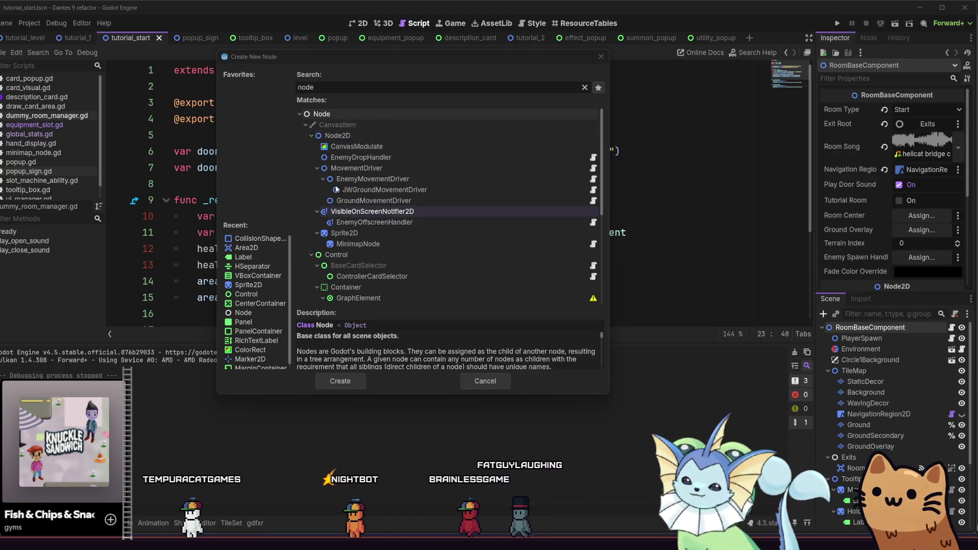
pyautogui.doubleClick(363, 114)
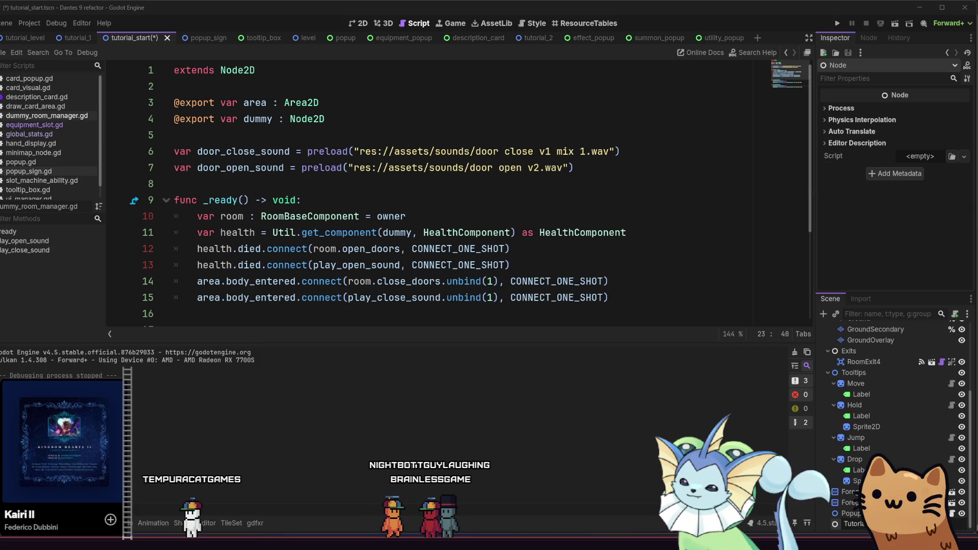
# Step: Attach a new script to TutorialStartHandler and add a _ready() function
pyautogui.click(954, 320)
pyautogui.click(278, 344)
pyautogui.click(262, 167)
pyautogui.press('Return')
pyautogui.press('Return')
pyautogui.write('@')
pyautogui.press('BackSpace')
pyautogui.write('re')
pyautogui.press('Return')
pyautogui.press('Return')
# Step: Try Deck, PlayerSt and GlobalStats references on line 5 inside _ready()
pyautogui.write('decl')
pyautogui.press('BackSpace')
pyautogui.press('BackSpace')
pyautogui.press('BackSpace')
pyautogui.write('Deck.cle')
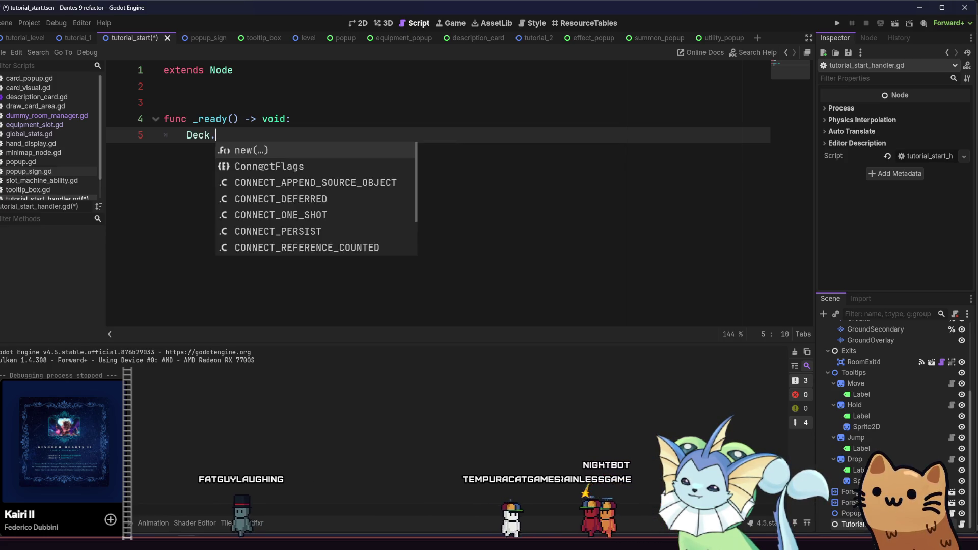
pyautogui.press('BackSpace')
pyautogui.press('BackSpace')
pyautogui.press('BackSpace')
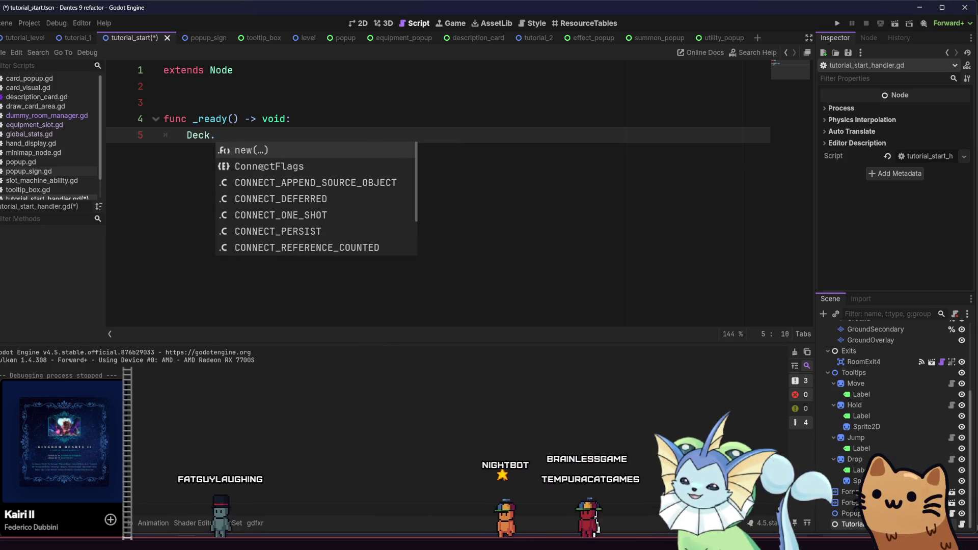
pyautogui.press('BackSpace')
pyautogui.press('BackSpace')
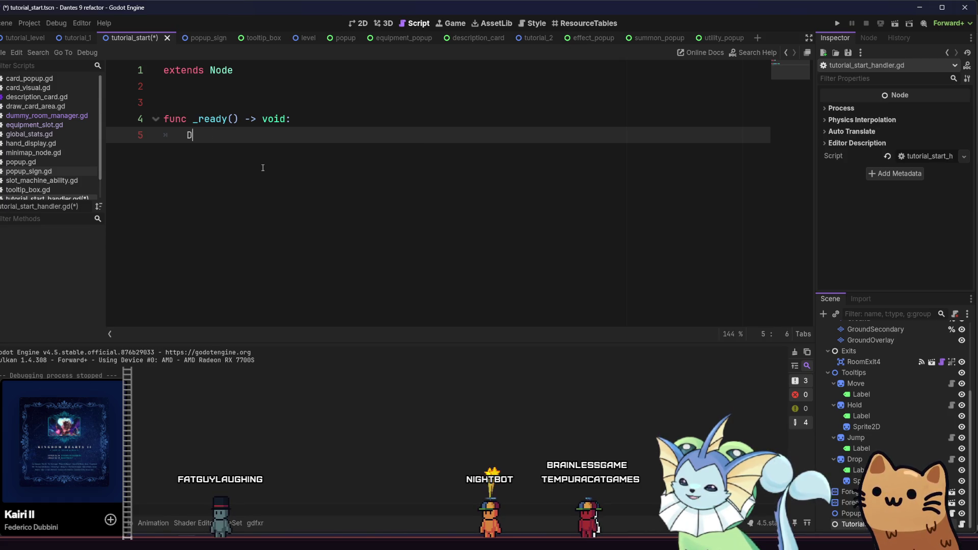
pyautogui.press('BackSpace')
pyautogui.write('Deck')
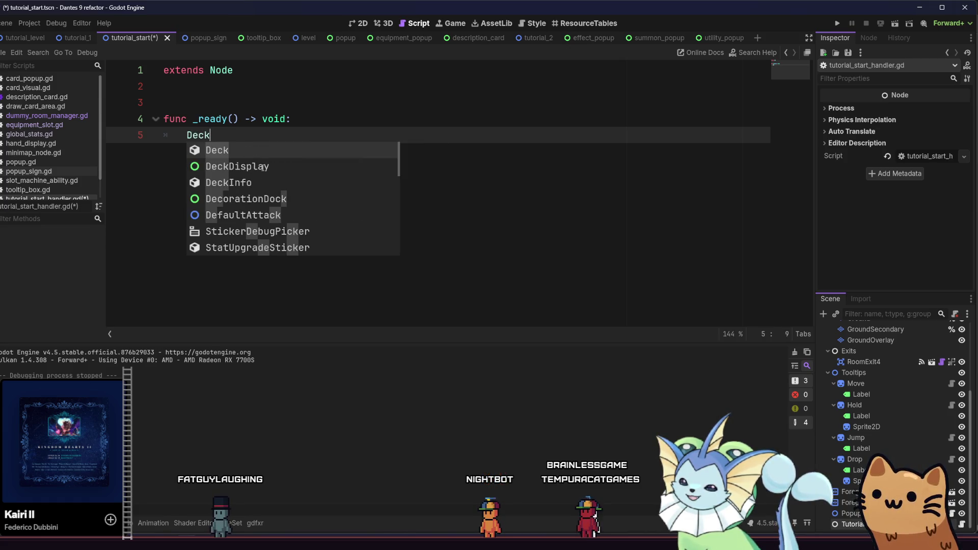
pyautogui.scroll(-1, 298, 205)
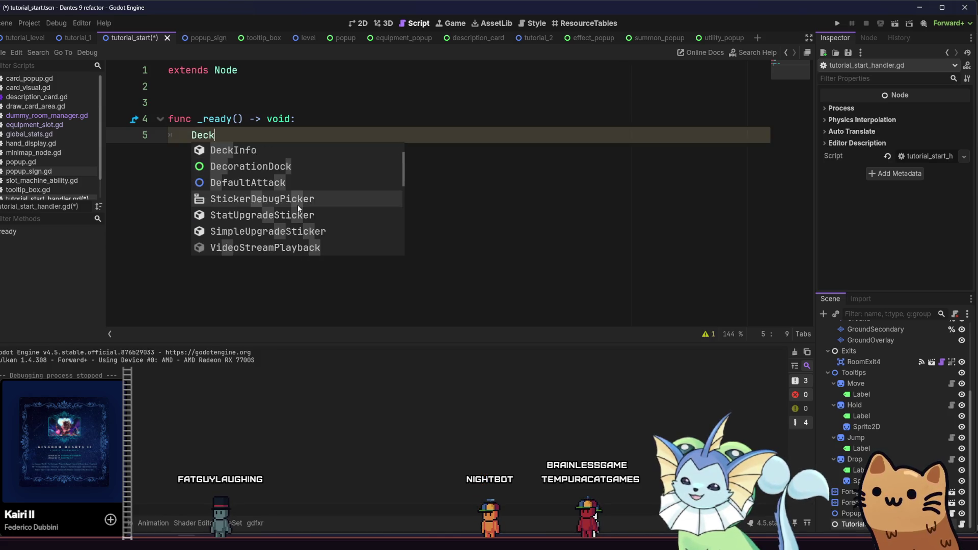
pyautogui.scroll(-2, 298, 187)
pyautogui.press('BackSpace')
pyautogui.press('BackSpace')
pyautogui.press('BackSpace')
pyautogui.press('BackSpace')
pyautogui.write('PlayerSt')
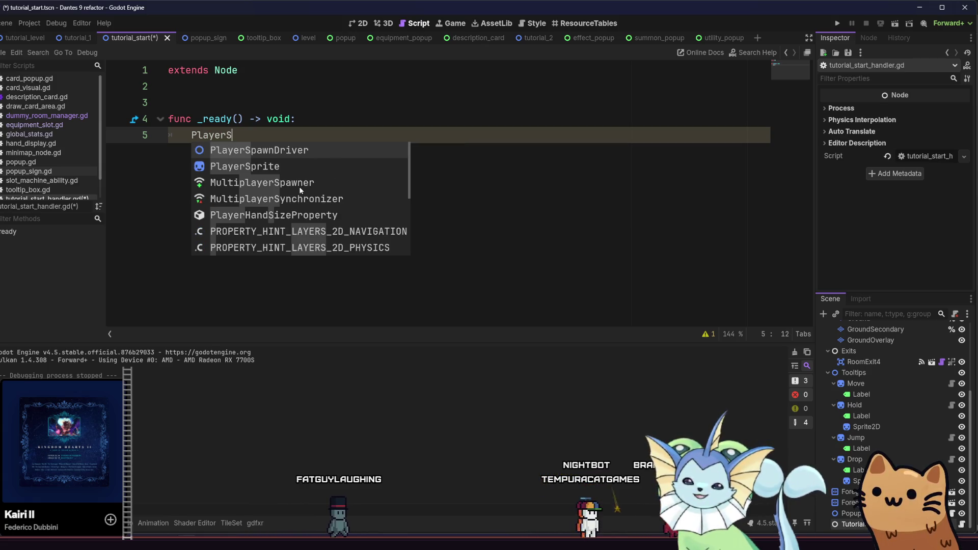
pyautogui.press('BackSpace')
pyautogui.press('BackSpace')
pyautogui.press('BackSpace')
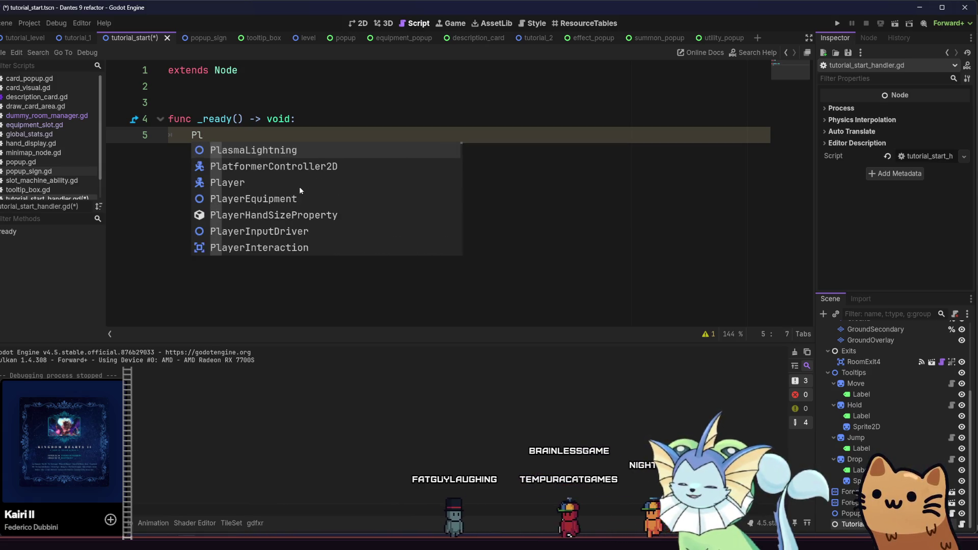
pyautogui.write('Glo')
pyautogui.press('Return')
# Step: Replace the trial references with PlayerData.deck.clear_deck() on line 5 via autocomplete
pyautogui.write('.dec')
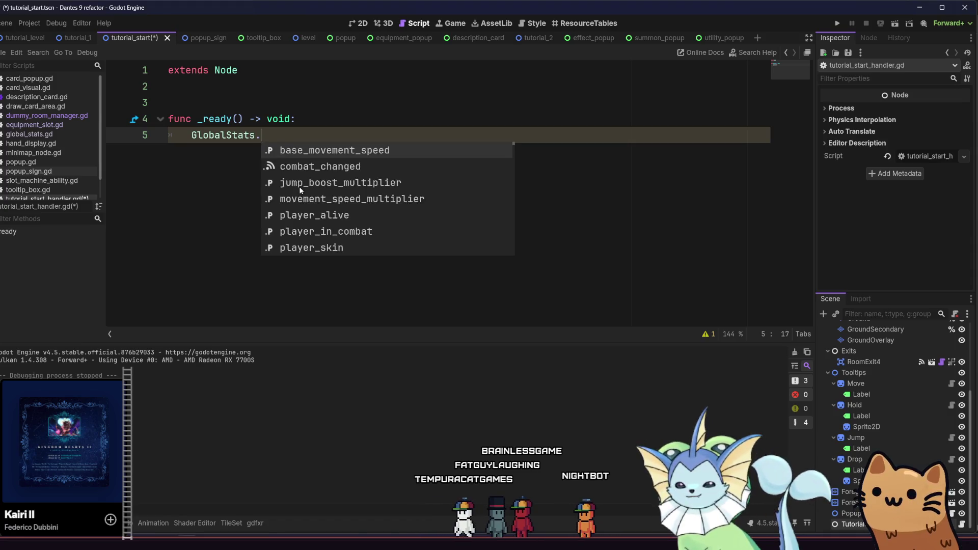
pyautogui.press('BackSpace')
pyautogui.press('BackSpace')
pyautogui.press('BackSpace')
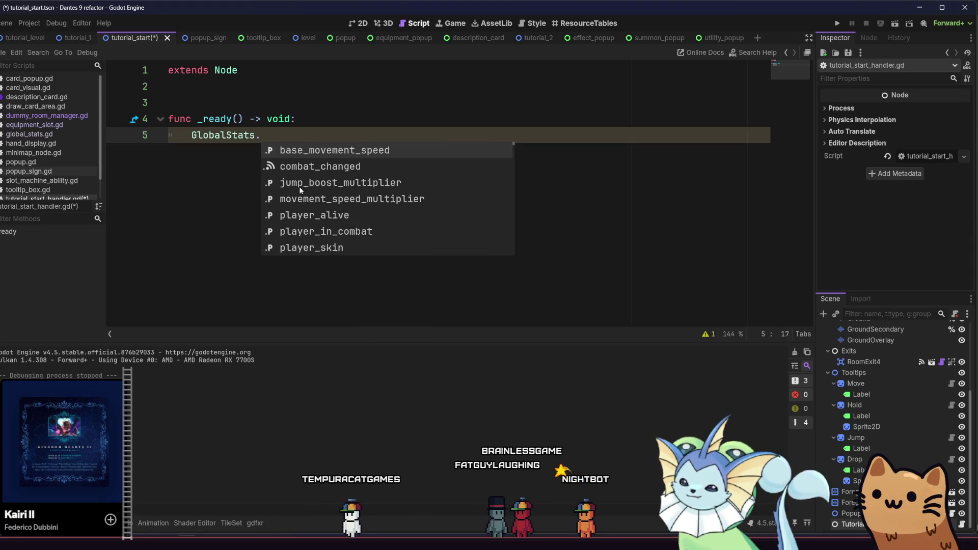
pyautogui.write('c')
pyautogui.press('BackSpace')
pyautogui.press('BackSpace')
pyautogui.press('BackSpace')
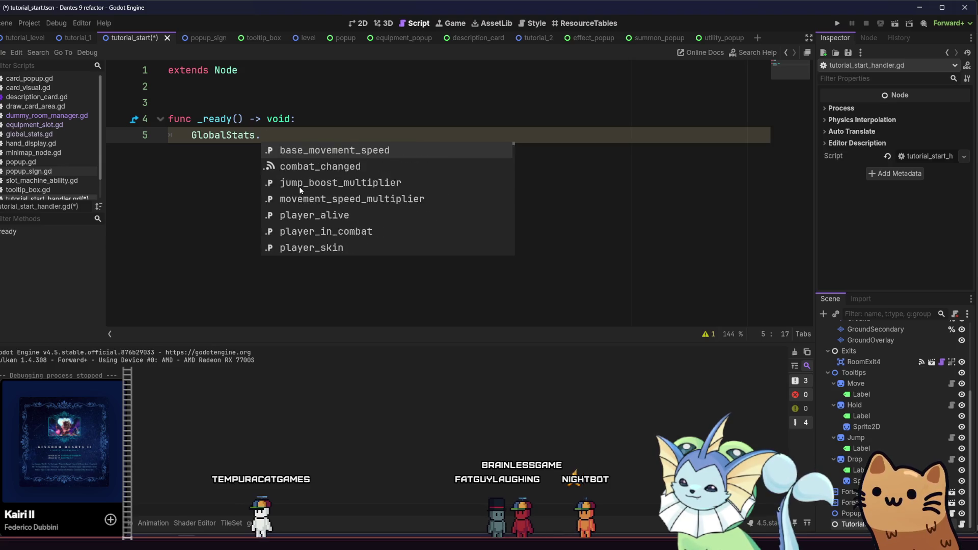
pyautogui.press('BackSpace')
pyautogui.press('BackSpace')
pyautogui.press('BackSpace')
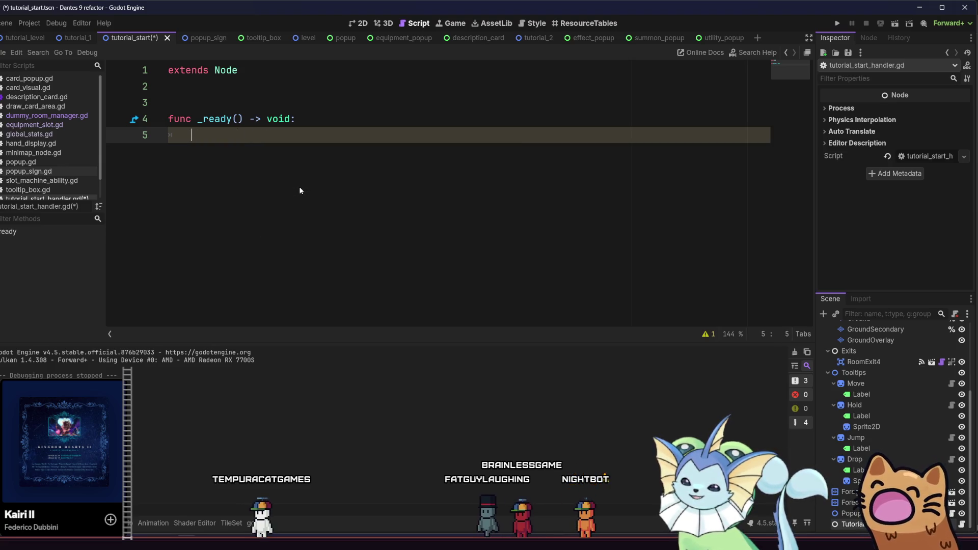
pyautogui.write('St')
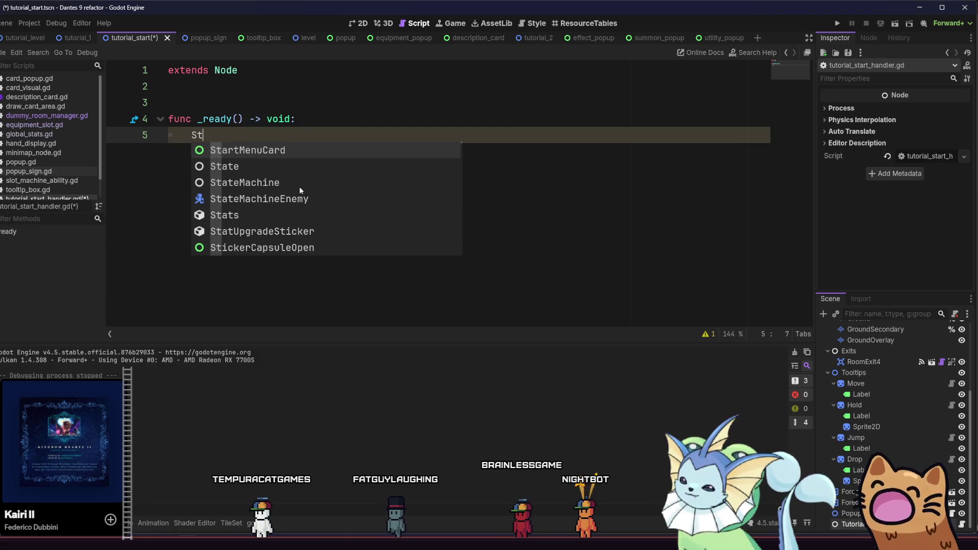
pyautogui.write('ats.')
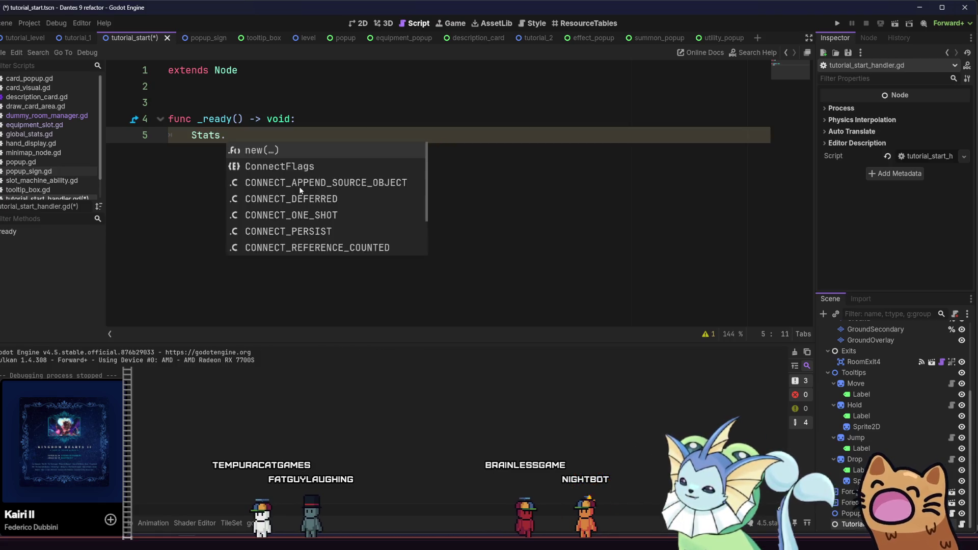
pyautogui.press('BackSpace')
pyautogui.press('BackSpace')
pyautogui.press('BackSpace')
pyautogui.write('Deck.')
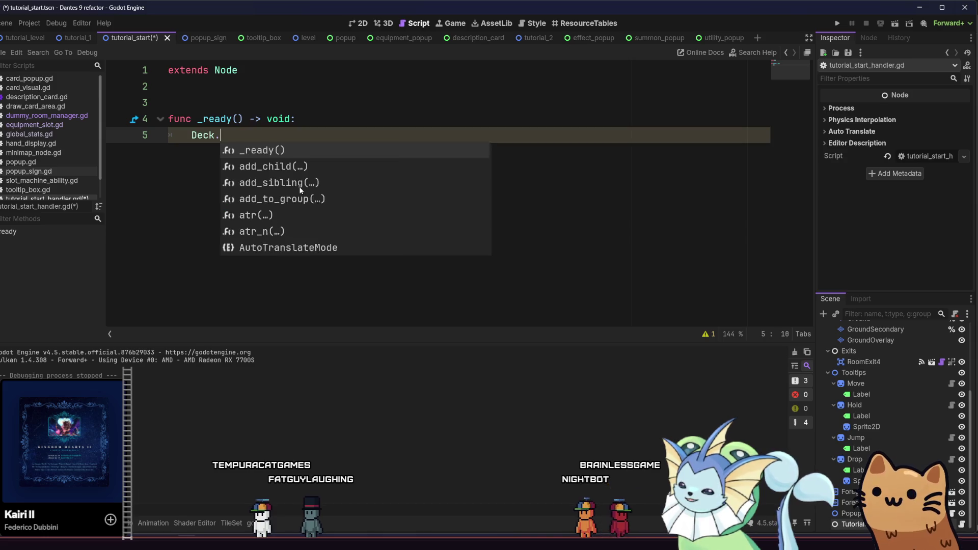
pyautogui.press('BackSpace')
pyautogui.press('BackSpace')
pyautogui.press('BackSpace')
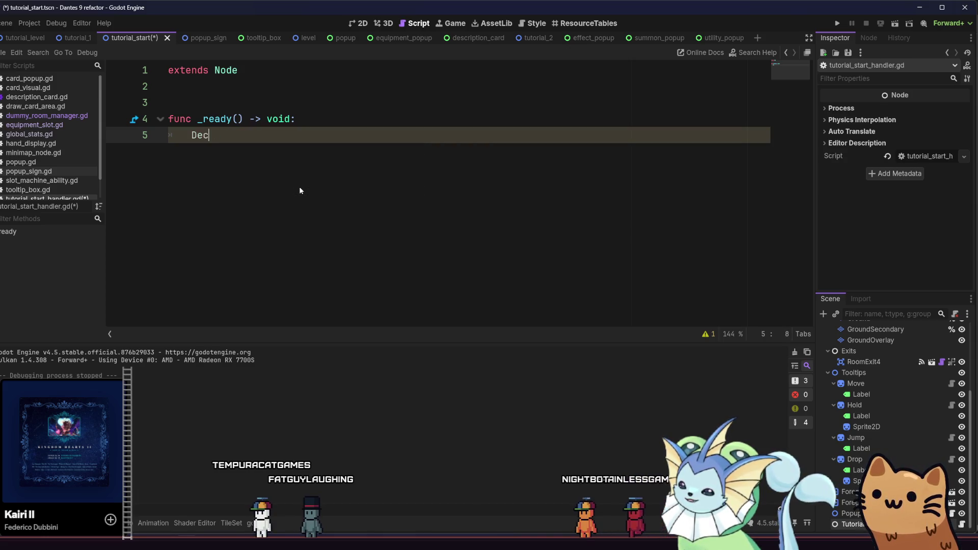
pyautogui.write('Player')
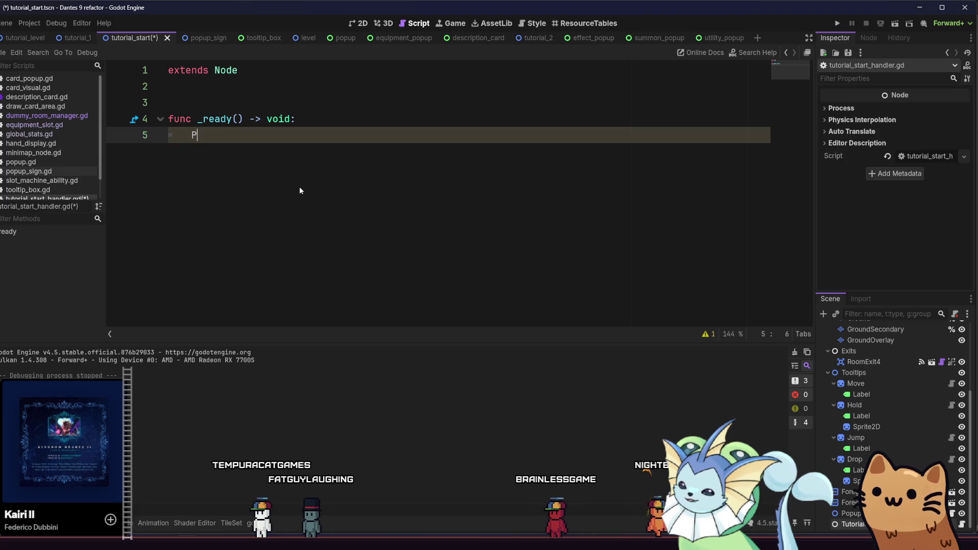
pyautogui.write('Data.deck')
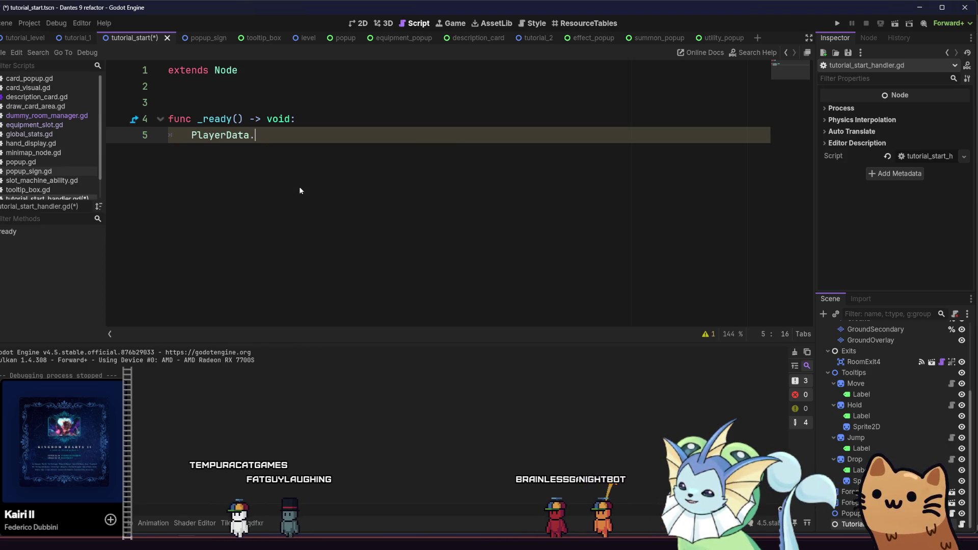
pyautogui.write('.c')
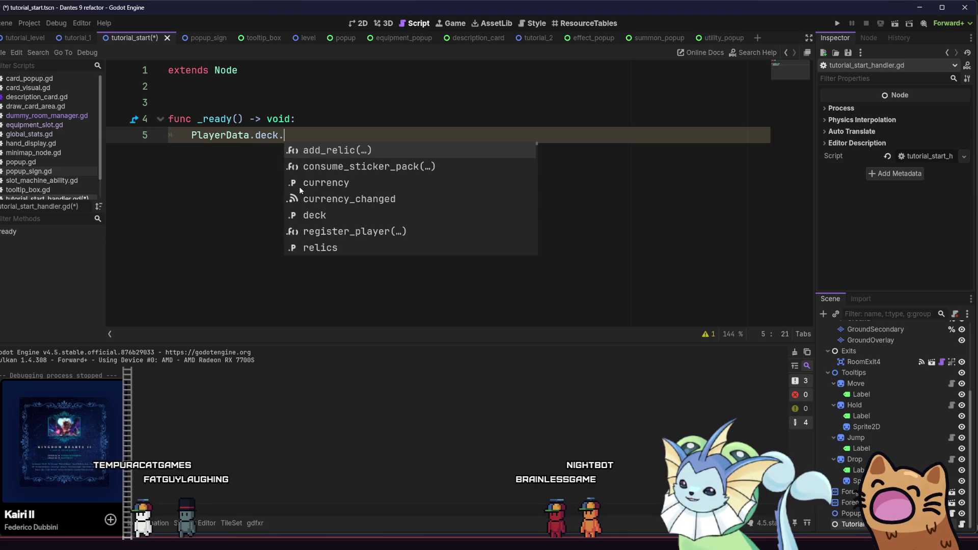
pyautogui.write('l')
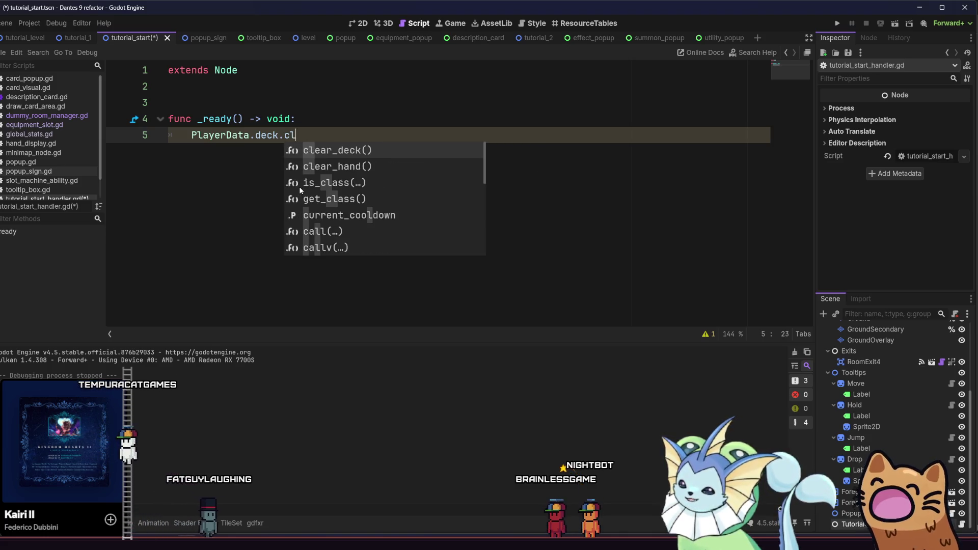
pyautogui.press('Return')
# Step: Save tutorial_start_handler.gd
pyautogui.hotkey('ctrl', 's')
pyautogui.click(372, 112)
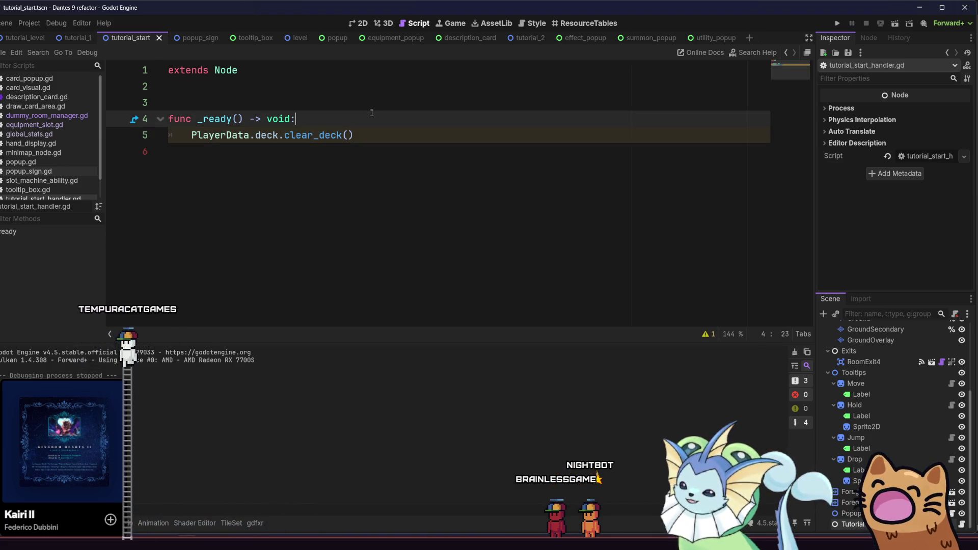
pyautogui.click(25, 38)
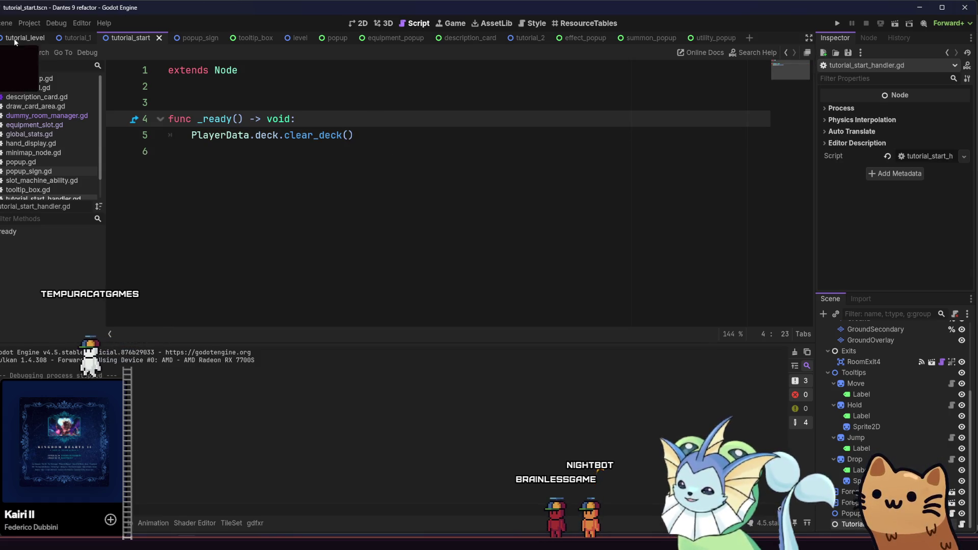
# Step: Run the tutorial level and check the deck and card collection pages in the pause menu
pyautogui.click(898, 25)
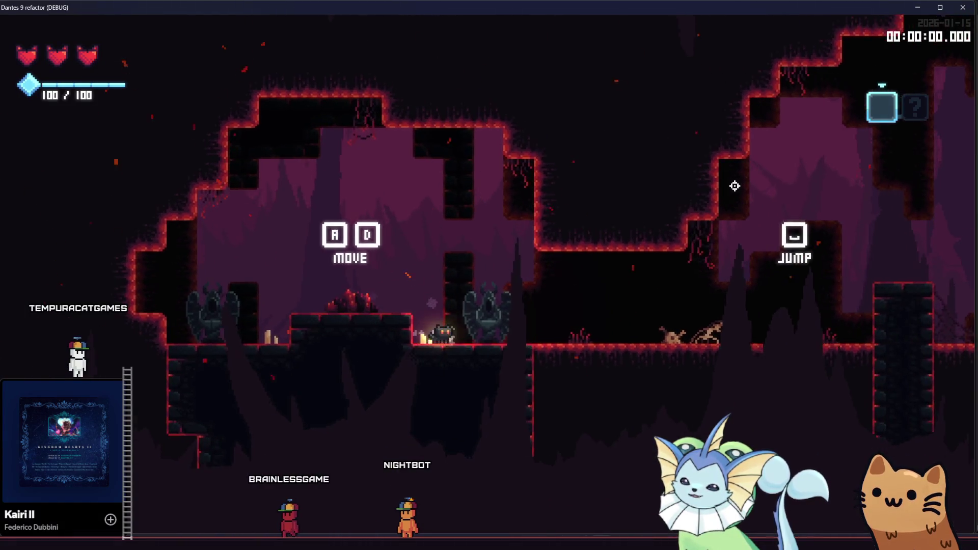
pyautogui.press('Escape')
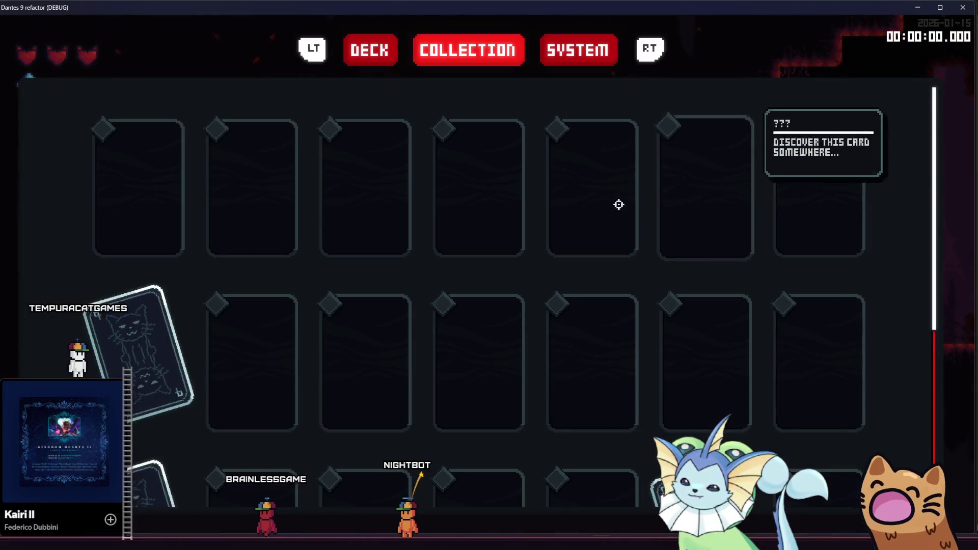
pyautogui.click(353, 55)
pyautogui.click(453, 58)
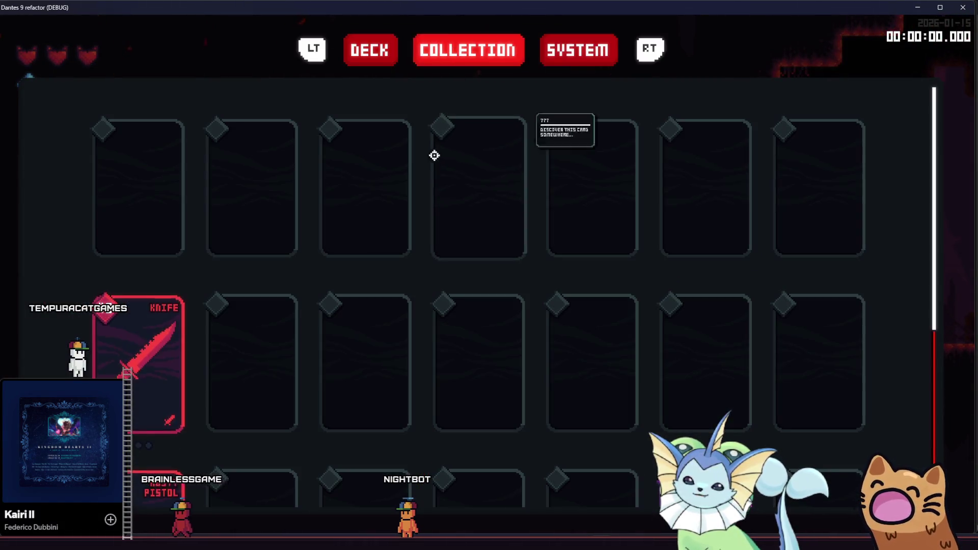
pyautogui.scroll(-2, 397, 203)
pyautogui.scroll(2, 559, 192)
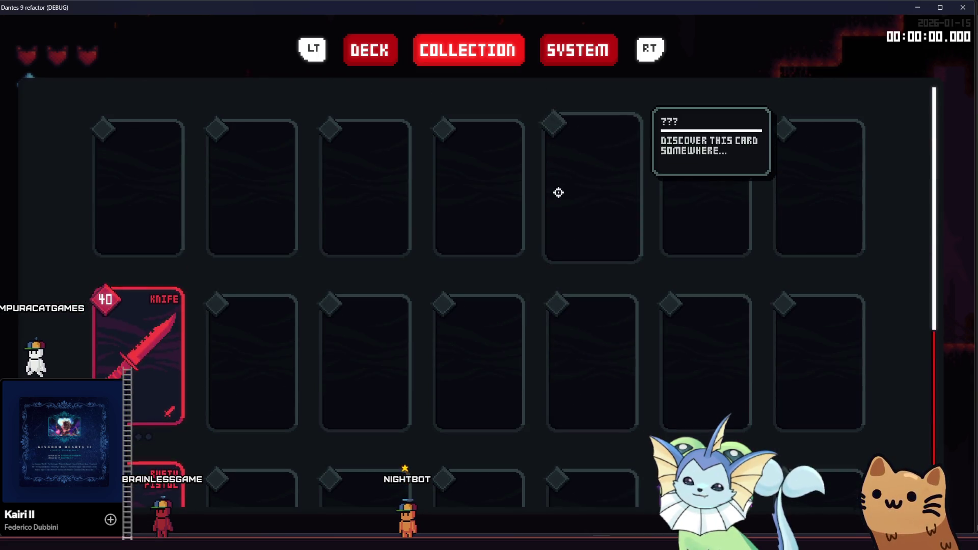
pyautogui.press('Escape')
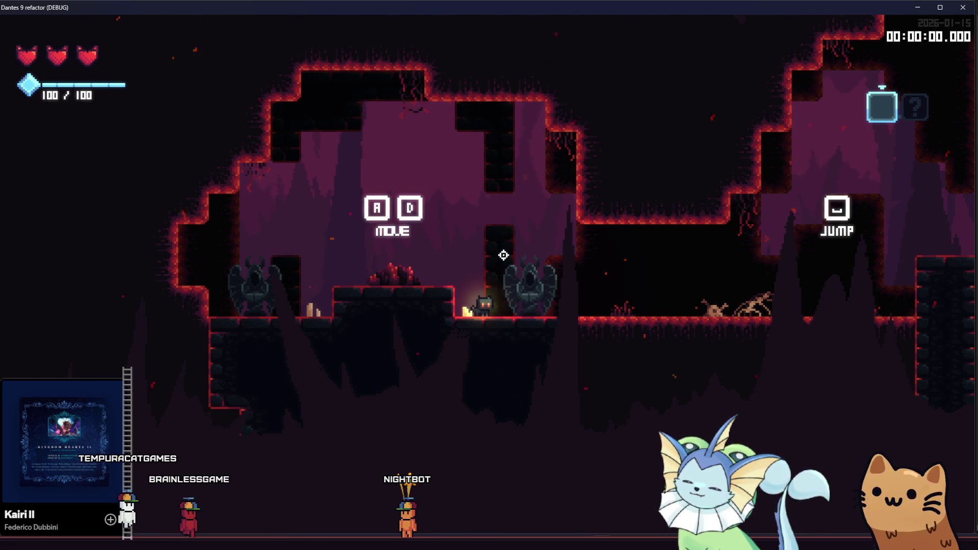
# Step: Play from the cave past the Rusty Pistol card, HOLD and DROP signs into the AIM and ATTACK room
pyautogui.press('d')
pyautogui.press('d')
pyautogui.press('space')
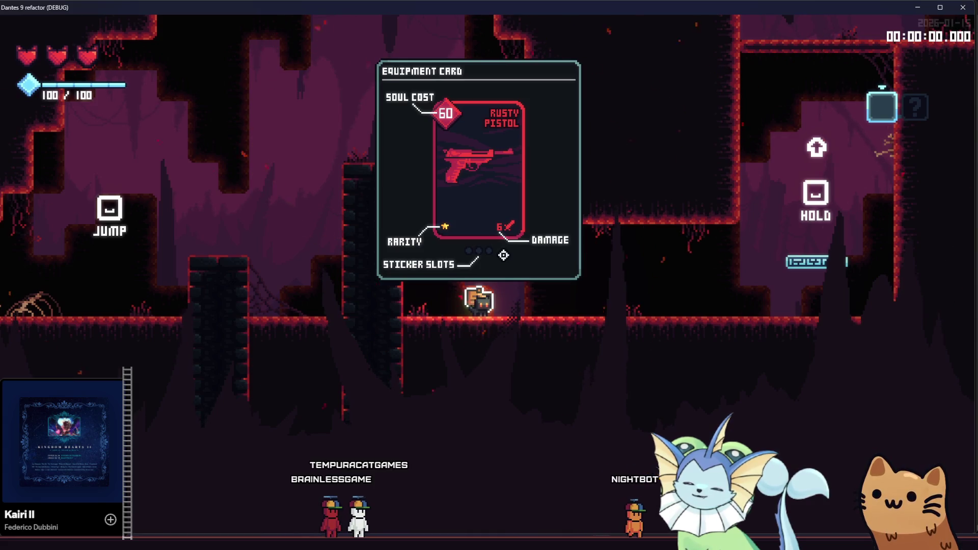
pyautogui.press('d')
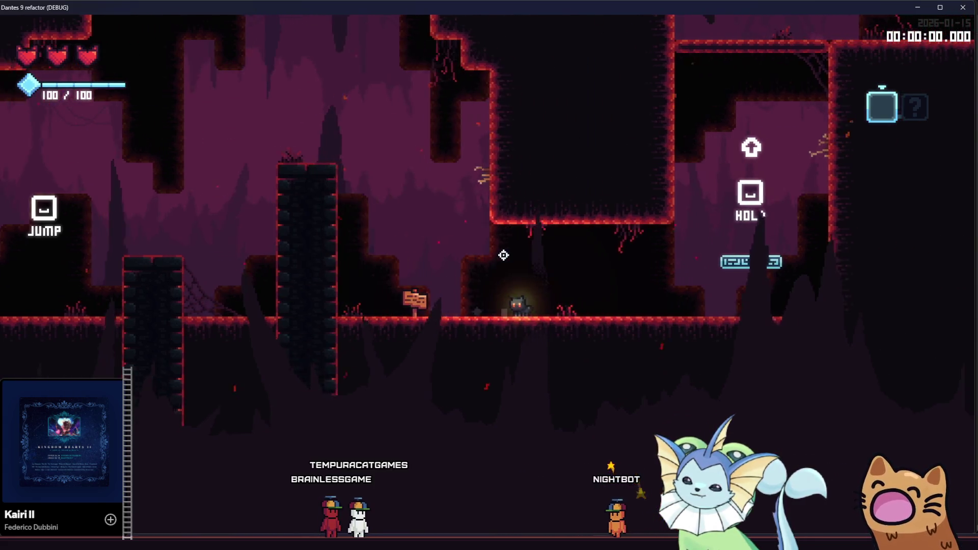
pyautogui.press('a')
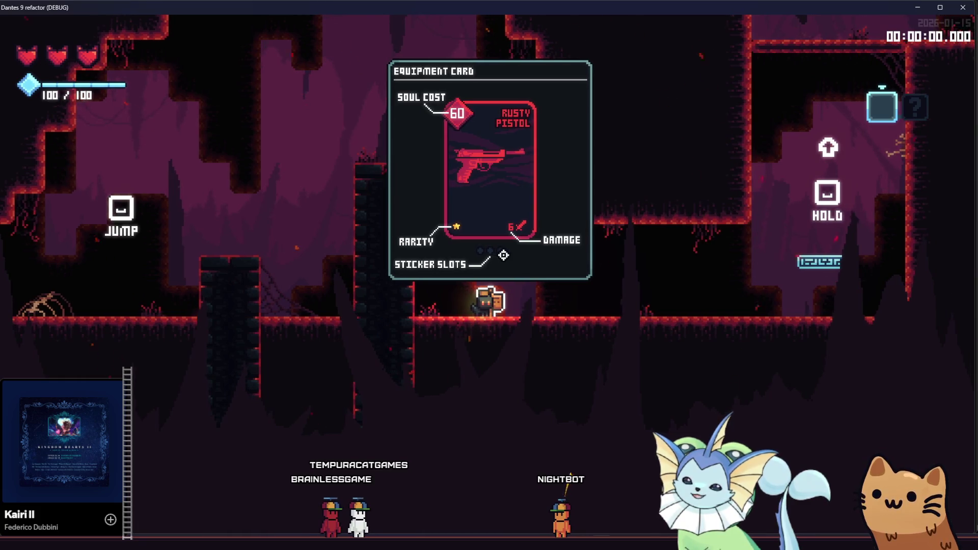
pyautogui.press('d')
pyautogui.press('d')
pyautogui.press('space')
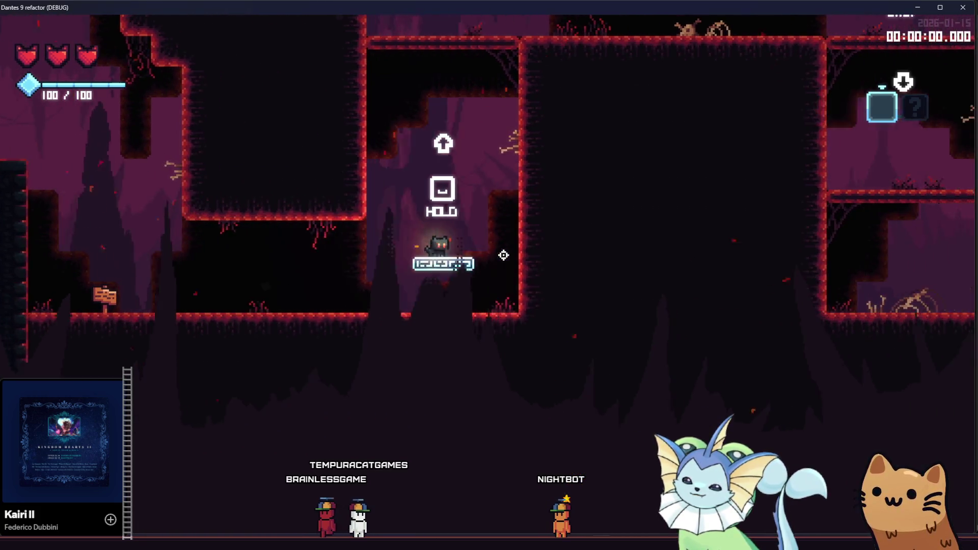
pyautogui.press('space')
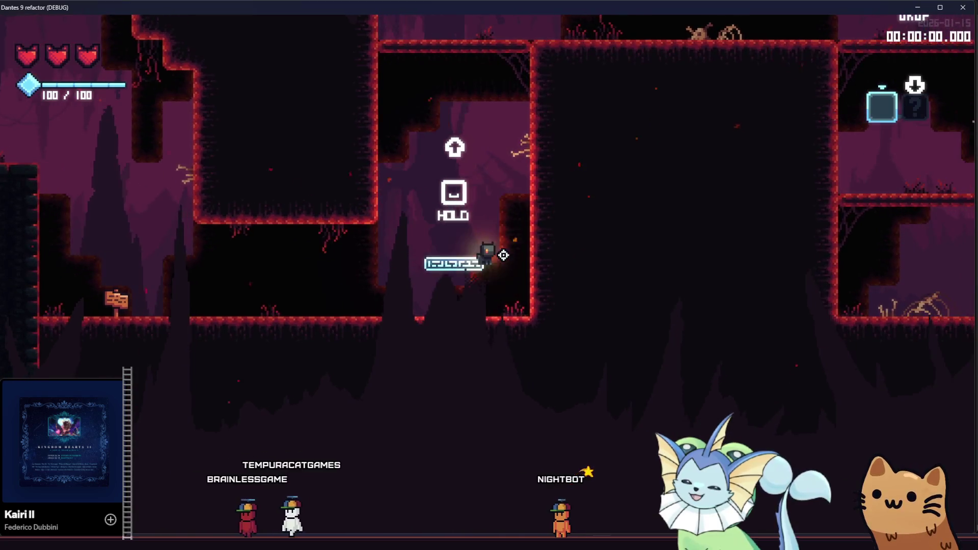
pyautogui.press('d')
pyautogui.press('d')
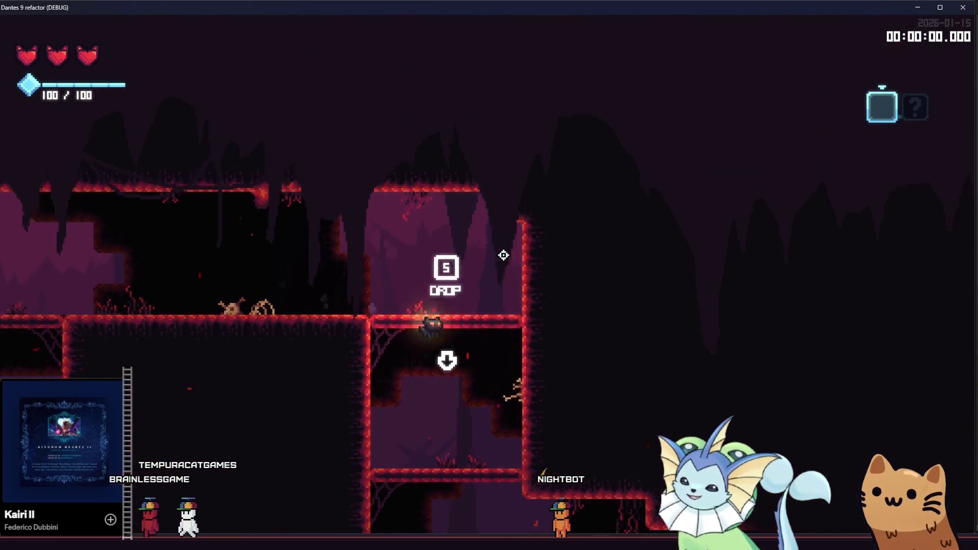
pyautogui.press('s')
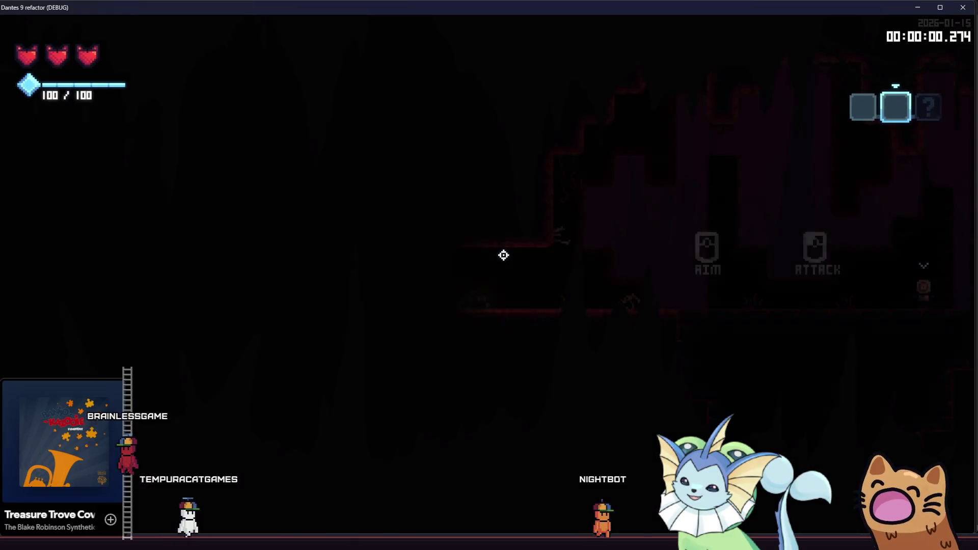
pyautogui.press('d')
pyautogui.press('d')
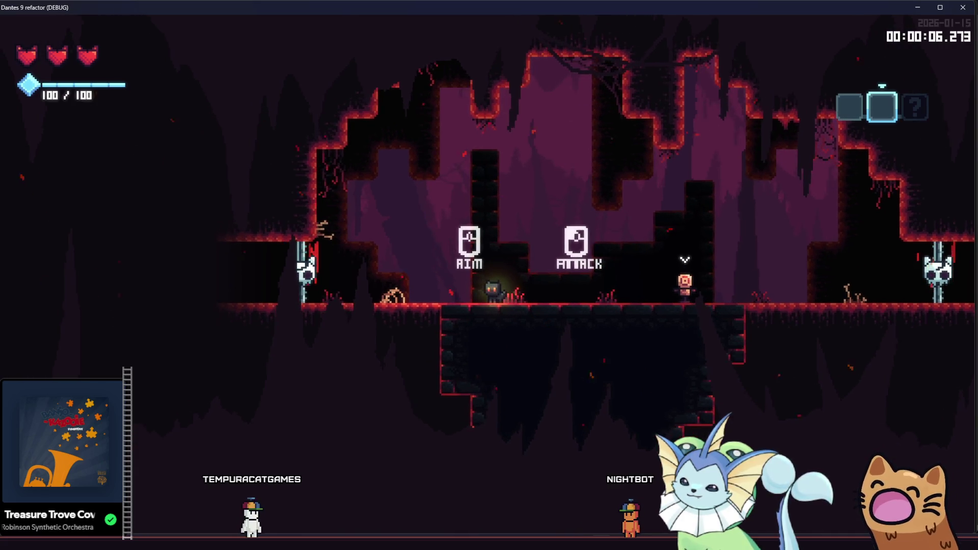
# Step: Close the running game window with Alt+F4, leaving the caret at the end of line 5
pyautogui.hotkey('alt', 'F4')
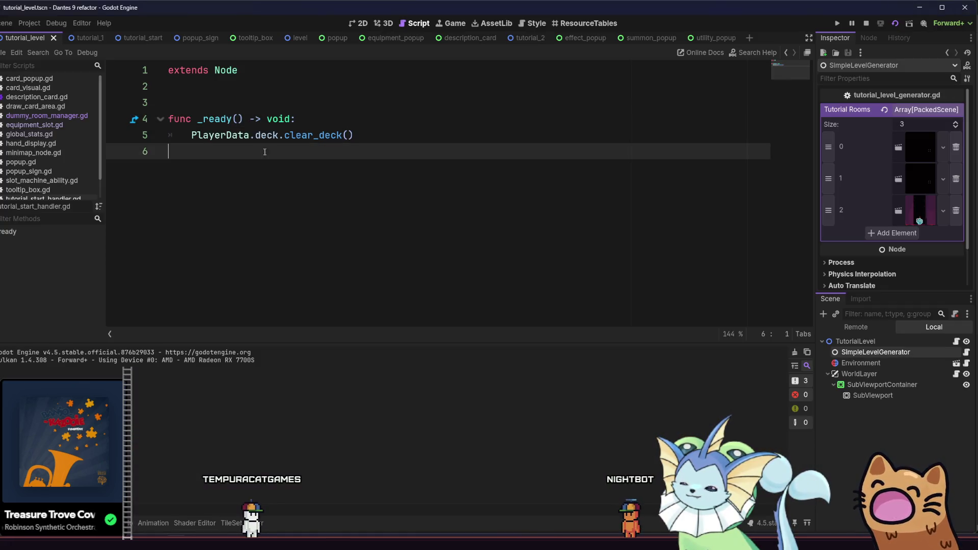
pyautogui.click(370, 143)
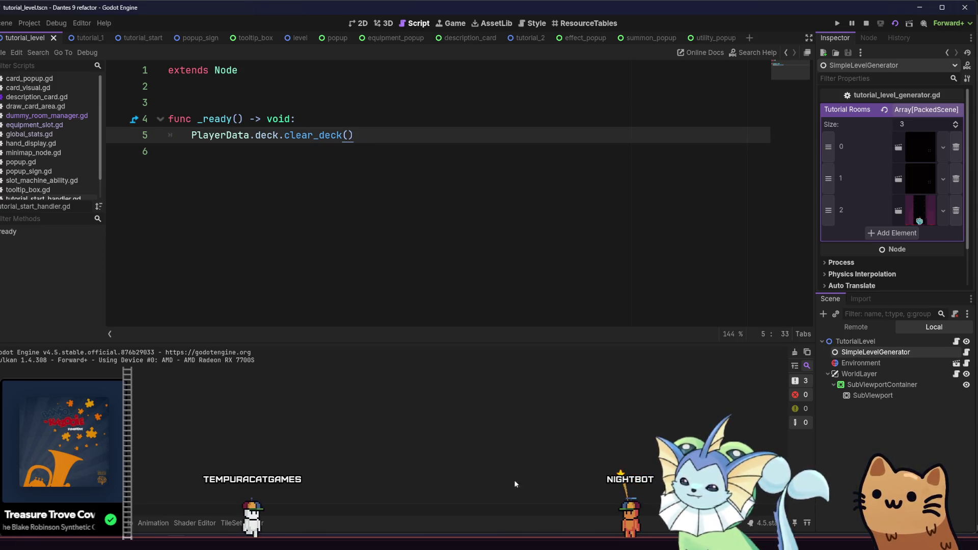
pyautogui.hotkey('alt', 'Tab')
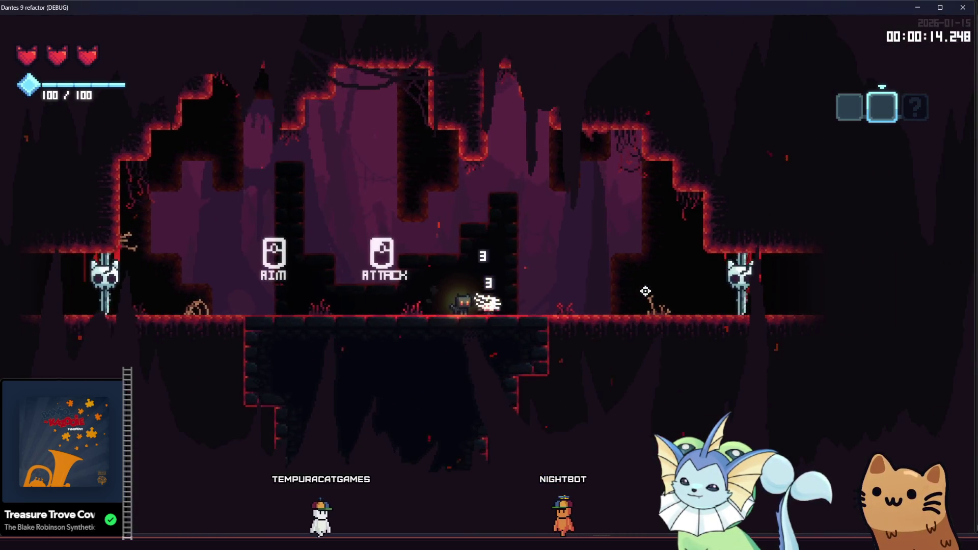
pyautogui.hotkey('alt', 'F4')
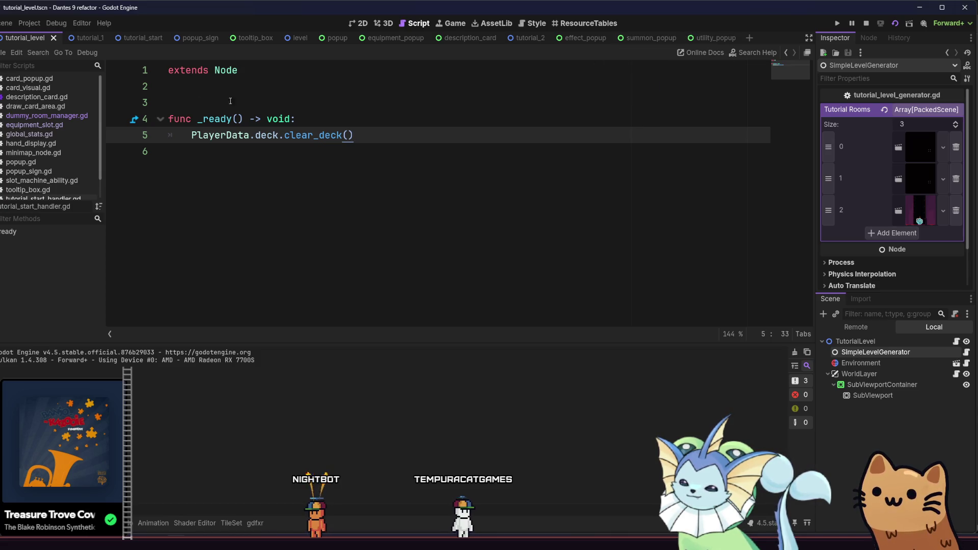
# Step: Open equipment_slot.gd and select the slot_sprite visibility line in equip_card
pyautogui.click(74, 124)
pyautogui.scroll(-3, 222, 168)
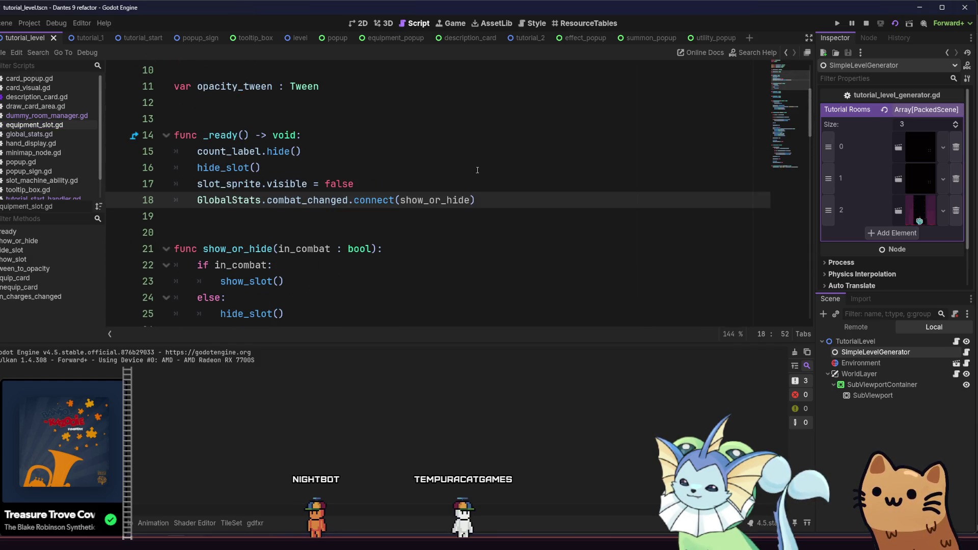
pyautogui.scroll(-2, 483, 200)
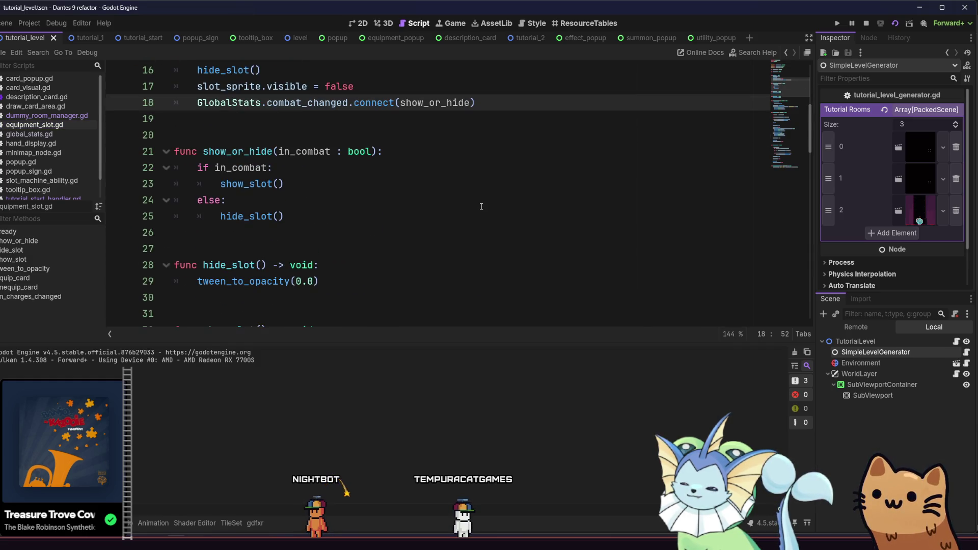
pyautogui.scroll(-10, 480, 207)
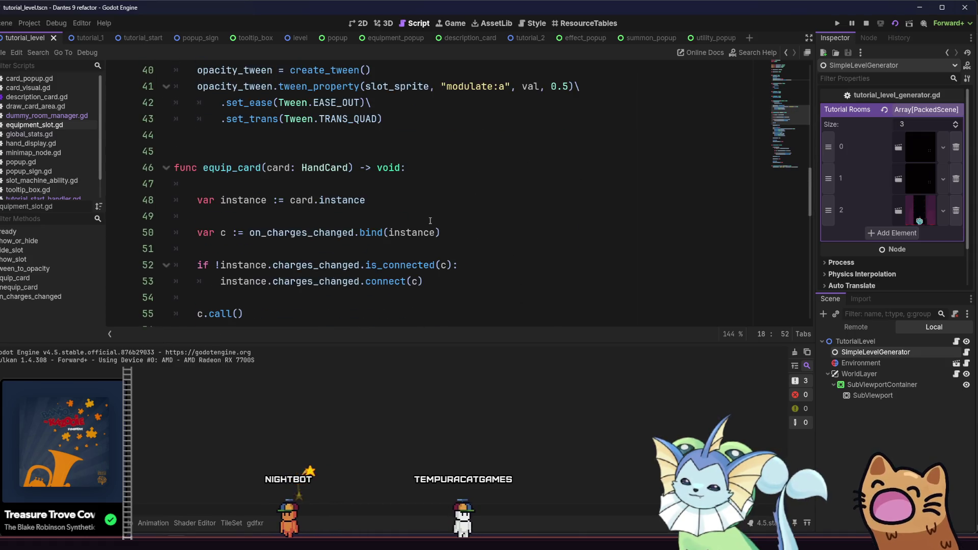
pyautogui.scroll(-4, 429, 224)
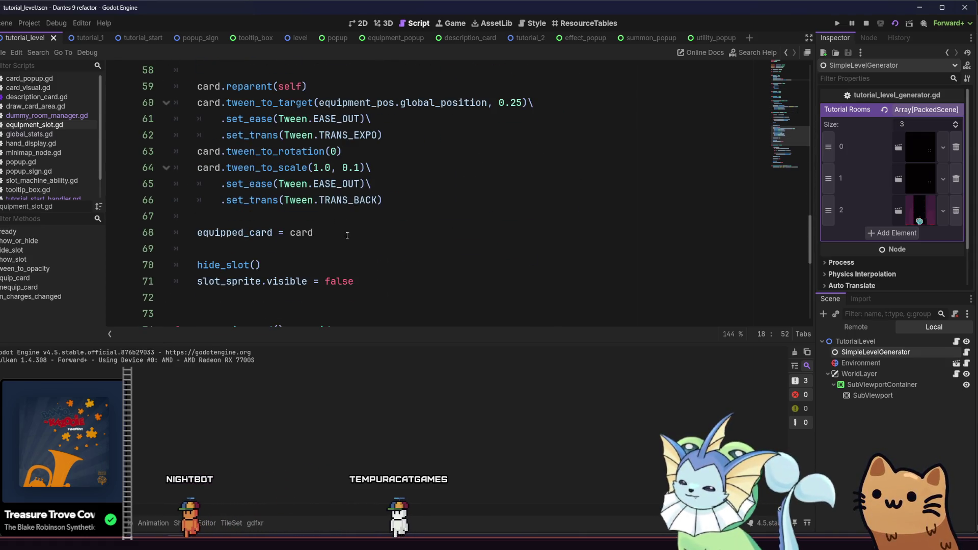
pyautogui.moveTo(383, 274); pyautogui.dragTo(205, 286)
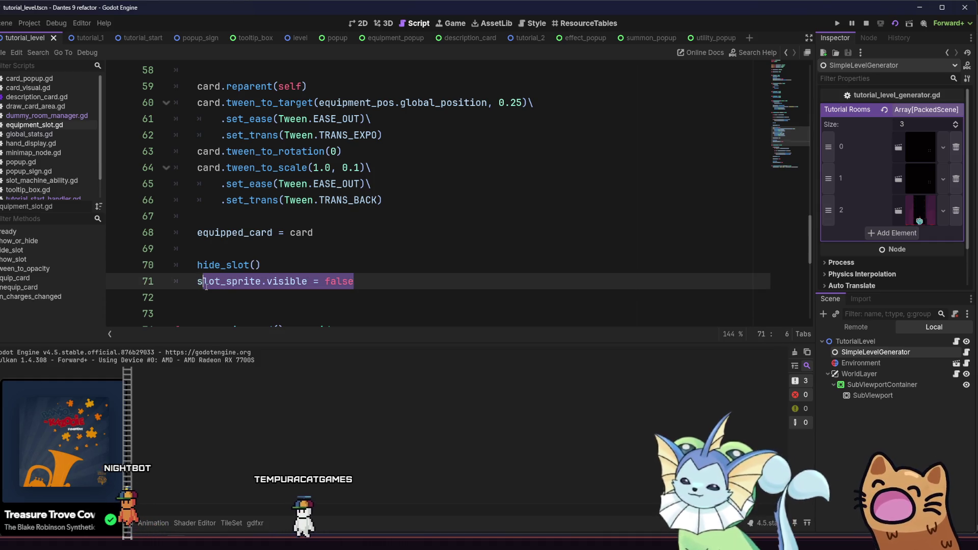
pyautogui.click(305, 234)
pyautogui.scroll(9, 304, 239)
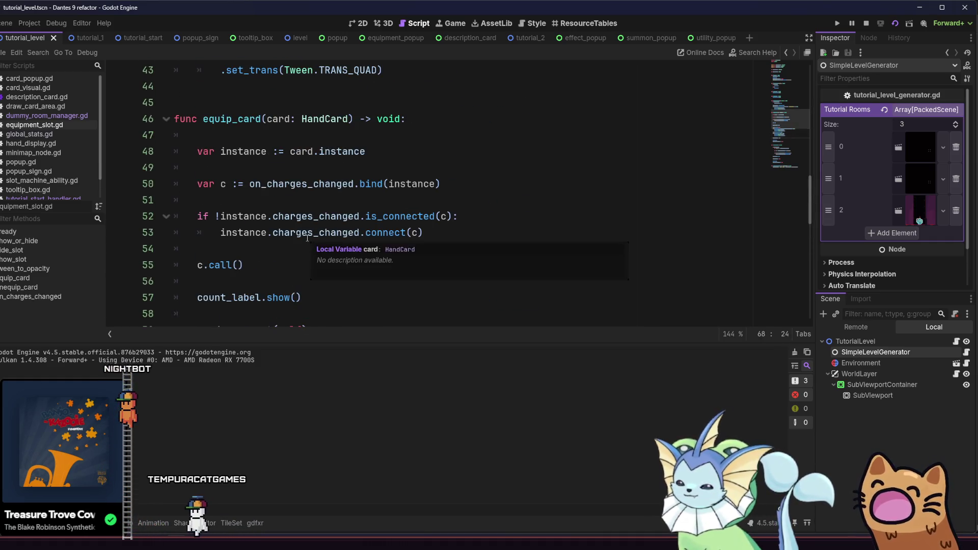
pyautogui.scroll(3, 311, 230)
# Step: In show_or_hide, add slot_sprite.visible = true after show_slot() and false after hide_slot(), then save
pyautogui.click(330, 199)
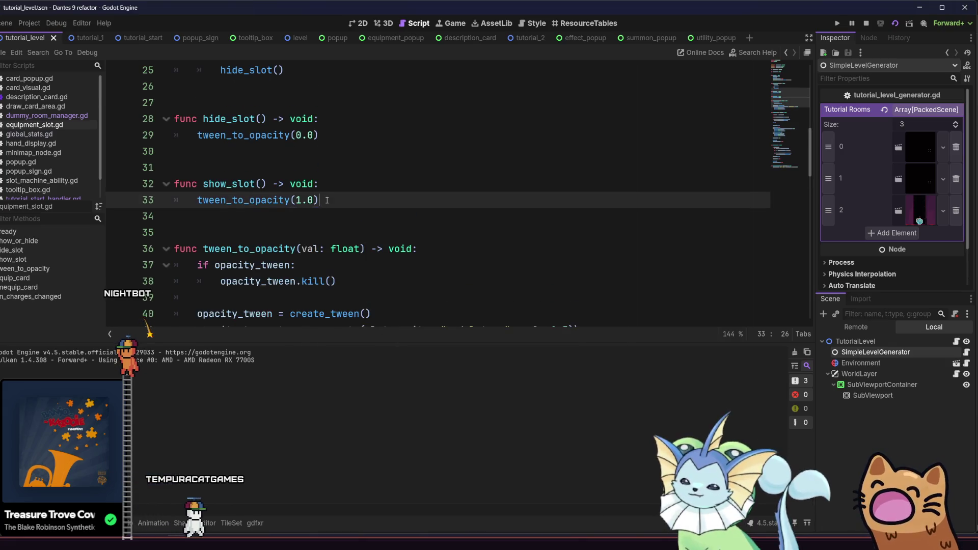
pyautogui.scroll(2, 330, 200)
pyautogui.click(336, 168)
pyautogui.click(341, 135)
pyautogui.press('Return')
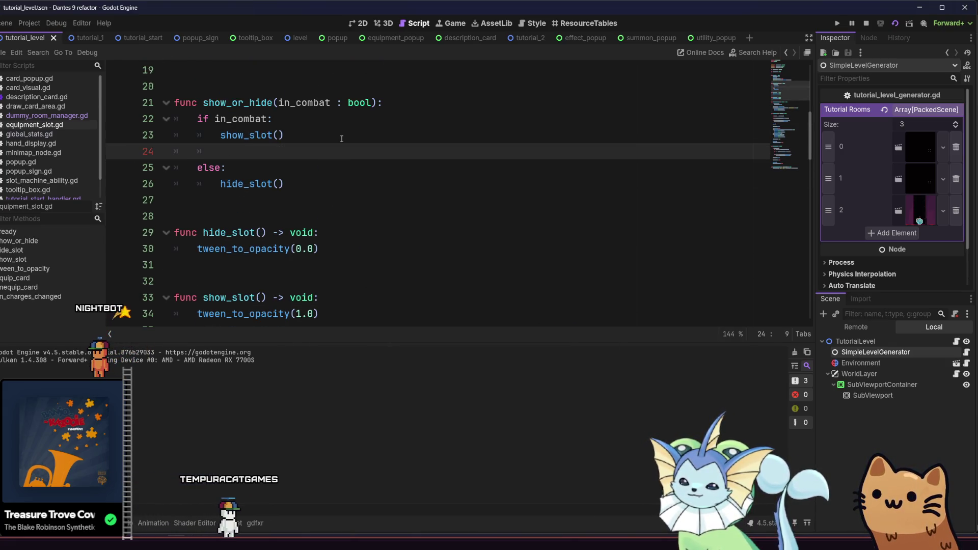
pyautogui.click(349, 185)
pyautogui.press('Return')
pyautogui.write('slot_sprite.visible = false')
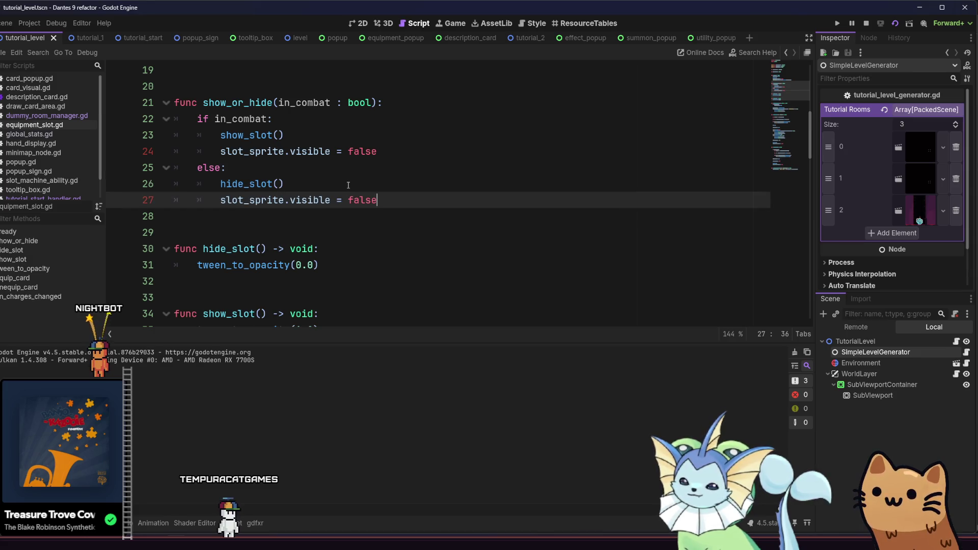
pyautogui.doubleClick(366, 152)
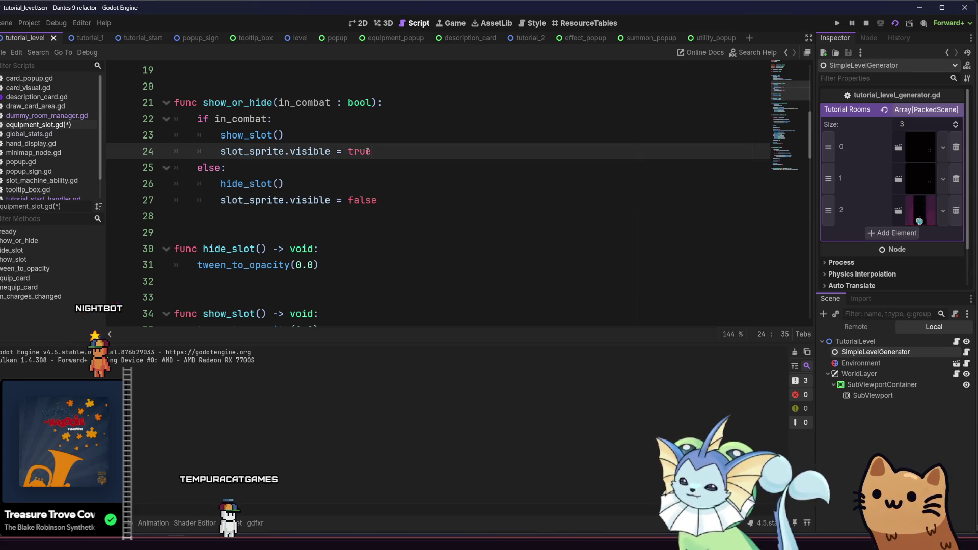
pyautogui.doubleClick(377, 202)
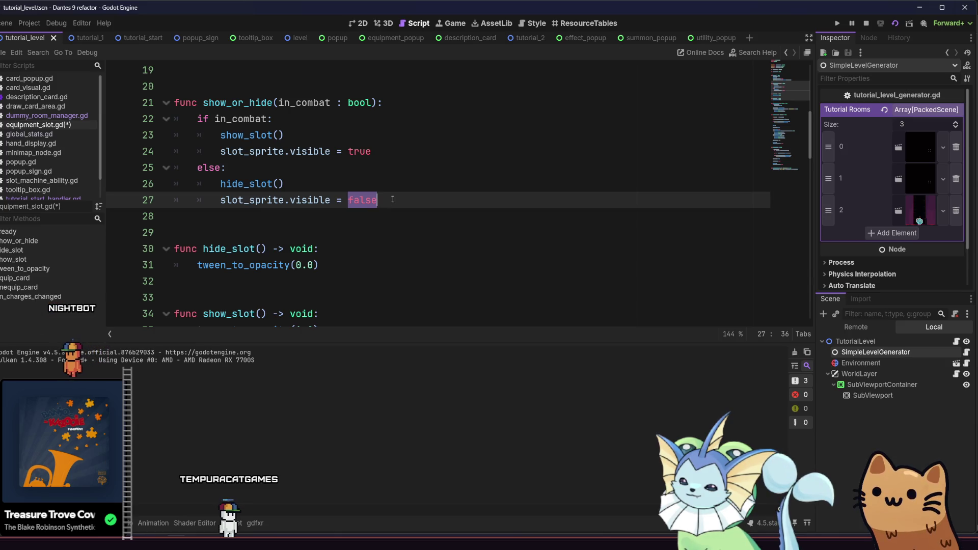
pyautogui.hotkey('ctrl', 's')
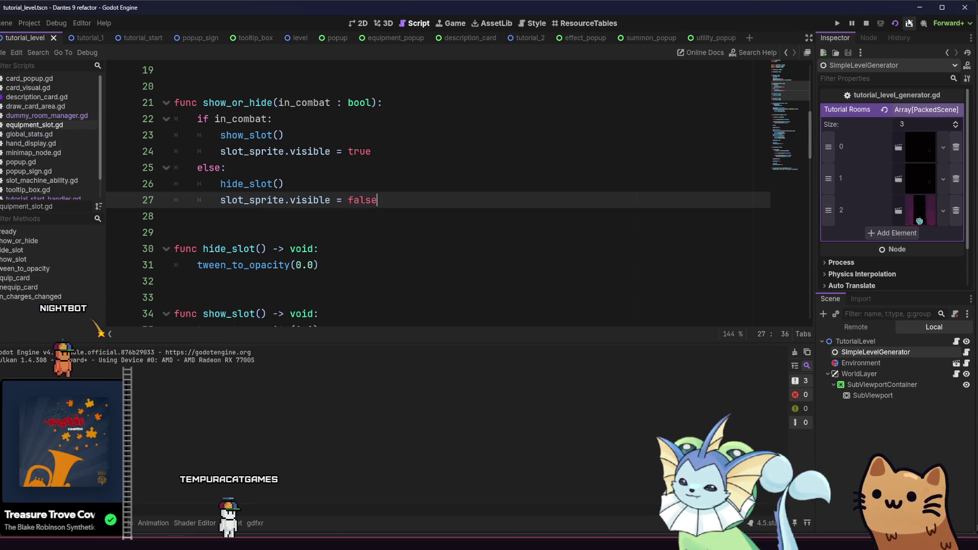
pyautogui.click(896, 24)
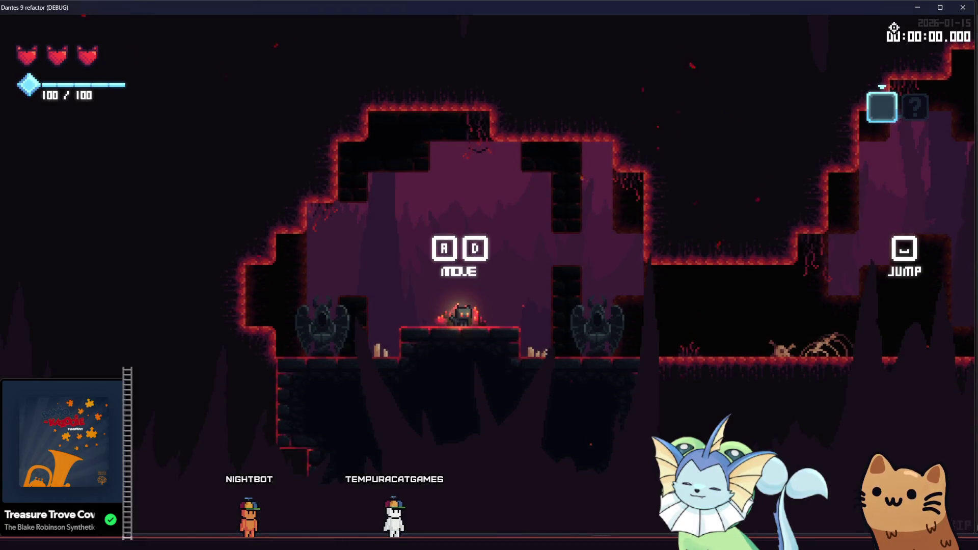
# Step: Run and jump the cat right, drop through the ledge, strike the training dummy twice, then stop the game
pyautogui.press('d')
pyautogui.press('space')
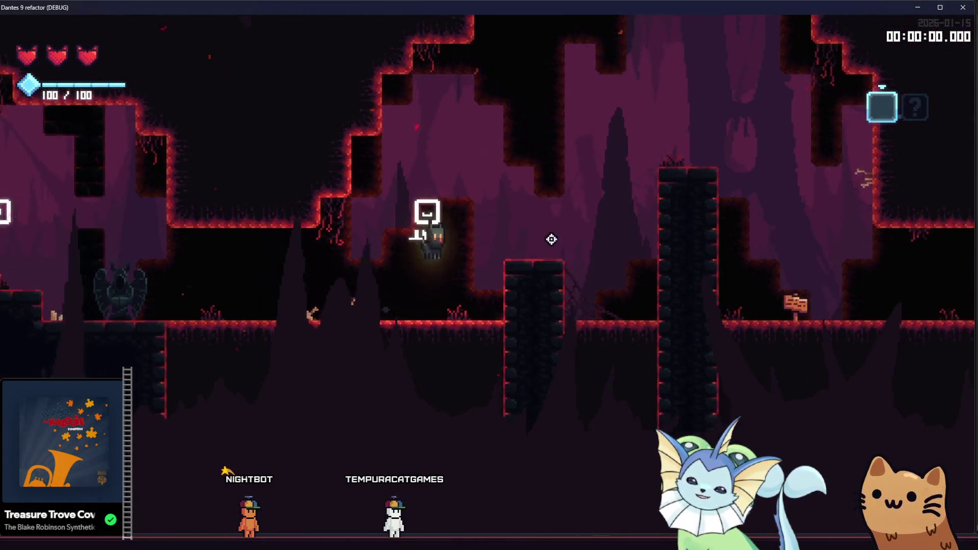
pyautogui.press('d')
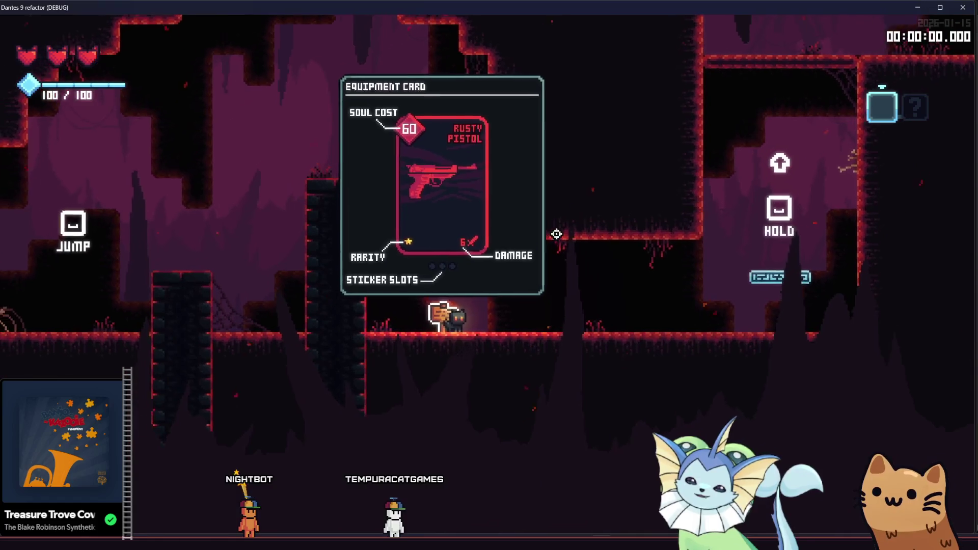
pyautogui.press('space')
pyautogui.press('space')
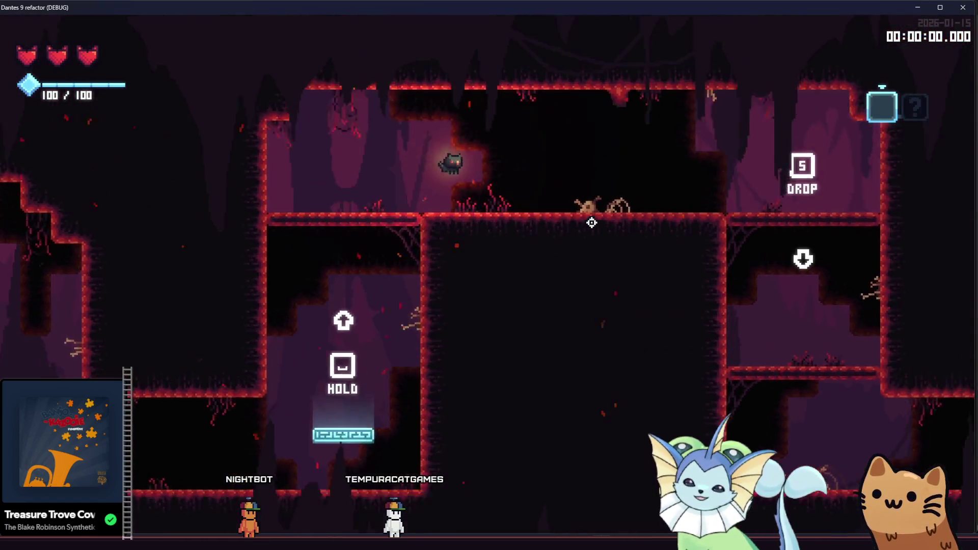
pyautogui.press('s')
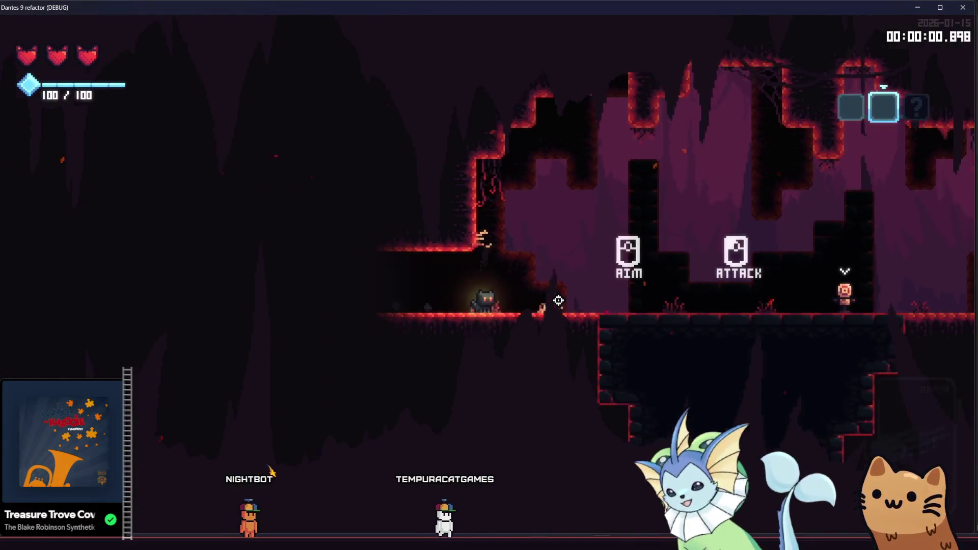
pyautogui.press('d')
pyautogui.press('d')
pyautogui.click(614, 286)
pyautogui.click(627, 277)
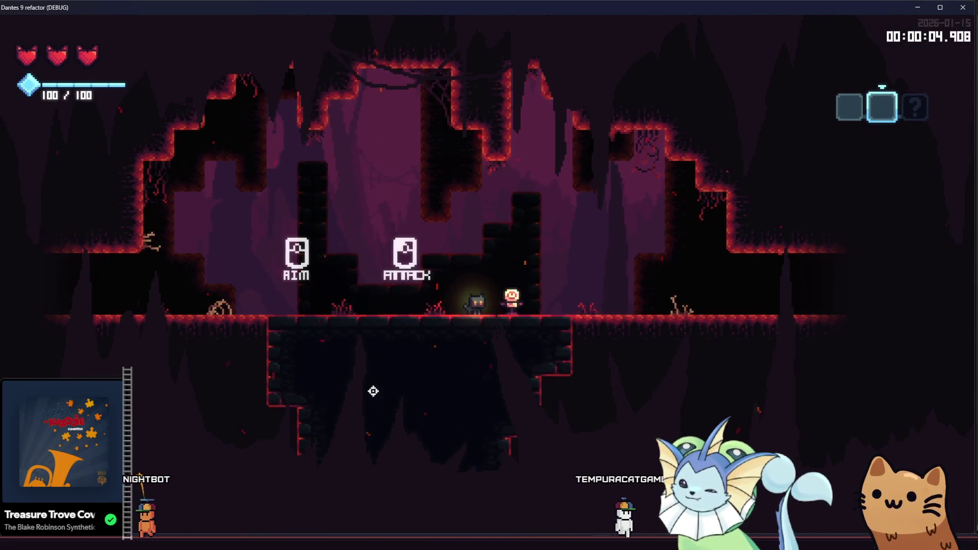
pyautogui.press('F8')
# Step: Delete the slot_sprite.visible = false line from show_or_hide's else branch
pyautogui.click(400, 212)
pyautogui.moveTo(381, 200)
pyautogui.mouseDown()
pyautogui.moveTo(177, 211)
pyautogui.moveTo(186, 198)
pyautogui.mouseUp()
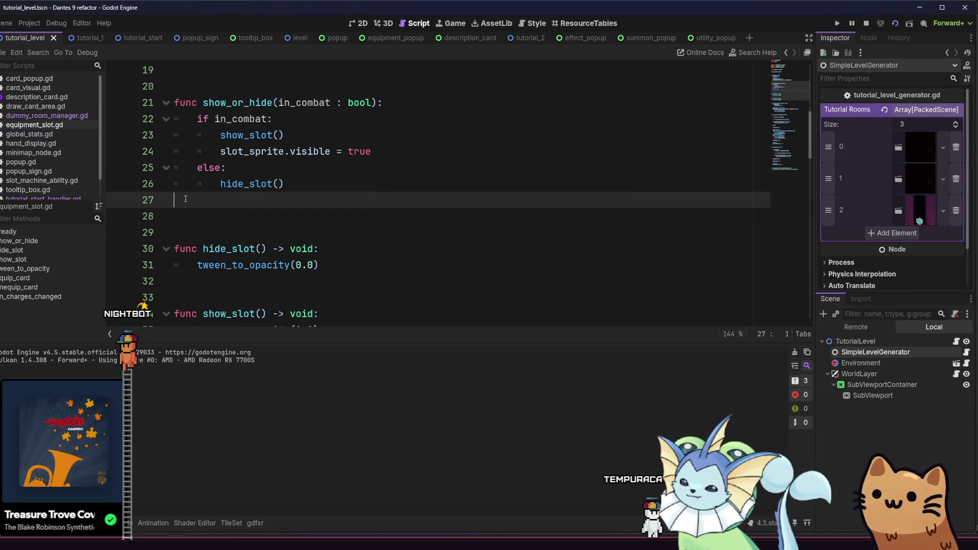
pyautogui.press('BackSpace')
pyautogui.scroll(-6, 233, 191)
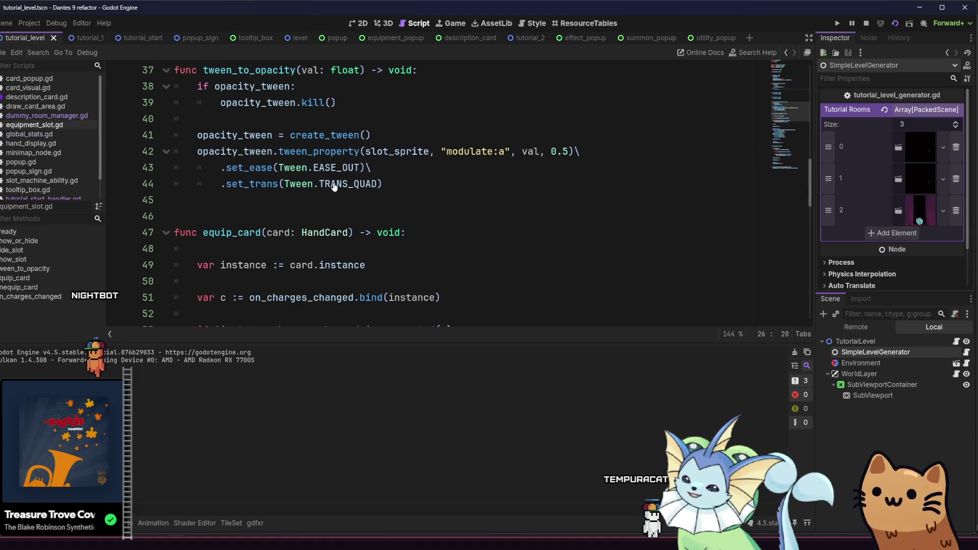
pyautogui.scroll(-4, 260, 234)
pyautogui.scroll(-4, 259, 234)
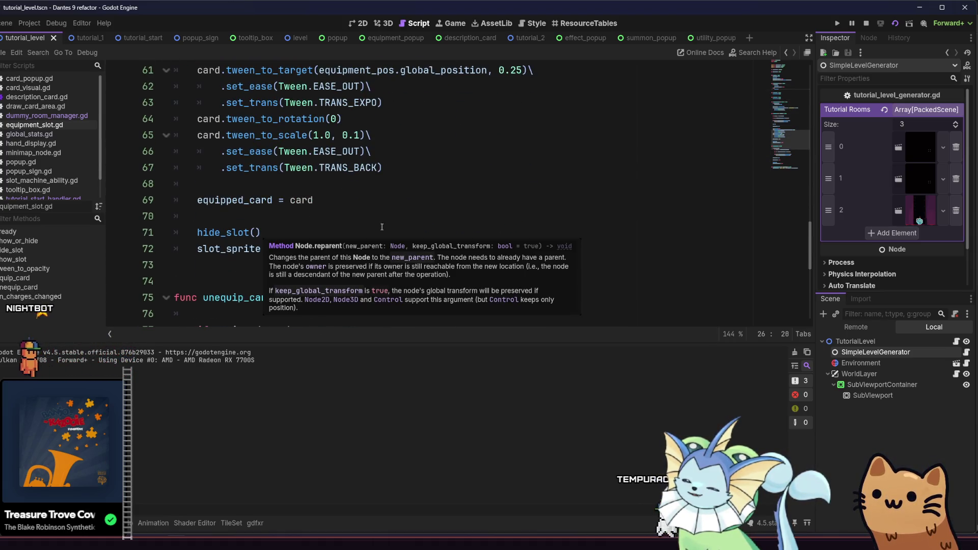
pyautogui.click(345, 236)
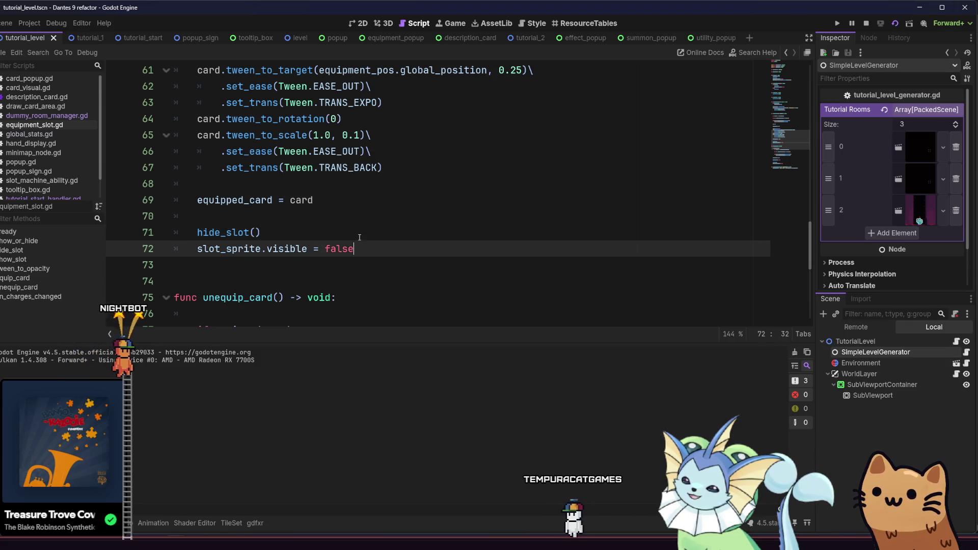
pyautogui.scroll(2, 367, 247)
pyautogui.scroll(5, 359, 237)
pyautogui.scroll(7, 360, 238)
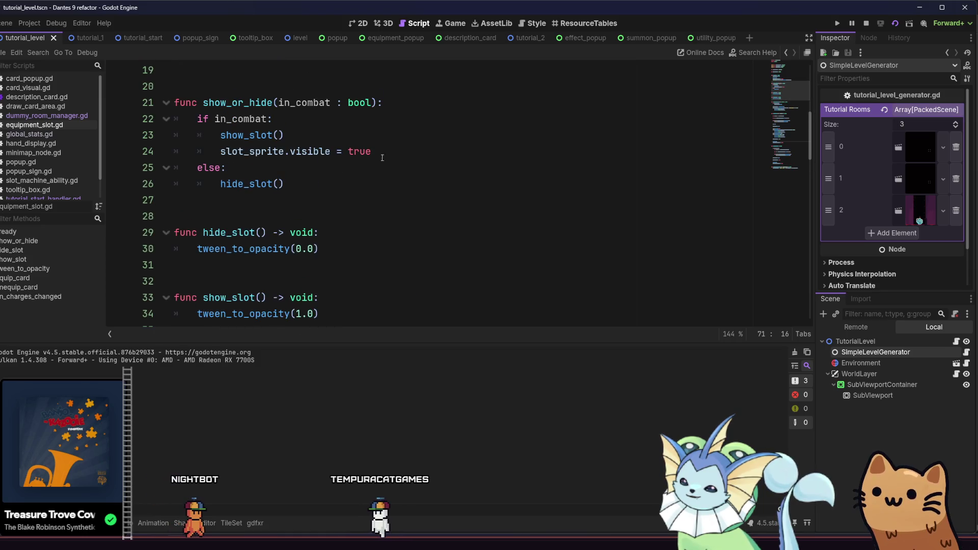
# Step: Relaunch the game with F5, close it, and run the current scene again
pyautogui.press('F5')
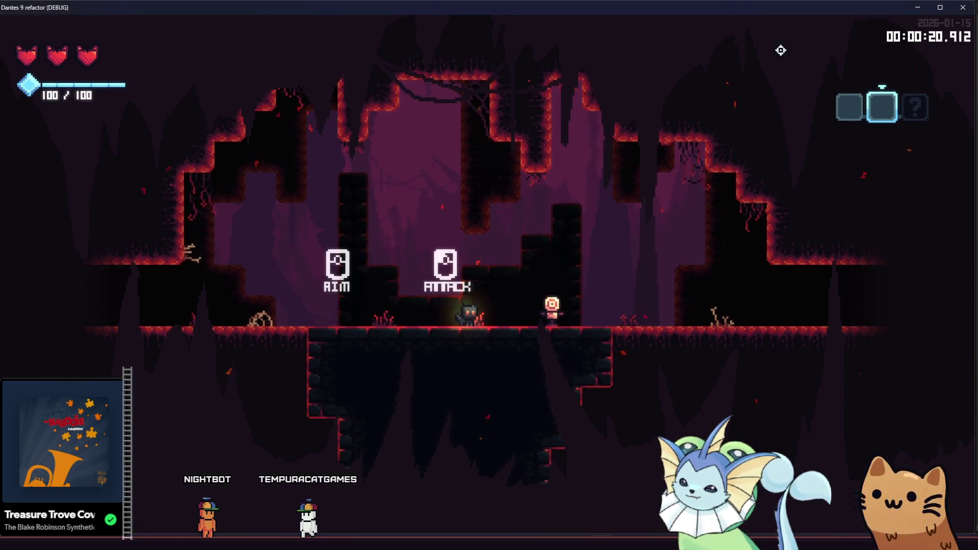
pyautogui.click(963, 9)
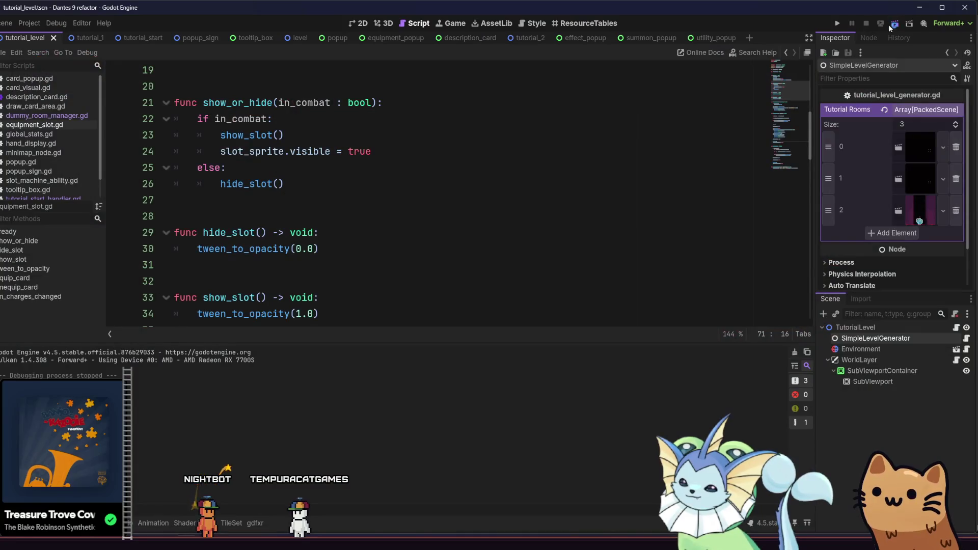
pyautogui.click(890, 26)
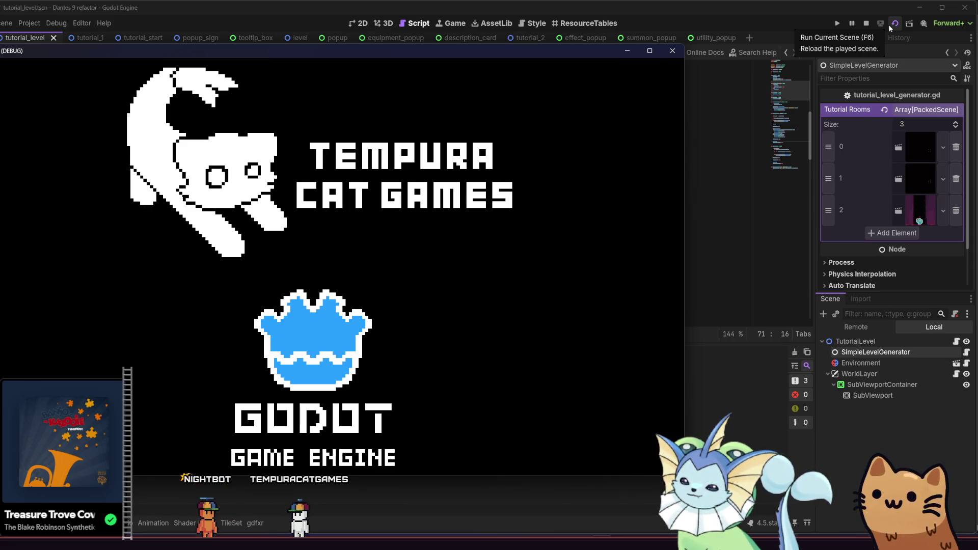
# Step: Restart the scene and run the cat through the cave, hitting the training dummy on the way
pyautogui.click(891, 26)
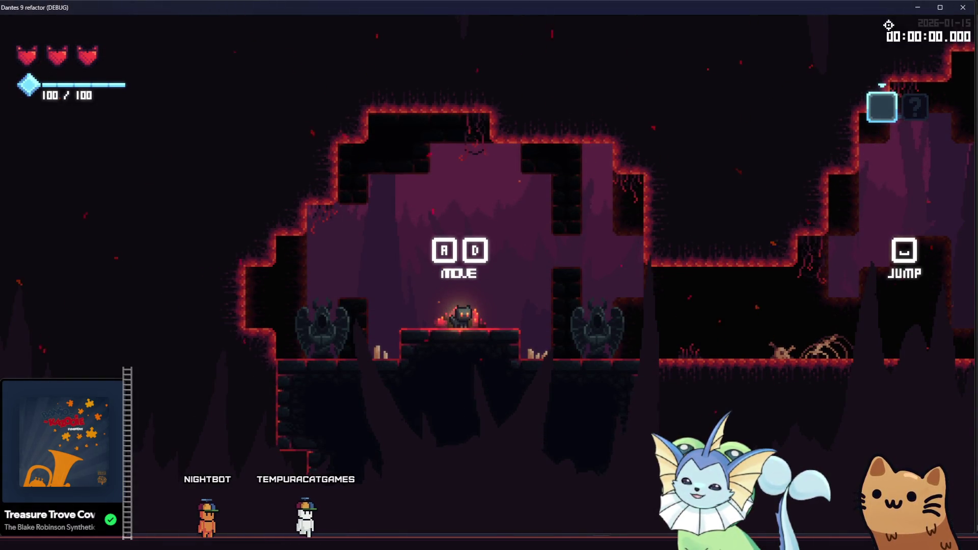
pyautogui.press('d')
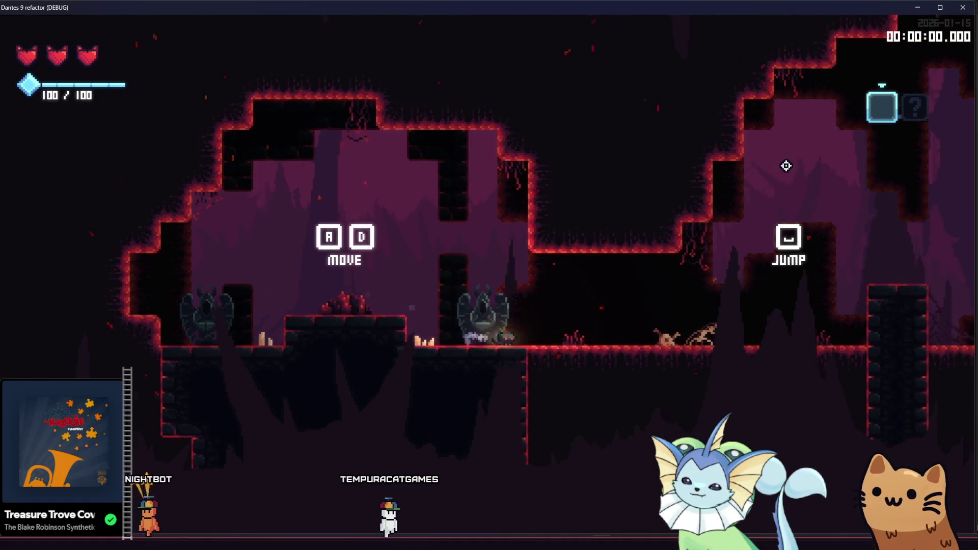
pyautogui.press('d')
pyautogui.press('space')
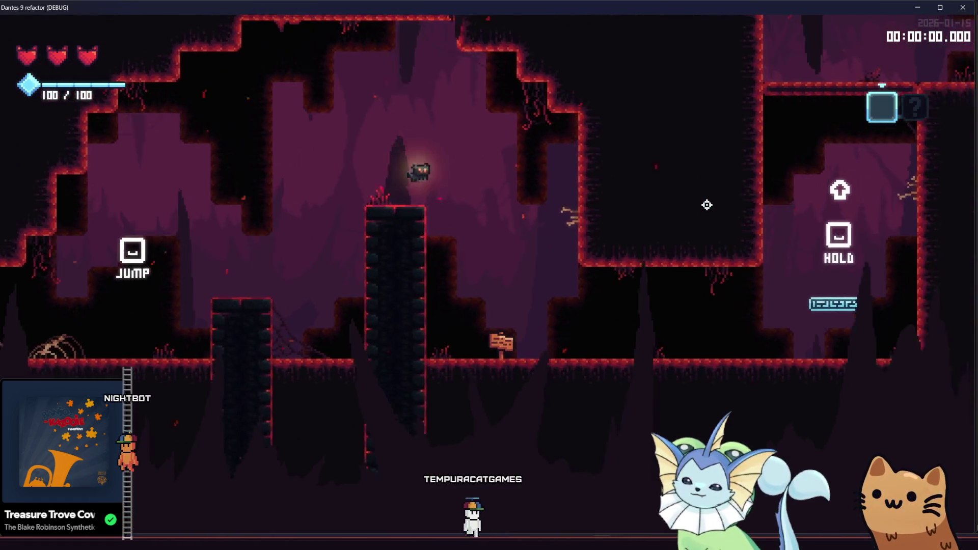
pyautogui.press('d')
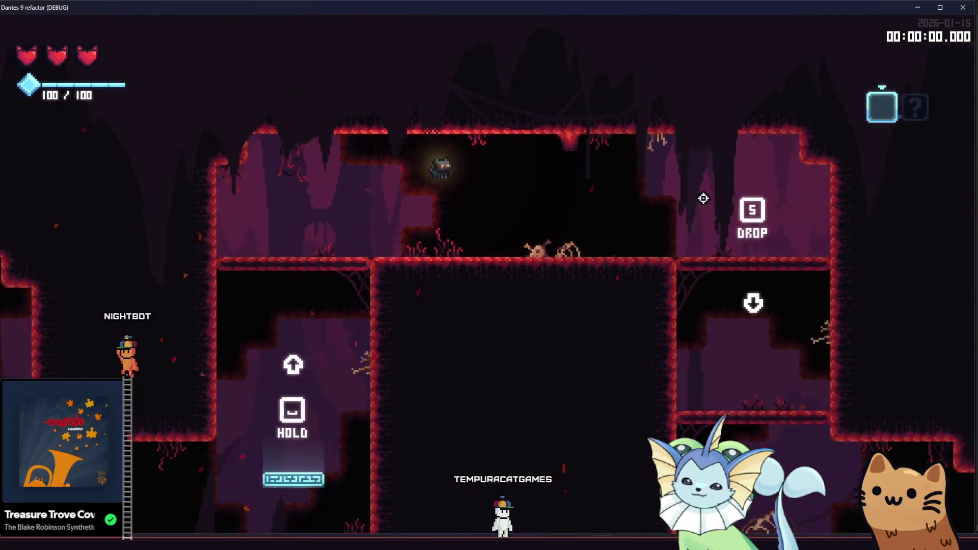
pyautogui.press('d')
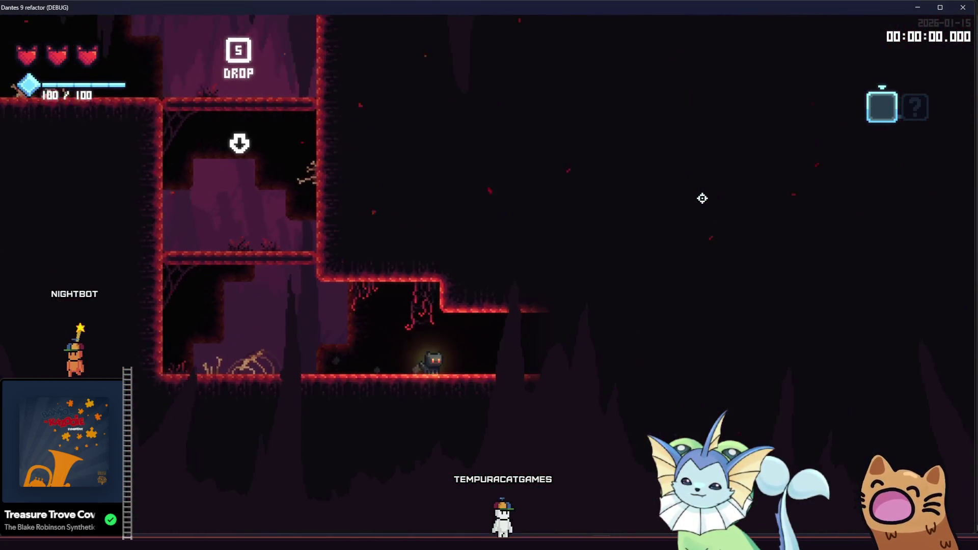
pyautogui.press('d')
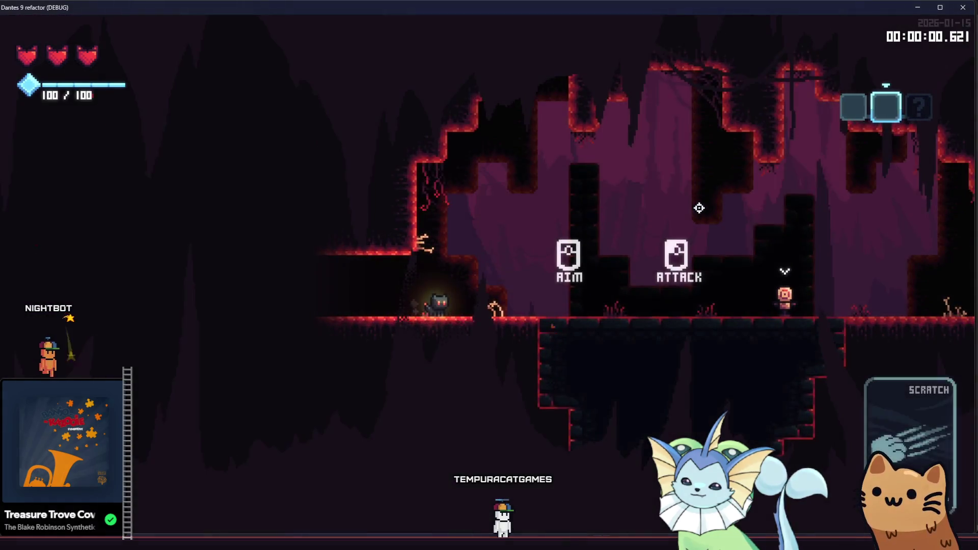
pyautogui.press('d')
pyautogui.click(654, 262)
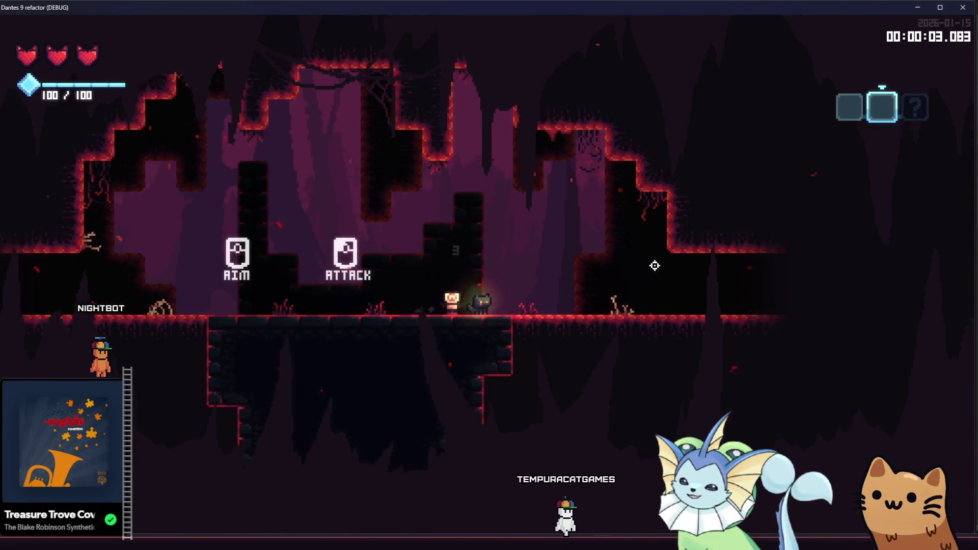
pyautogui.press('d')
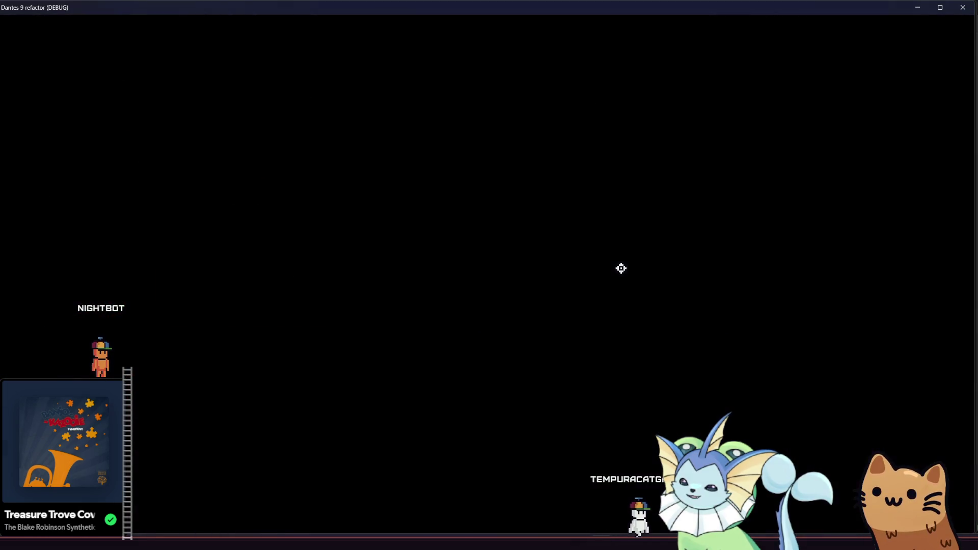
# Step: Fire the Rusty Pistol until its ammo runs out and again after it refreshes, then stop the game
pyautogui.press('d')
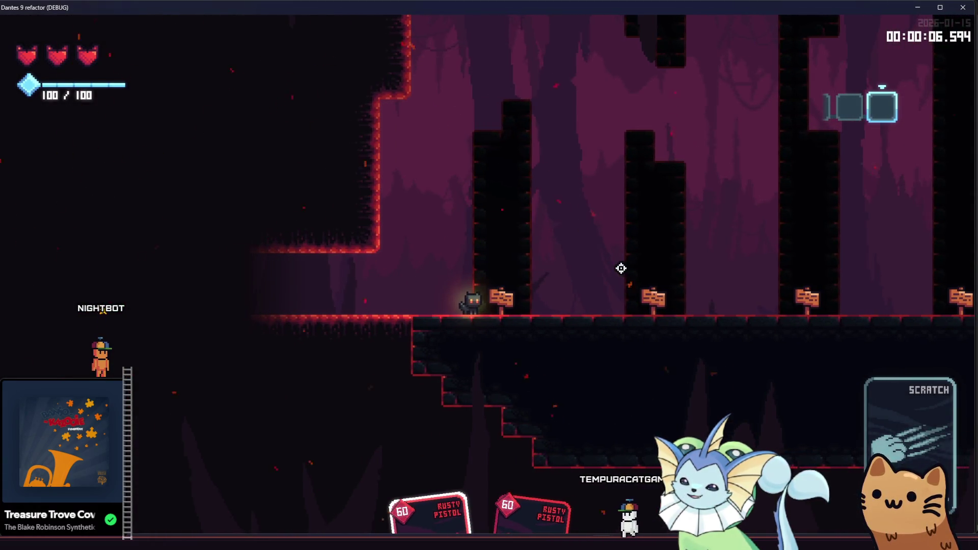
pyautogui.click(624, 269)
pyautogui.click(623, 269)
pyautogui.click(624, 269)
pyautogui.click(624, 268)
pyautogui.click(624, 268)
pyautogui.click(624, 269)
pyautogui.click(625, 268)
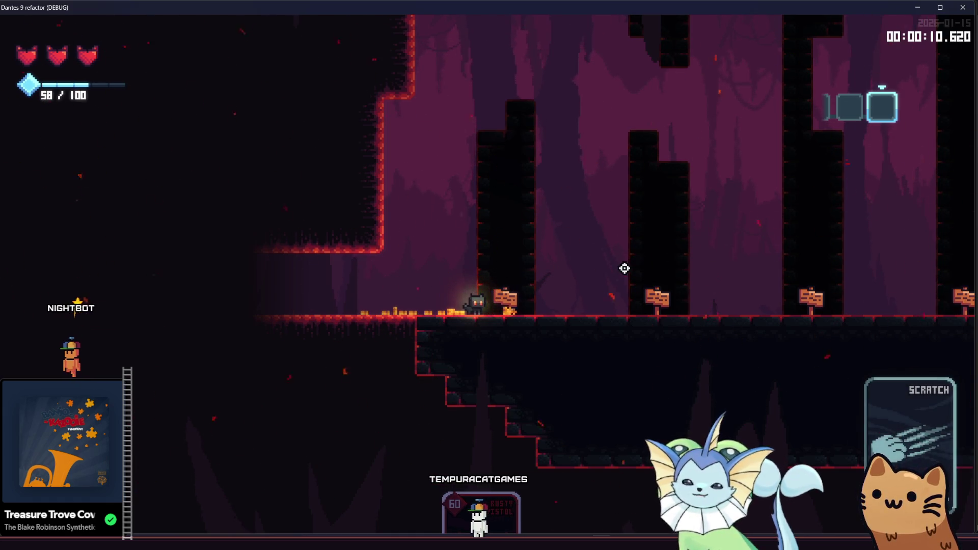
pyautogui.click(625, 268)
pyautogui.click(624, 268)
pyautogui.click(624, 268)
pyautogui.click(625, 268)
pyautogui.click(625, 269)
pyautogui.click(625, 268)
pyautogui.click(624, 269)
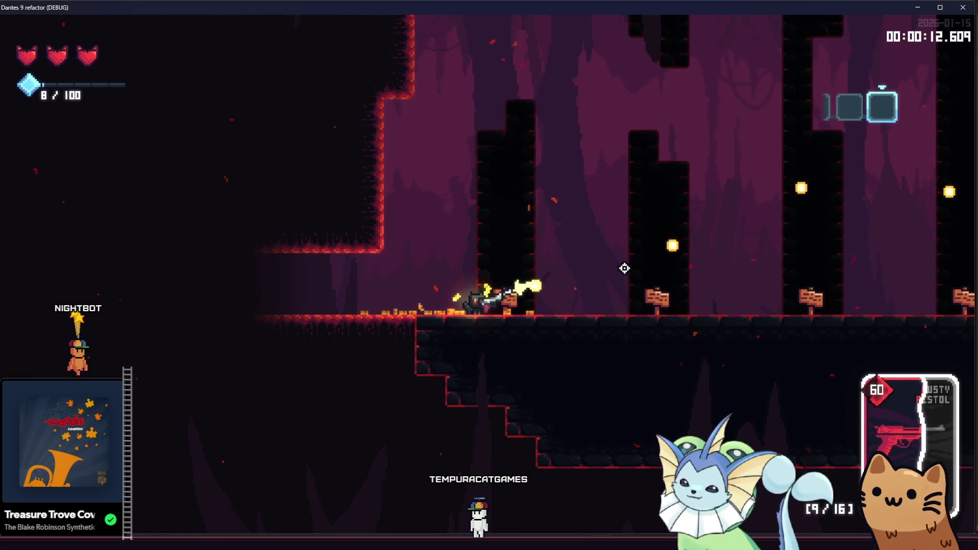
pyautogui.click(625, 269)
pyautogui.click(624, 269)
pyautogui.click(624, 268)
pyautogui.click(625, 268)
pyautogui.click(625, 269)
pyautogui.click(625, 268)
pyautogui.click(624, 268)
pyautogui.click(624, 269)
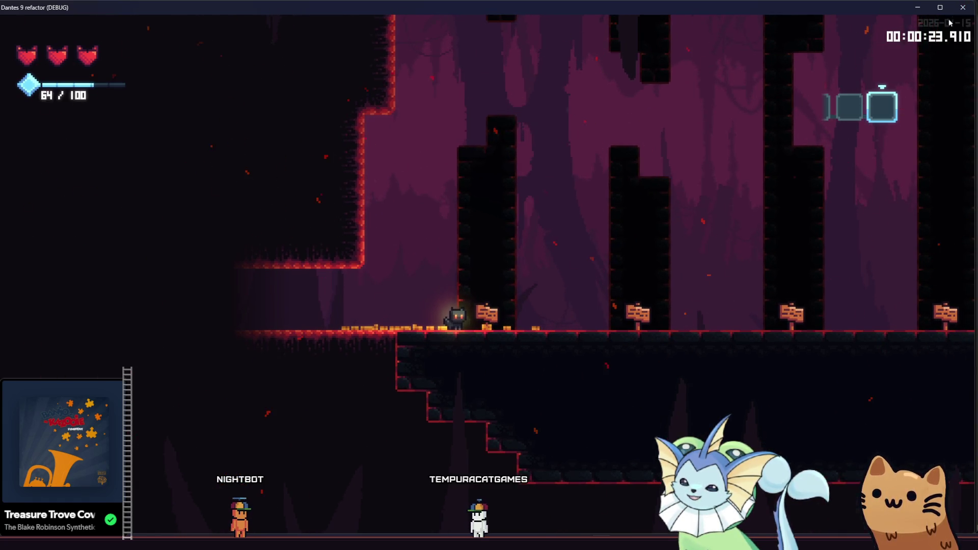
pyautogui.click(963, 7)
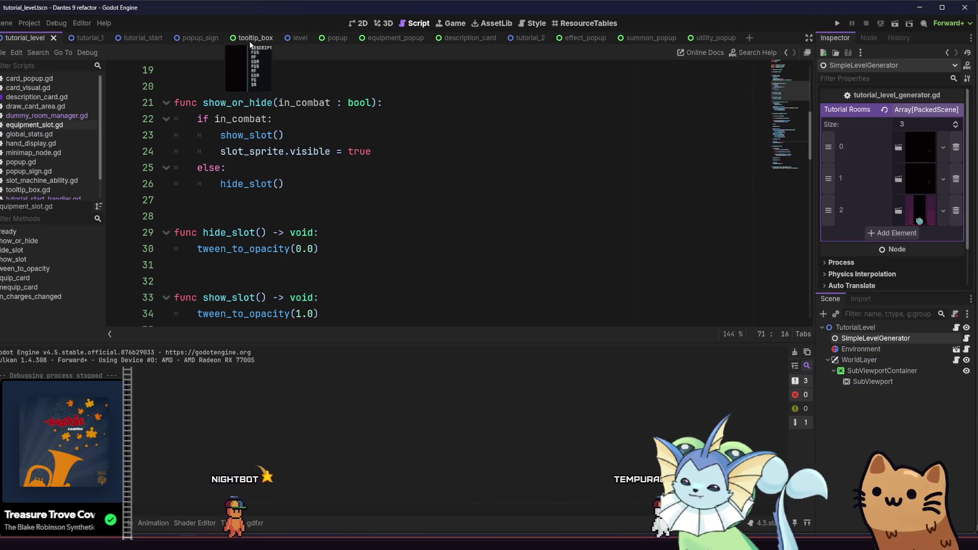
# Step: Switch from the level scene to the tutorial_2 scene
pyautogui.click(289, 38)
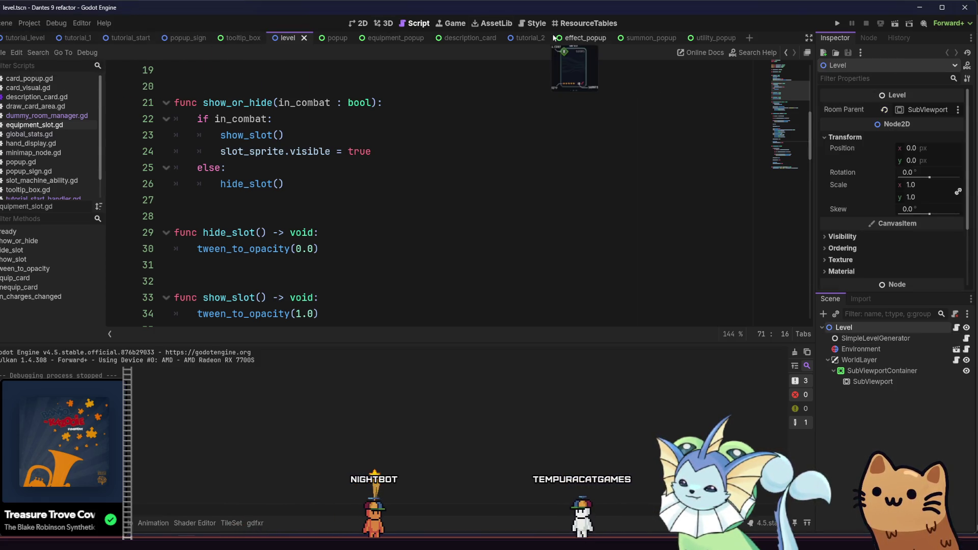
pyautogui.click(531, 34)
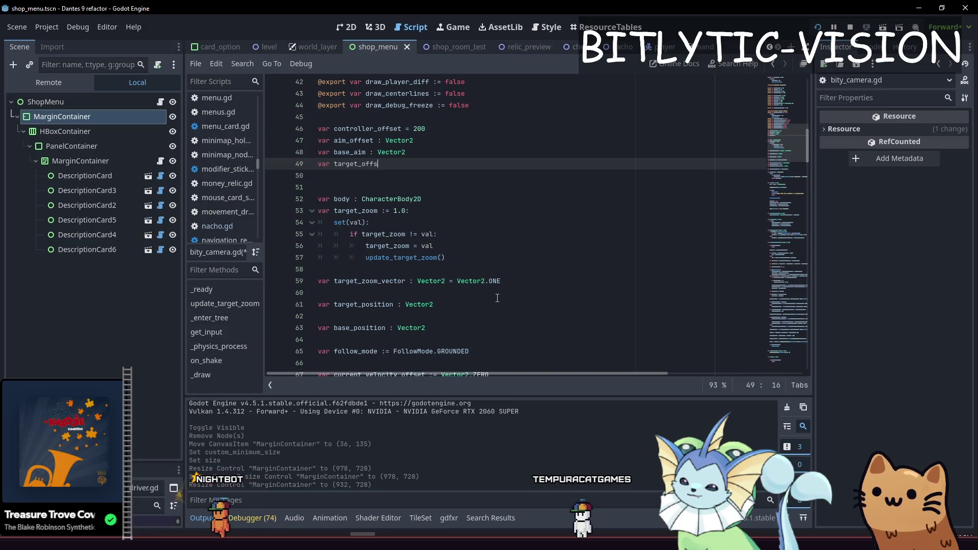
# Step: In bity_camera.gd, find the target_position line and open a new line before the base_position update
pyautogui.hotkey('ctrl', 'z')
pyautogui.hotkey('ctrl', 'z')
pyautogui.press('Down')
pyautogui.press('Down')
pyautogui.press('Down')
pyautogui.press('Up')
pyautogui.press('Up')
pyautogui.press('Up')
pyautogui.press('End')
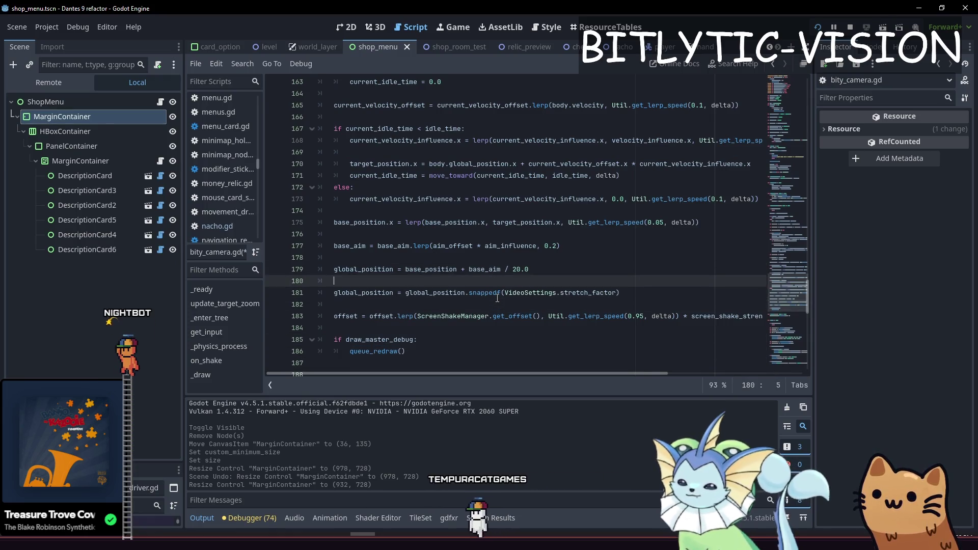
pyautogui.press('Up')
pyautogui.press('Up')
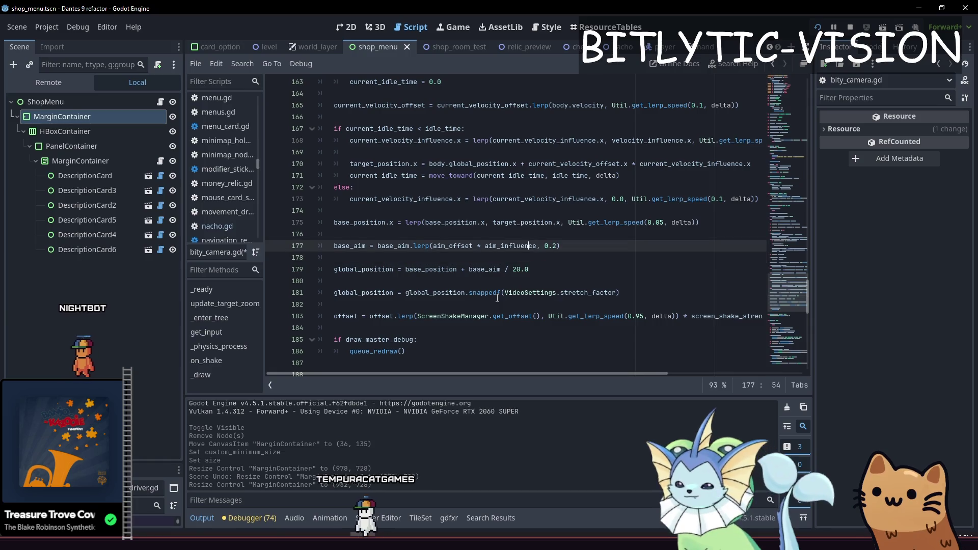
pyautogui.press('Down')
pyautogui.press('Down')
pyautogui.press('Down')
pyautogui.press('Up')
pyautogui.press('Up')
pyautogui.press('Up')
pyautogui.press('Up')
pyautogui.press('Down')
pyautogui.press('Down')
pyautogui.press('Down')
pyautogui.press('Down')
pyautogui.press('Down')
pyautogui.press('Down')
pyautogui.press('Up')
pyautogui.press('Up')
pyautogui.press('Up')
pyautogui.press('Up')
pyautogui.press('Up')
pyautogui.press('Up')
pyautogui.press('Up')
pyautogui.press('Down')
pyautogui.press('Down')
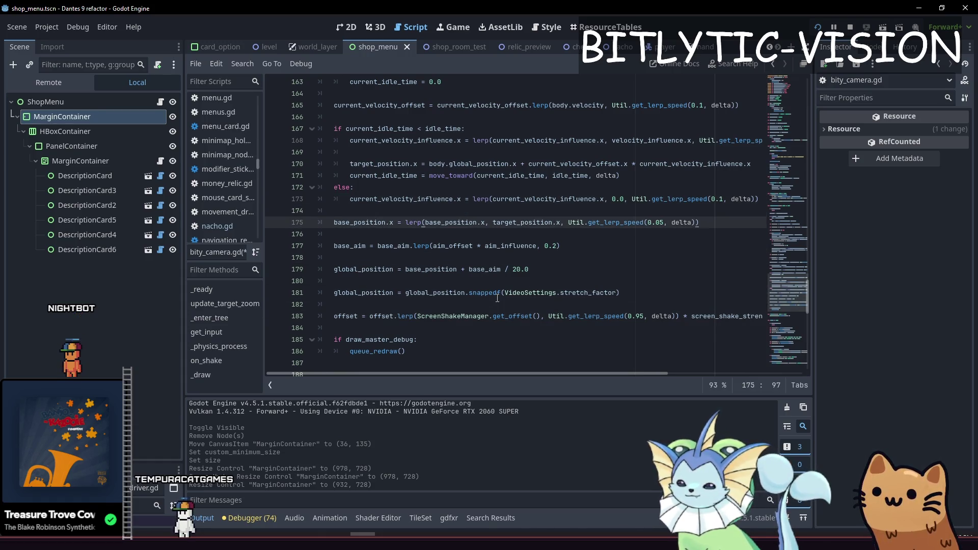
pyautogui.press('Up')
pyautogui.press('Up')
pyautogui.press('Up')
pyautogui.press('Up')
pyautogui.press('Up')
pyautogui.press('End')
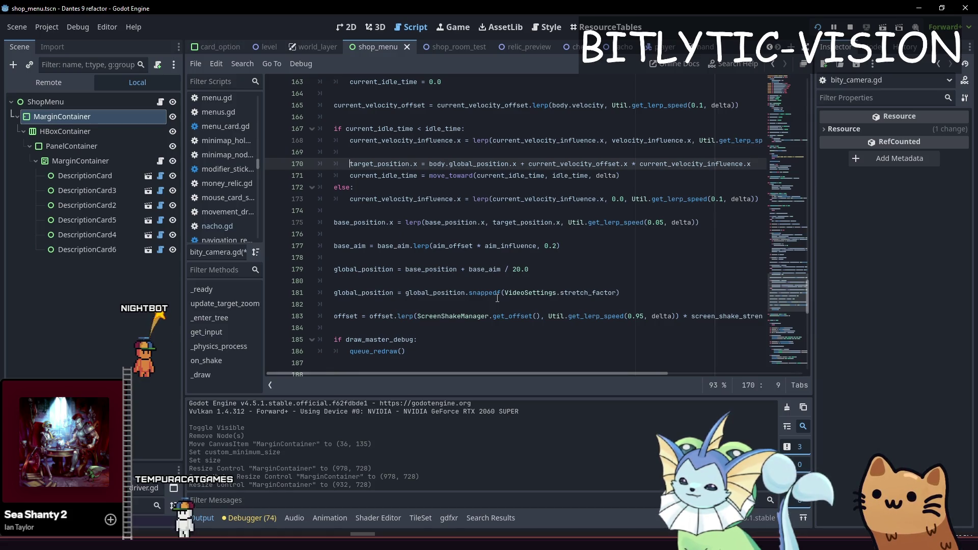
pyautogui.press('Down')
pyautogui.press('Down')
pyautogui.press('Down')
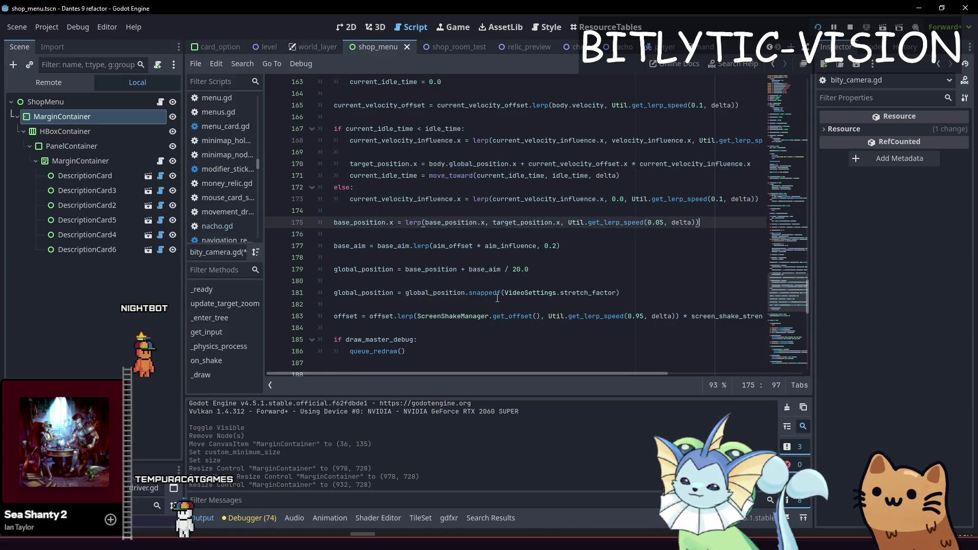
pyautogui.hotkey('ctrl', 'shift', 'Return')
pyautogui.hotkey('ctrl', 'shift', 'Return')
# Step: Add 'var mapped_target := target_position.x + target_offset.x' and use it in the base_position lerp
pyautogui.write('var mapped_tar')
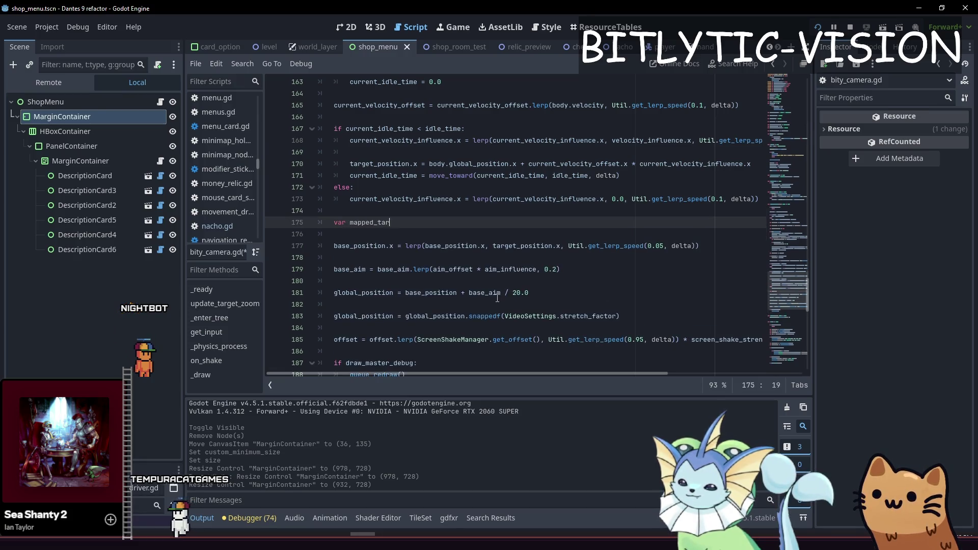
pyautogui.write('= target_posi')
pyautogui.press('Return')
pyautogui.write('.x + o')
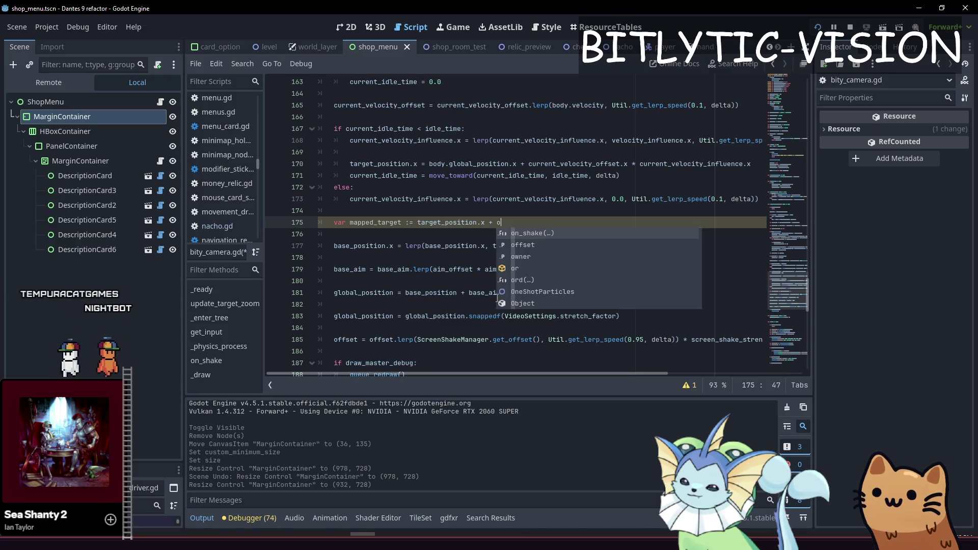
pyautogui.press('Escape')
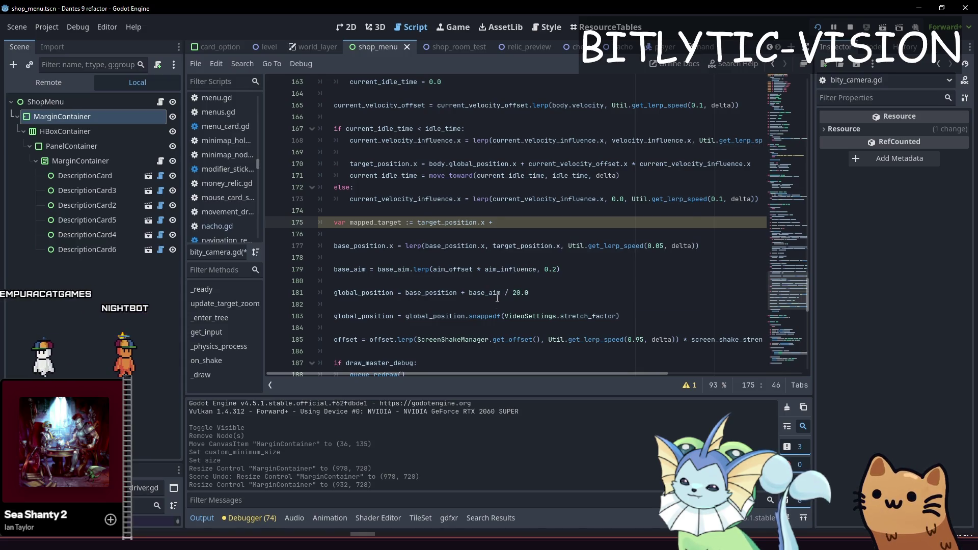
pyautogui.write('f')
pyautogui.press('Return')
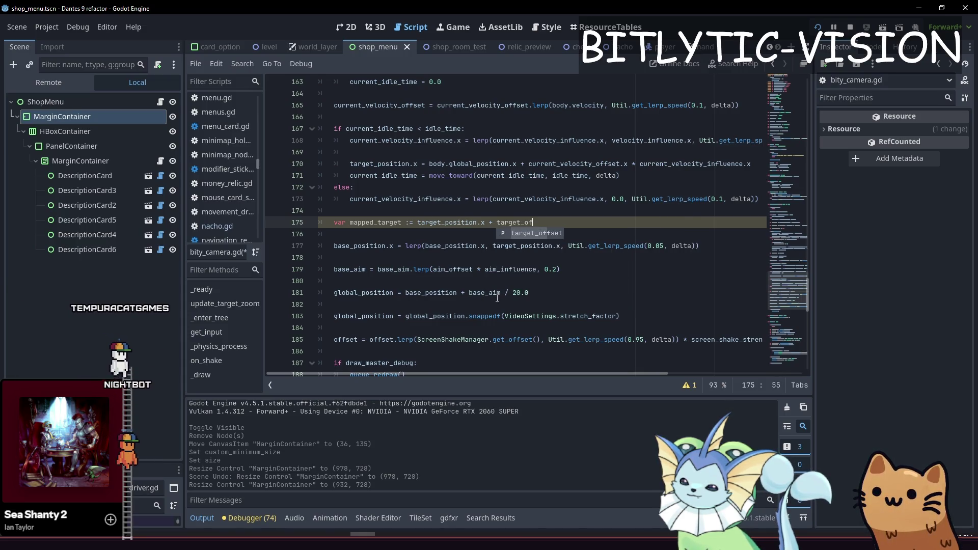
pyautogui.write('.x')
pyautogui.press('Down')
pyautogui.press('Down')
pyautogui.press('Down')
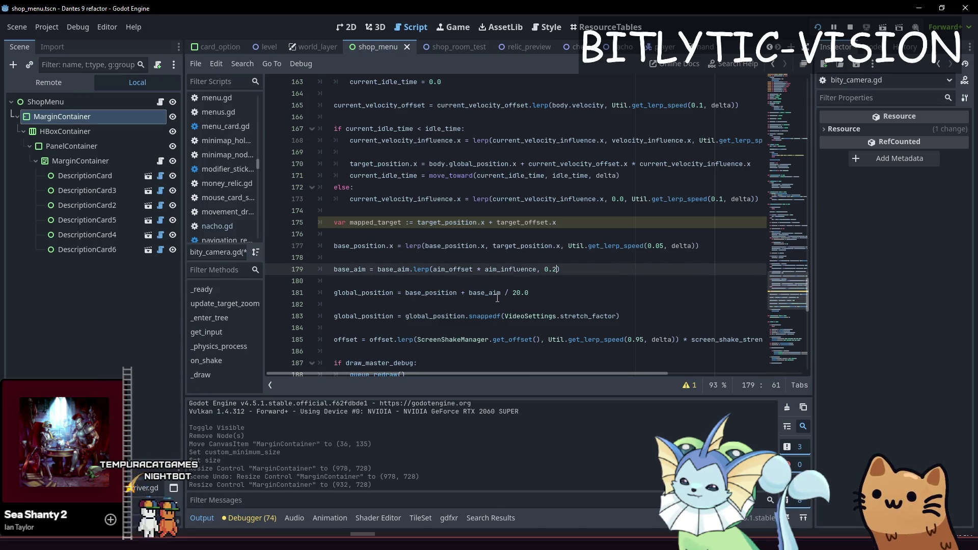
pyautogui.press('Up')
pyautogui.hotkey('ctrl', 'shift', 'Left')
pyautogui.hotkey('ctrl', 'shift', 'Left')
pyautogui.hotkey('ctrl', 'shift', 'Left')
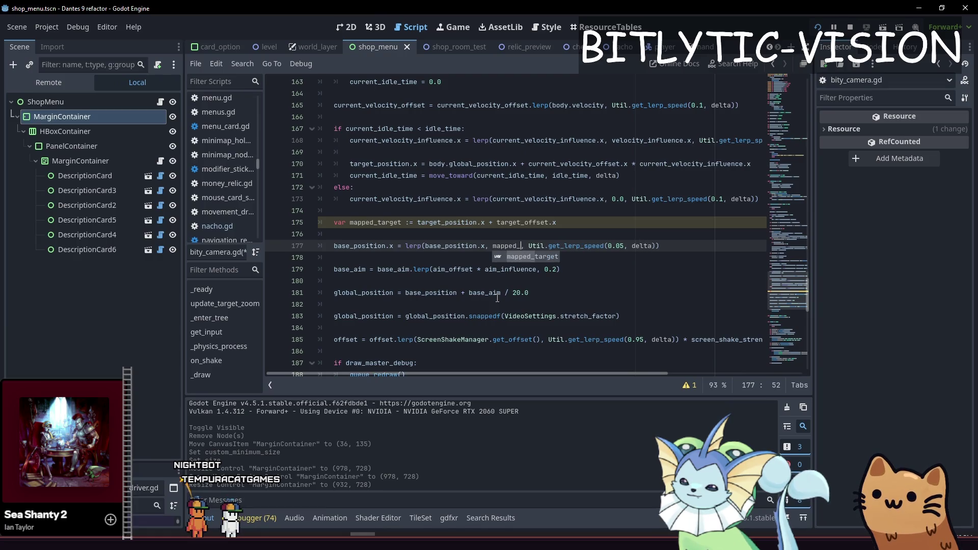
pyautogui.press('Up')
pyautogui.press('Up')
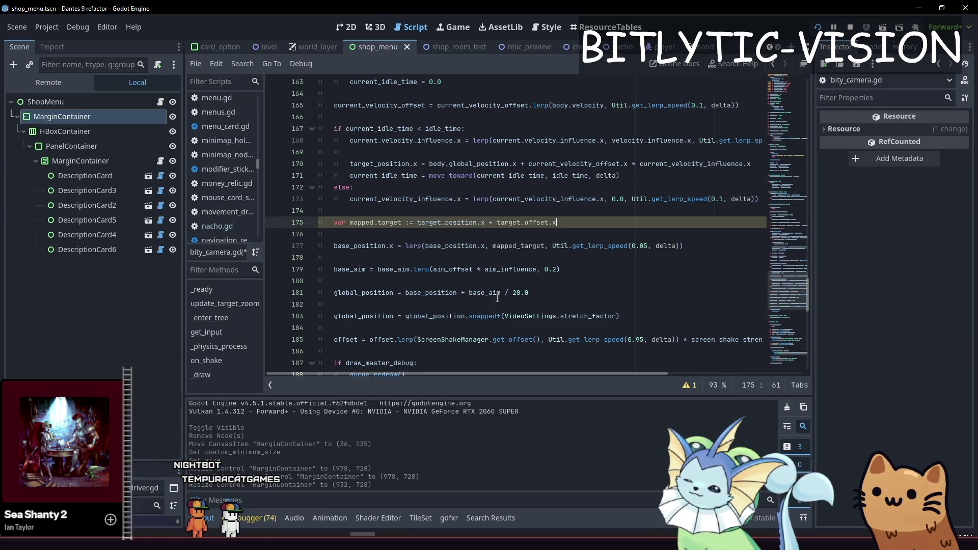
pyautogui.press('End')
pyautogui.press('pagedown')
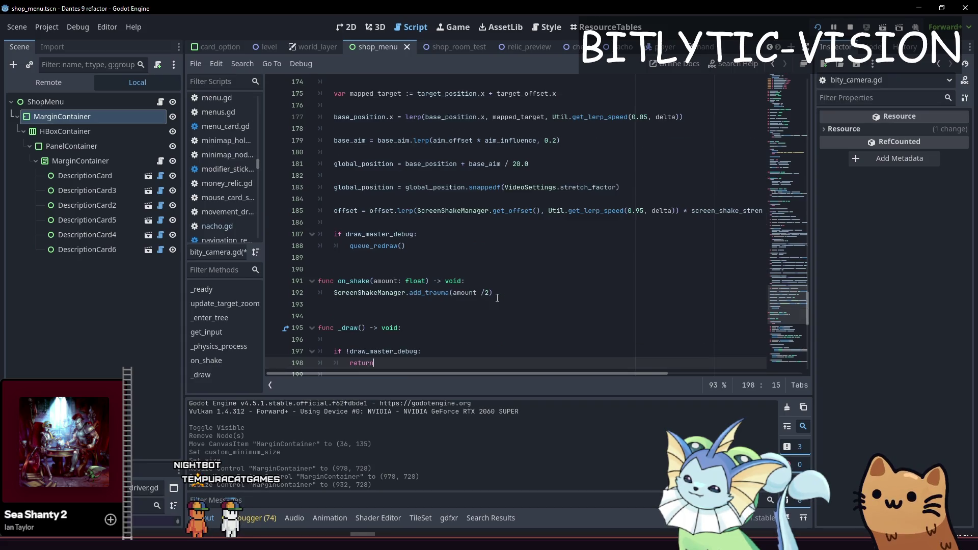
pyautogui.press('pageup')
pyautogui.press('pageup')
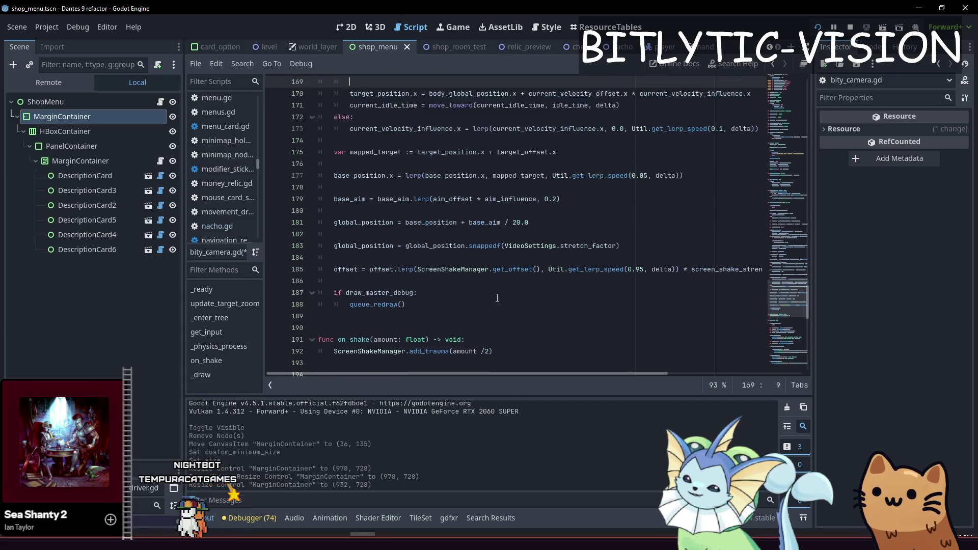
# Step: Run the game to test the camera follow, then close it
pyautogui.press('F5')
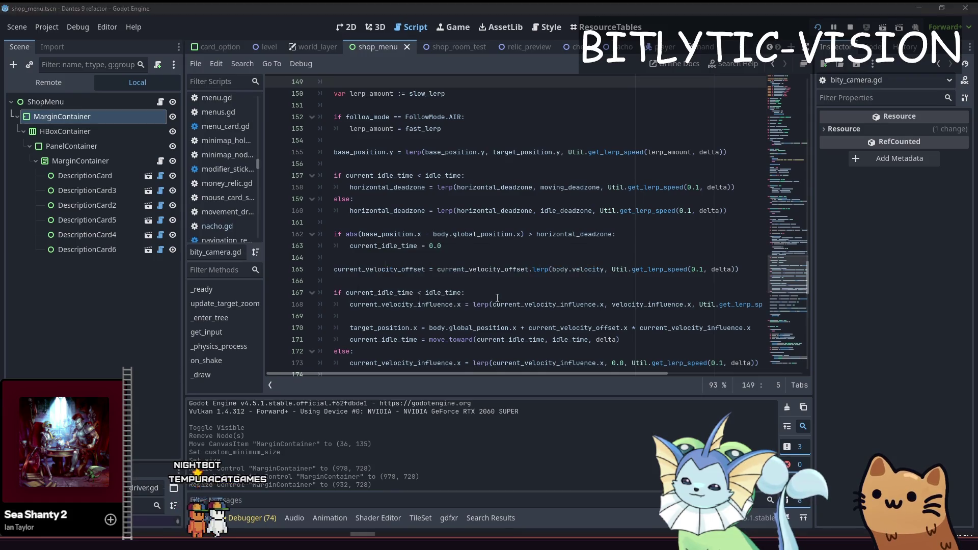
pyautogui.press('F8')
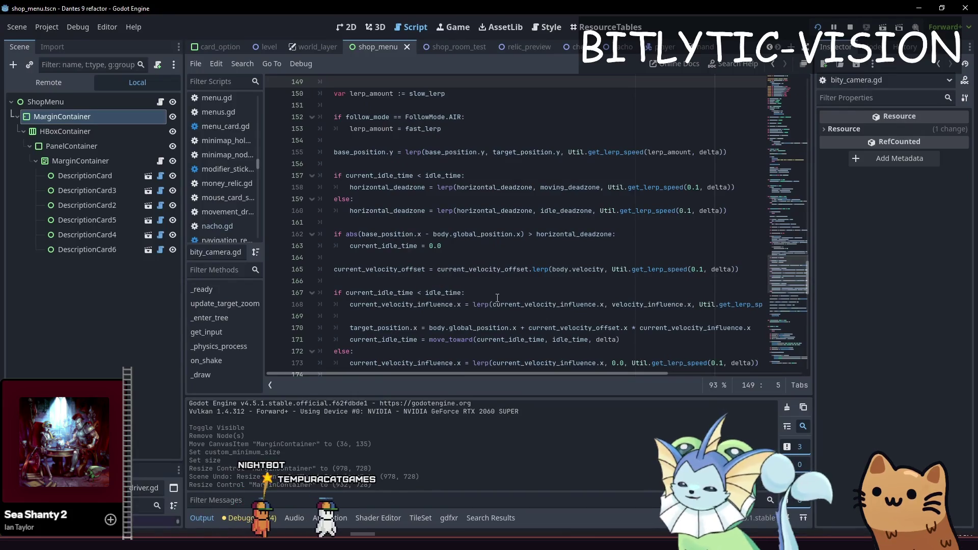
pyautogui.hotkey('shift', 'alt', 'o')
# Step: Open nacho.gd and go to the start of the target_zoom tween_property line
pyautogui.write('nacho.')
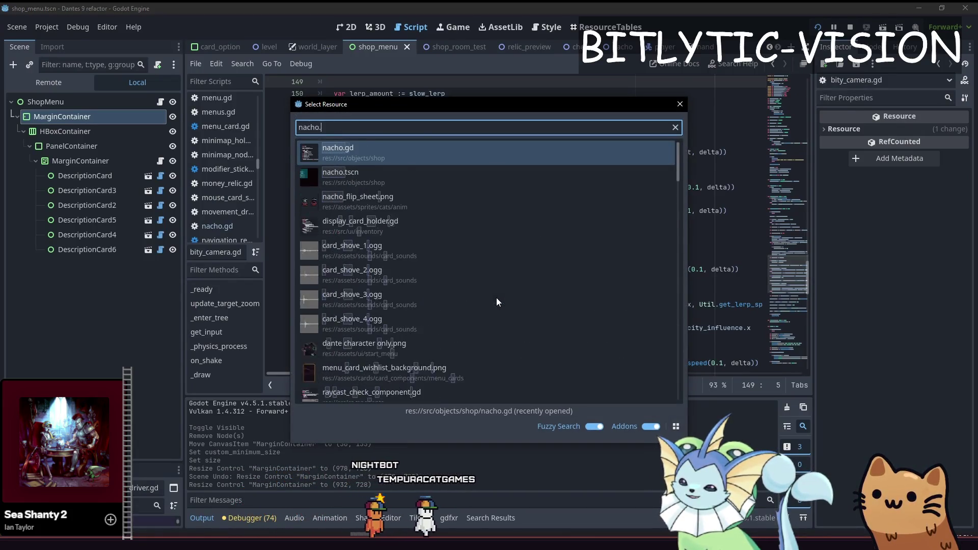
pyautogui.press('Return')
pyautogui.press('Down')
pyautogui.press('Down')
pyautogui.press('Down')
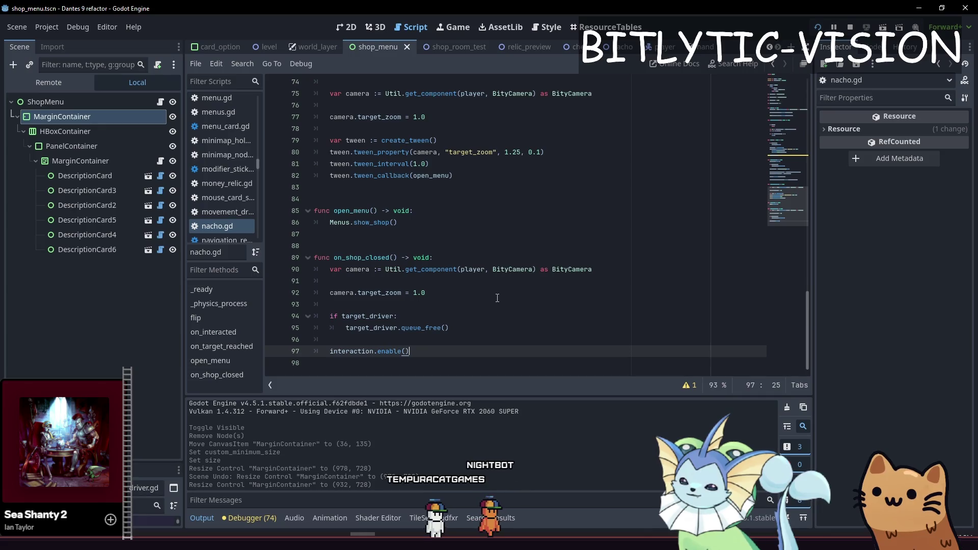
pyautogui.press('Up')
pyautogui.press('Up')
pyautogui.press('Up')
pyautogui.press('End')
pyautogui.press('Down')
pyautogui.press('Down')
pyautogui.press('Down')
pyautogui.press('Up')
pyautogui.press('Up')
pyautogui.press('Up')
pyautogui.hotkey('ctrl', 'Right')
pyautogui.hotkey('ctrl', 'Right')
pyautogui.hotkey('ctrl', 'Right')
pyautogui.press('Down')
pyautogui.press('Up')
pyautogui.press('Up')
pyautogui.press('Down')
pyautogui.press('Home')
# Step: Duplicate the zoom tween as a parallel tween of target_offset to a Vector2 value
pyautogui.hotkey('ctrl', 'shift', 'd')
pyautogui.press('End')
pyautogui.press('Left')
pyautogui.press('Left')
pyautogui.press('Left')
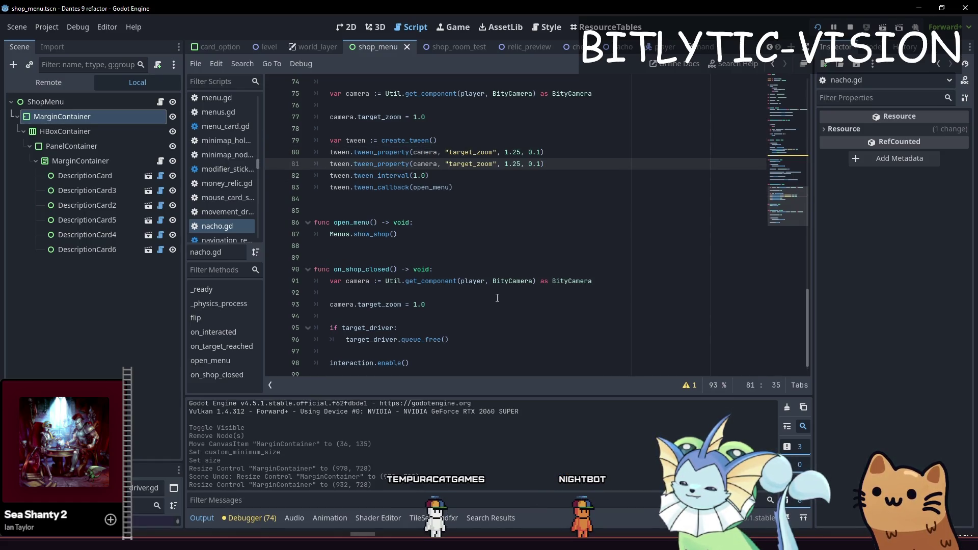
pyautogui.write('rallel()')
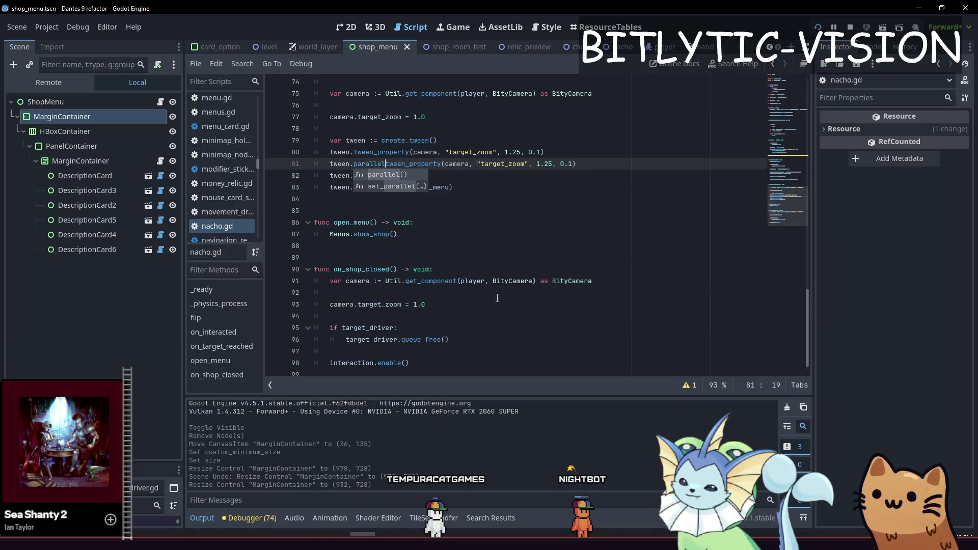
pyautogui.write('.')
pyautogui.hotkey('ctrl', 'Right')
pyautogui.hotkey('ctrl', 'Right')
pyautogui.hotkey('ctrl', 'Right')
pyautogui.hotkey('ctrl', 'shift', 'Right')
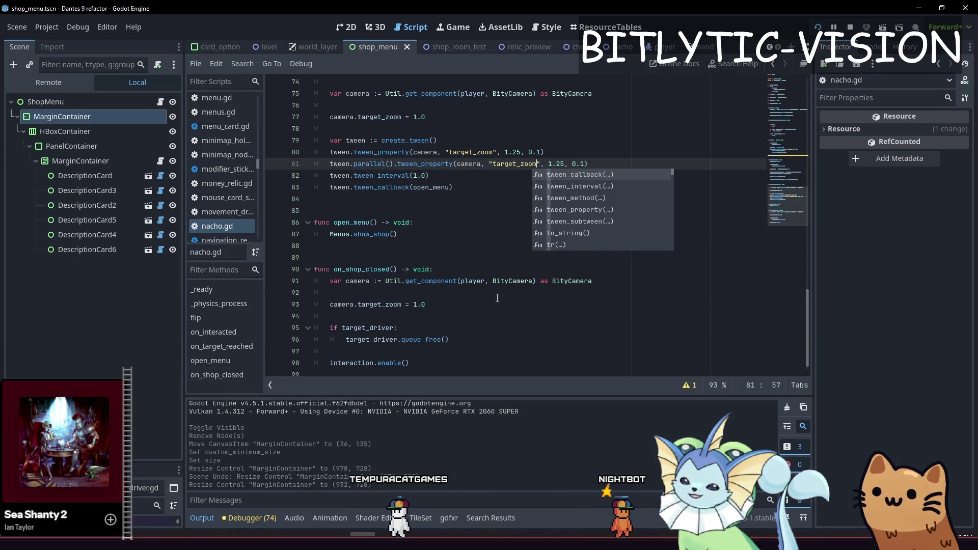
pyautogui.write('target_offset')
pyautogui.press('Right')
pyautogui.press('Right')
pyautogui.press('Right')
pyautogui.hotkey('ctrl', 'shift', 'Right')
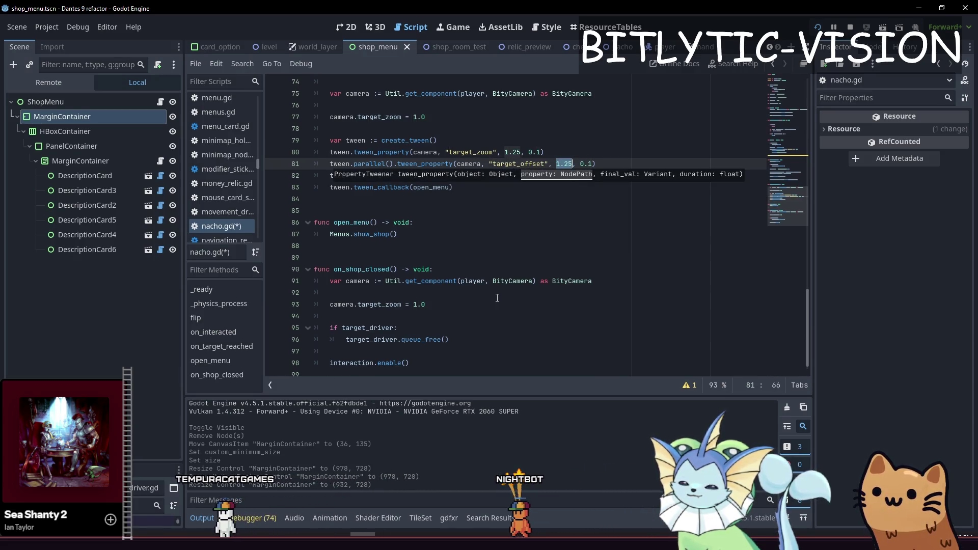
pyautogui.press('BackSpace')
pyautogui.press('BackSpace')
pyautogui.press('BackSpace')
pyautogui.write('tor2')
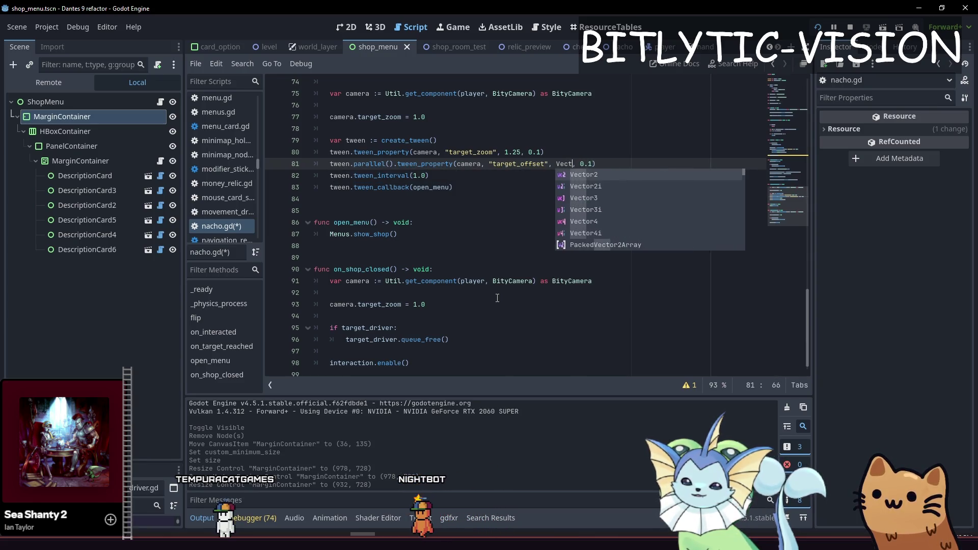
pyautogui.press('Return')
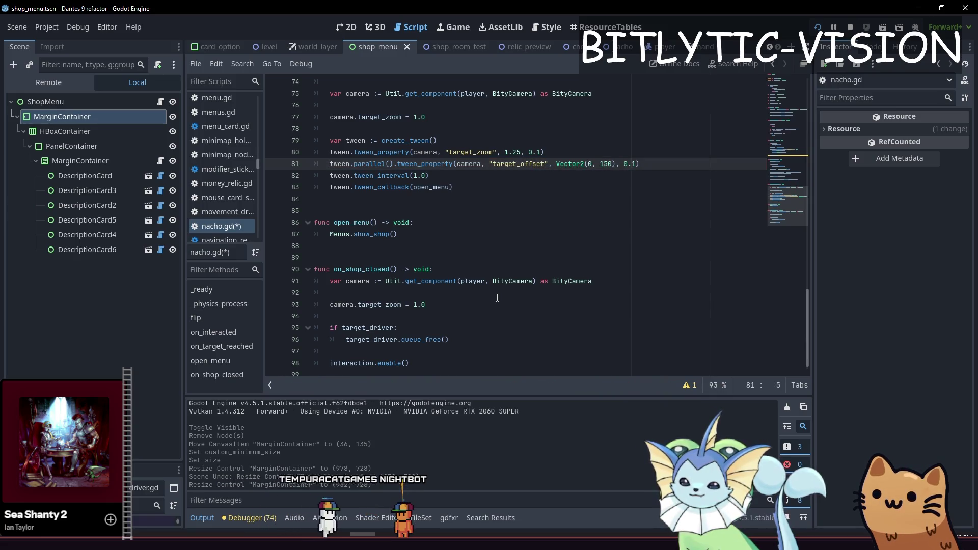
# Step: Copy the new offset tween line, then remove the accidental pasted duplicate
pyautogui.hotkey('shift', 'End')
pyautogui.hotkey('ctrl', 'c')
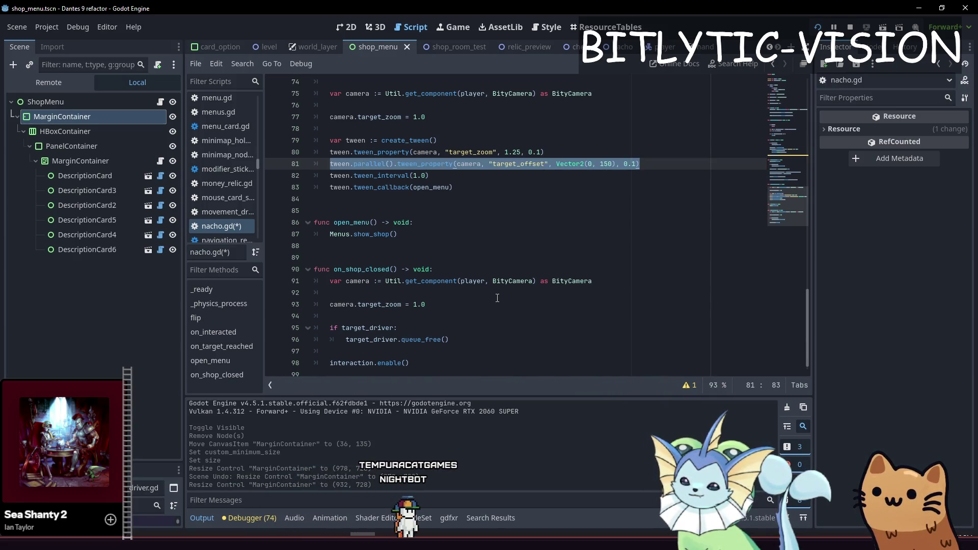
pyautogui.press('Down')
pyautogui.press('Return')
pyautogui.hotkey('ctrl', 'v')
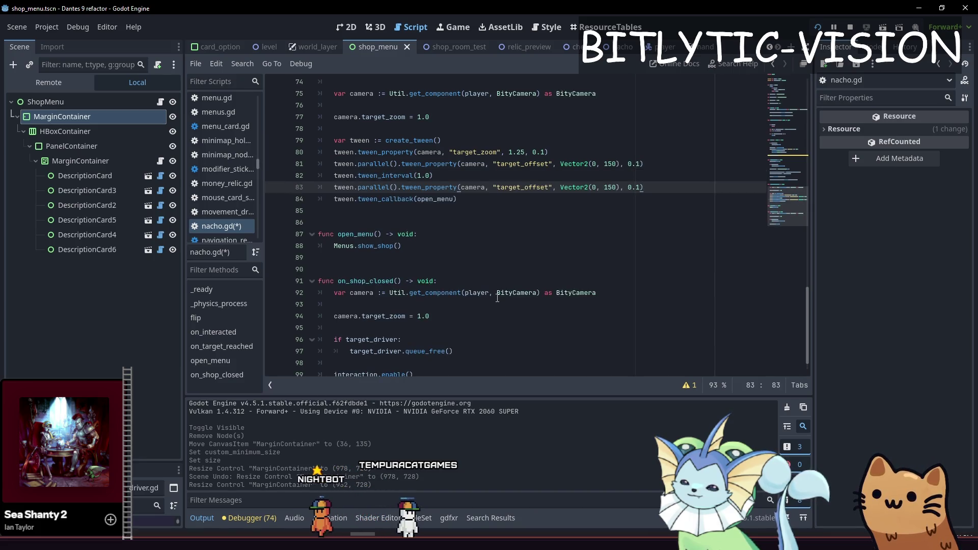
pyautogui.hotkey('shift', 'Home')
pyautogui.press('BackSpace')
pyautogui.press('BackSpace')
pyautogui.press('BackSpace')
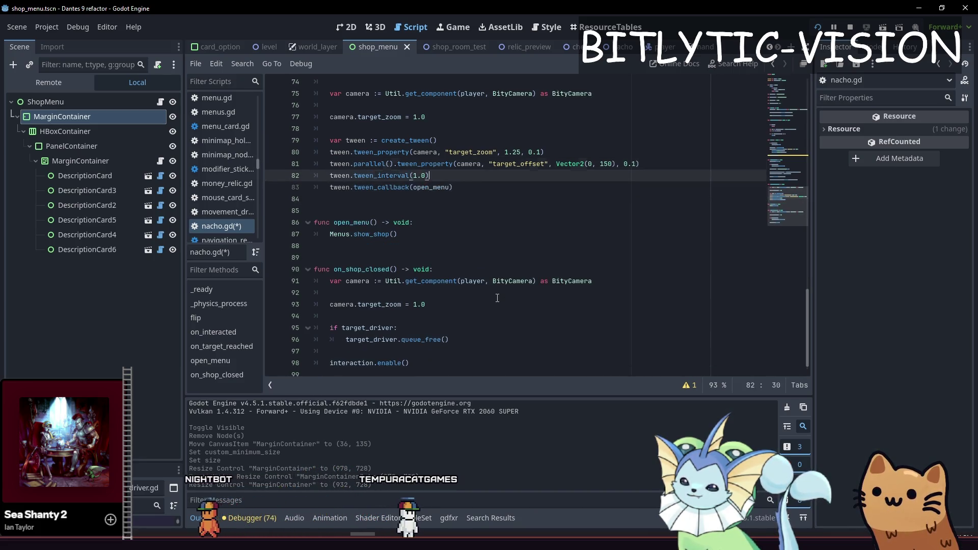
pyautogui.press('Up')
pyautogui.hotkey('ctrl', 'Right')
# Step: Add camera.target_offset = Vector2.ZERO after the zoom reset in on_shop_closed, then run the game
pyautogui.press('Down')
pyautogui.press('Down')
pyautogui.press('Down')
pyautogui.press('Return')
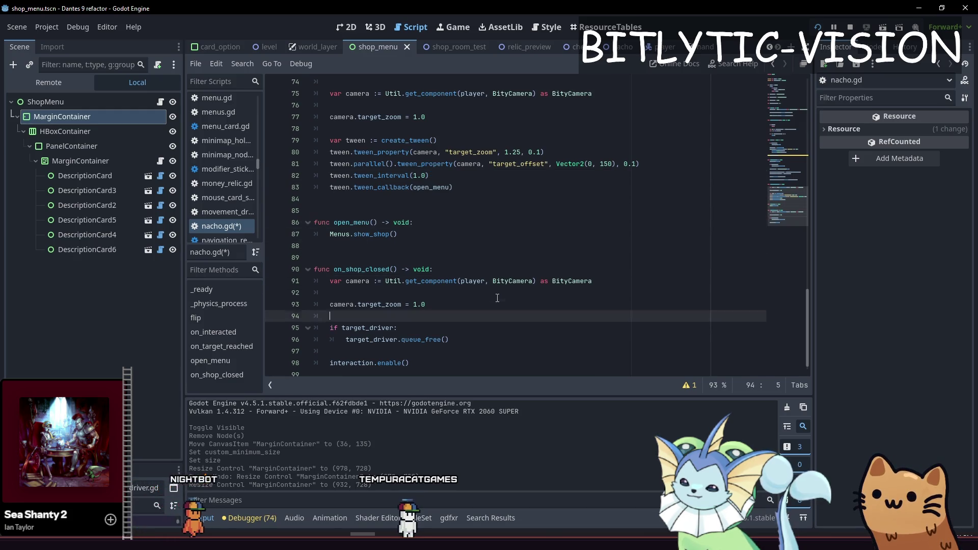
pyautogui.write('camera.target_offset = Vector2.')
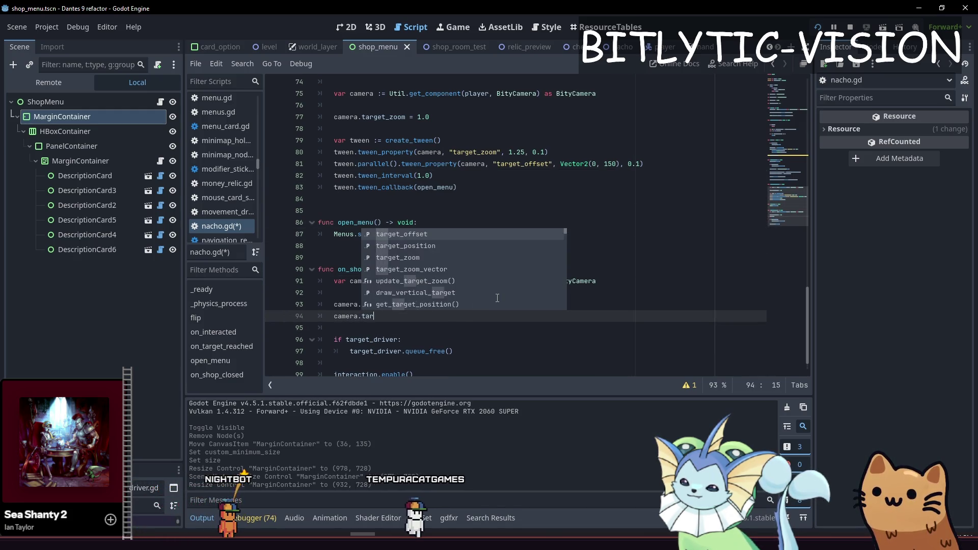
pyautogui.write('ZERO')
pyautogui.press('F5')
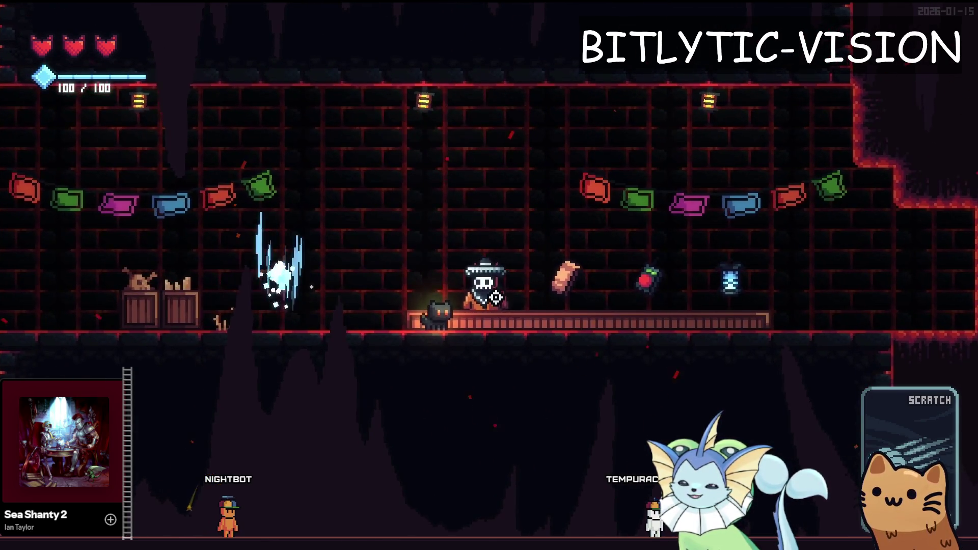
# Step: Change line 81's vertical target offset from 150 to 1500, save, and playtest the shop
pyautogui.press('F8')
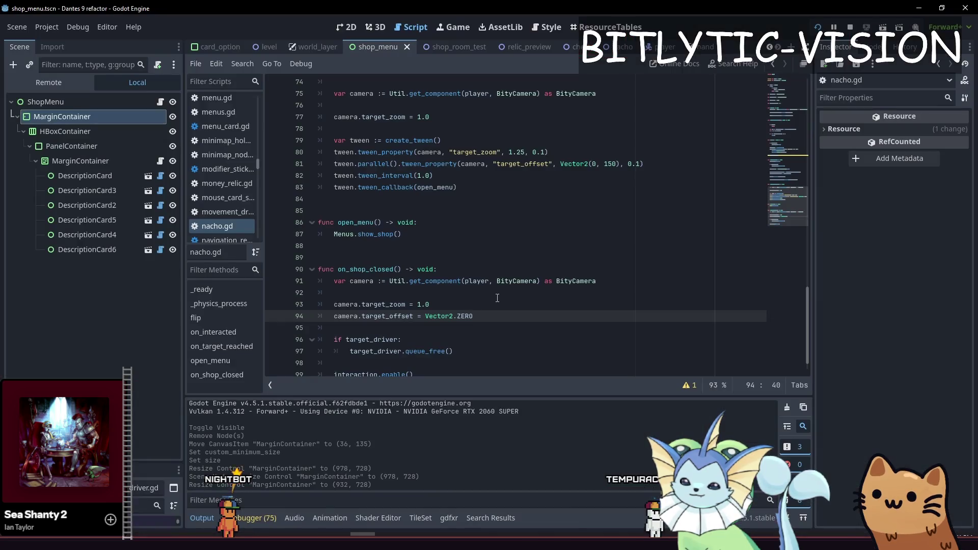
pyautogui.click(614, 163)
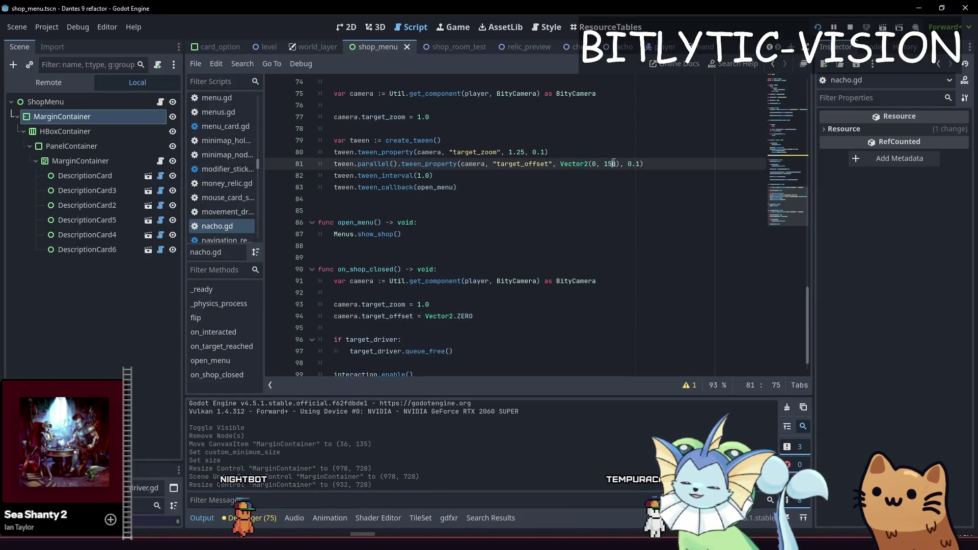
pyautogui.press('BackSpace')
pyautogui.hotkey('ctrl', 's')
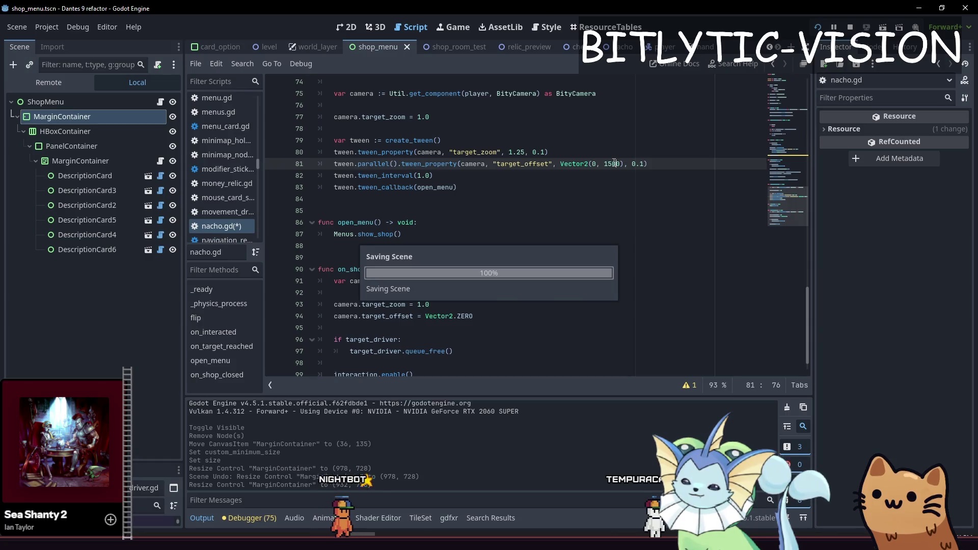
pyautogui.press('F5')
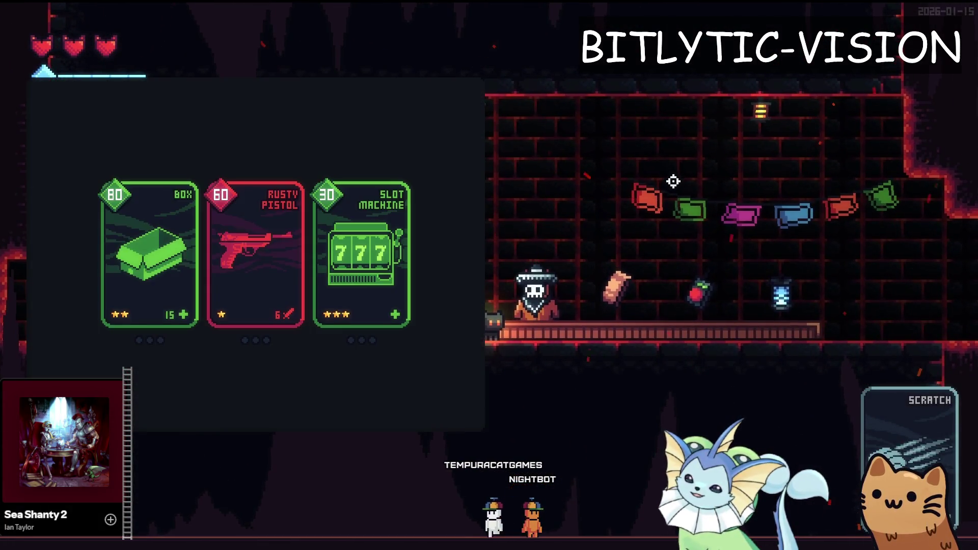
pyautogui.press('F8')
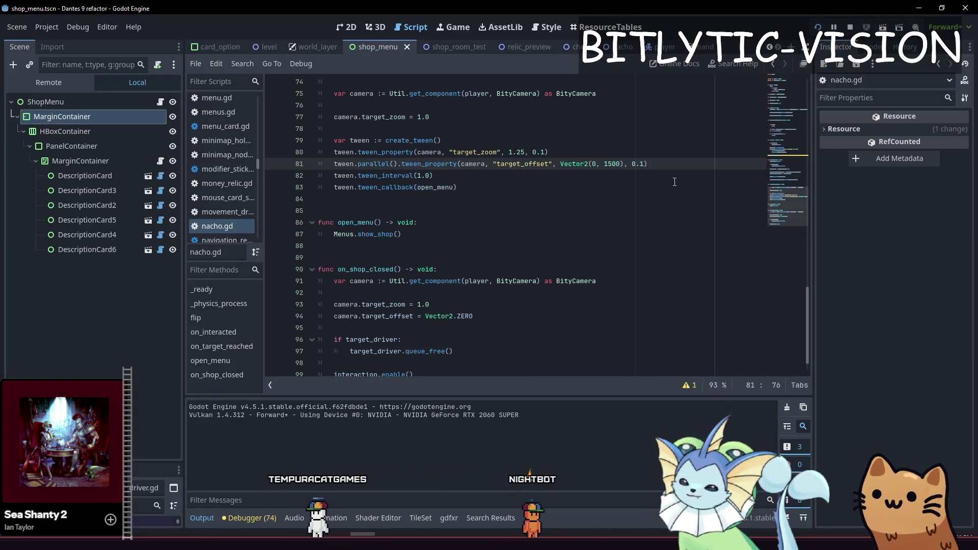
# Step: Open bity_camera.gd with quick open and go to the mapped_target line
pyautogui.hotkey('shift', 'alt', 'o')
pyautogui.write('bity_camera')
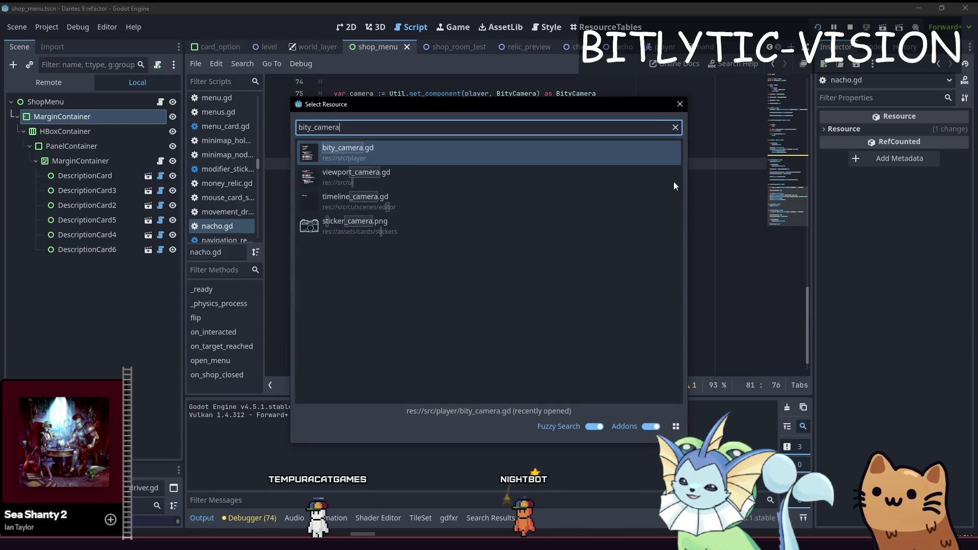
pyautogui.press('Return')
pyautogui.press('pagedown')
pyautogui.press('Up')
pyautogui.press('Up')
pyautogui.press('Up')
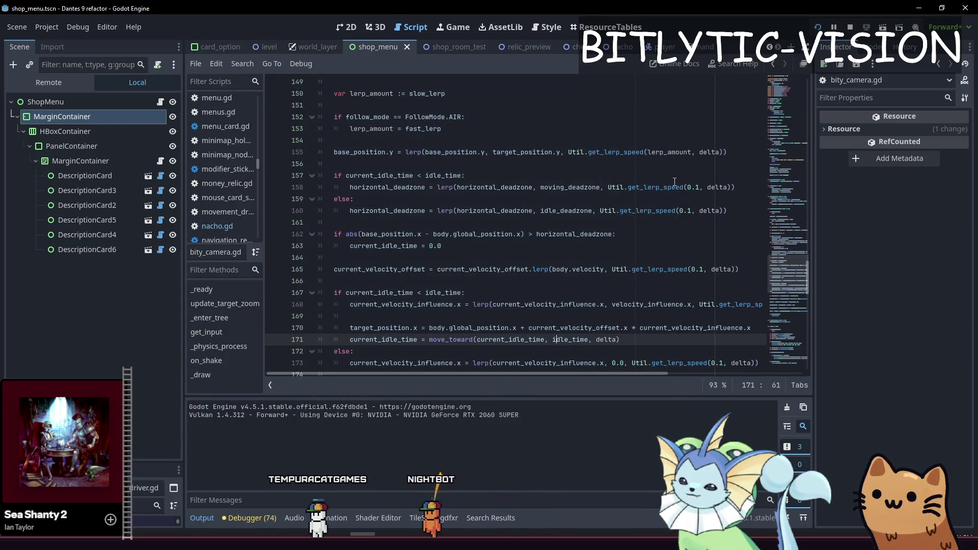
pyautogui.press('Down')
pyautogui.press('Down')
pyautogui.press('Down')
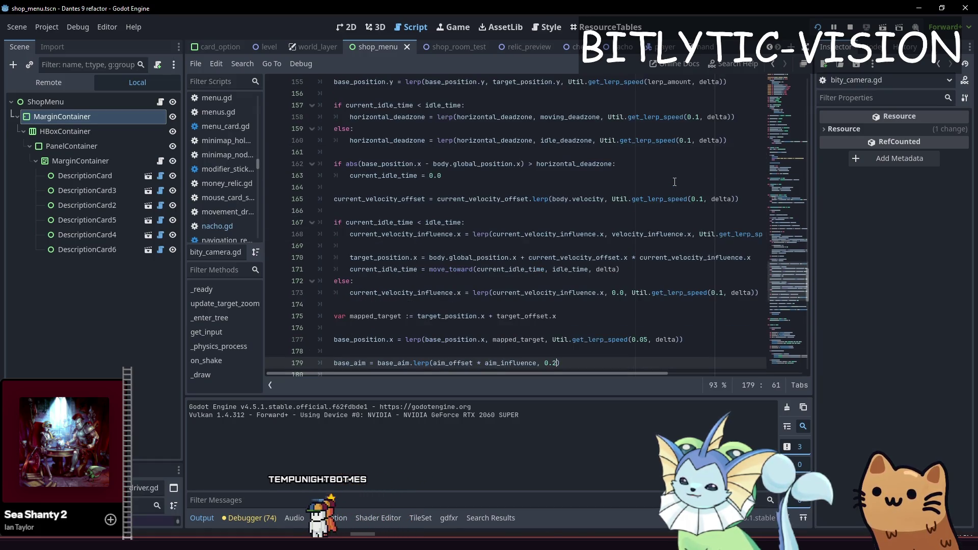
pyautogui.press('Down')
pyautogui.press('Down')
pyautogui.press('Down')
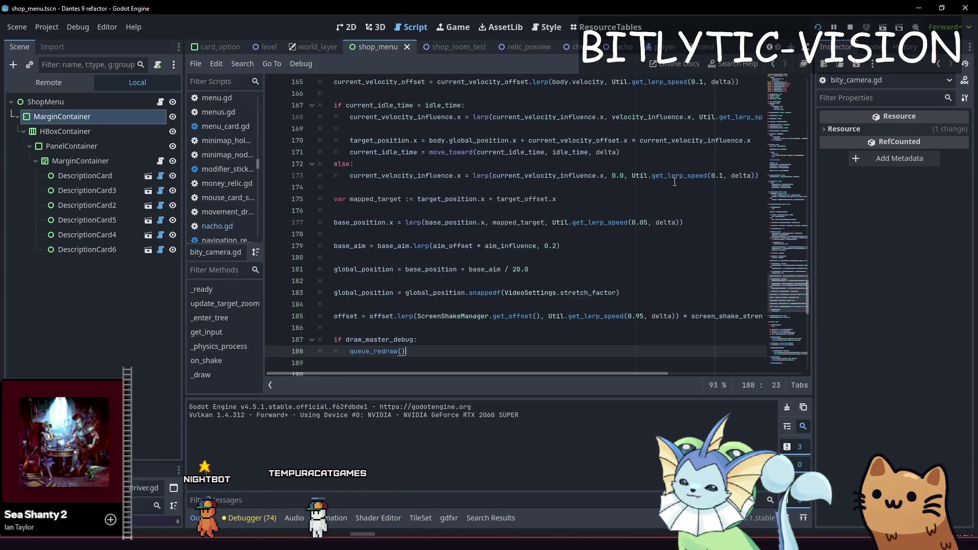
pyautogui.press('Up')
pyautogui.press('Up')
pyautogui.press('Up')
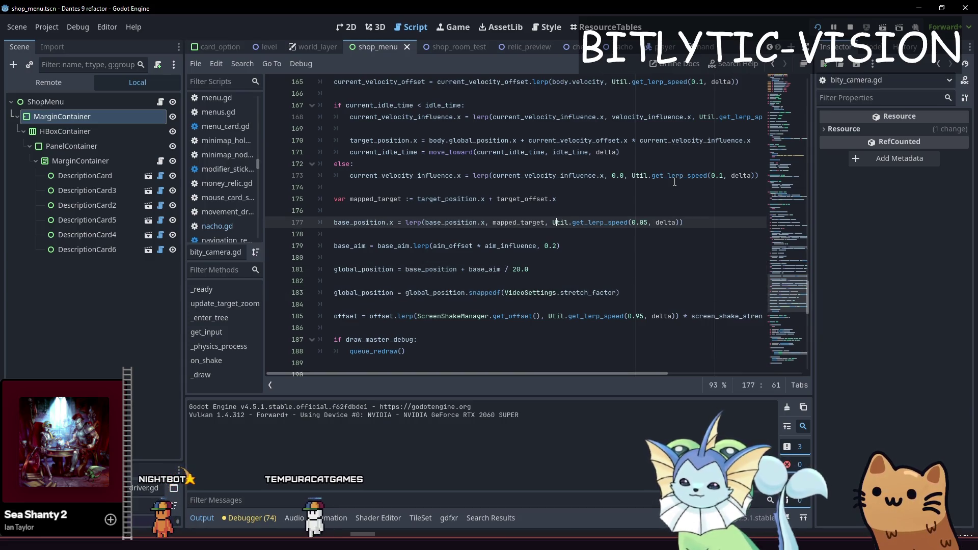
pyautogui.press('Up')
pyautogui.press('Up')
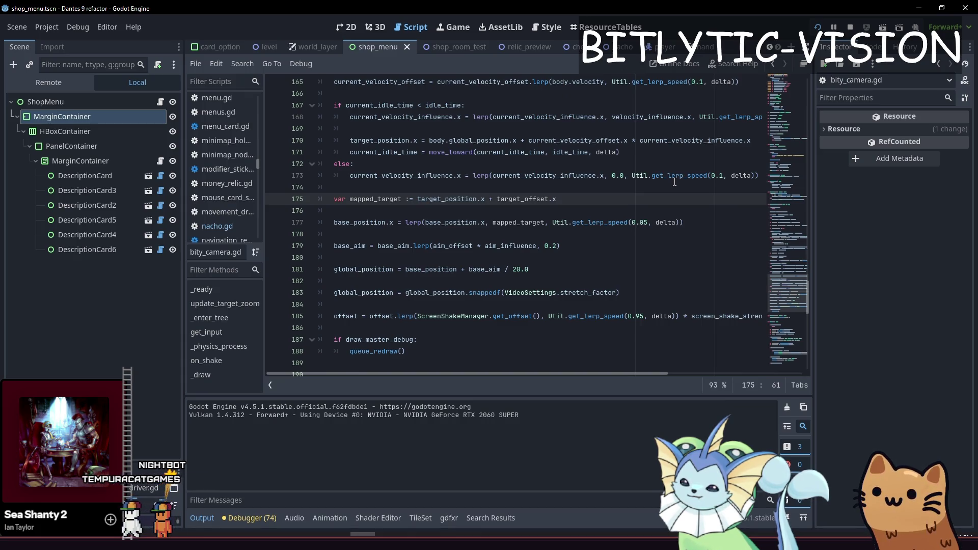
pyautogui.press('Down')
pyautogui.press('Down')
pyautogui.press('Down')
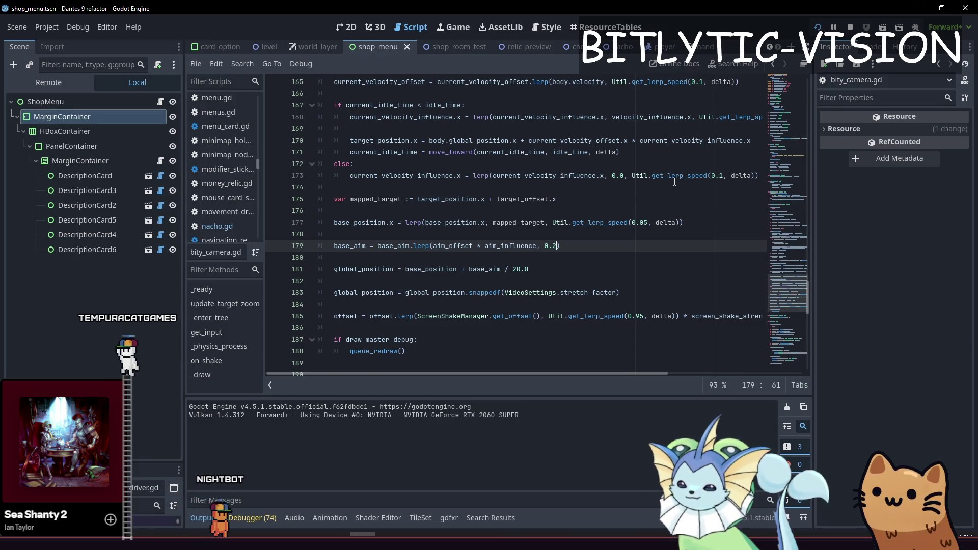
# Step: Add Console.print(mapped_target) below that line and run the game to log the values
pyautogui.press('Up')
pyautogui.press('Up')
pyautogui.press('Up')
pyautogui.press('Return')
pyautogui.press('Return')
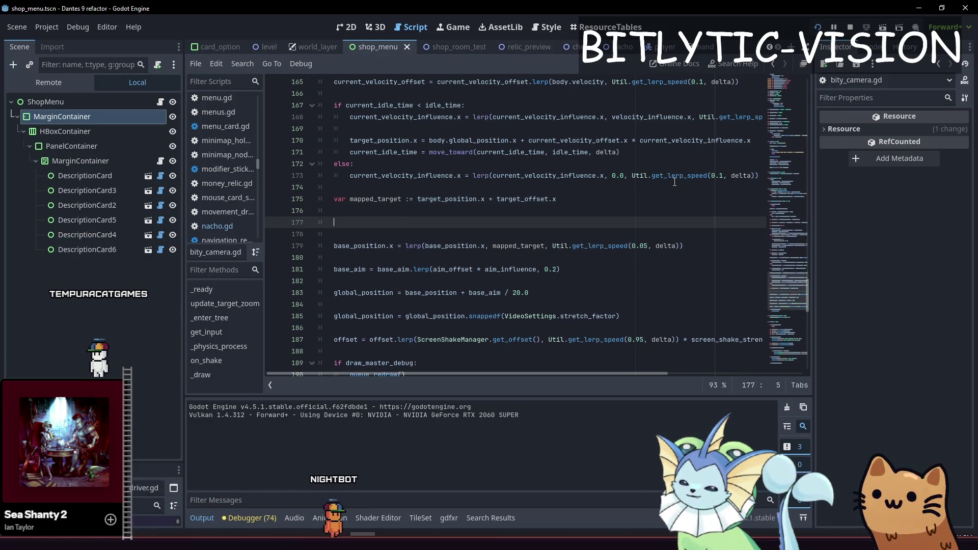
pyautogui.write('nsole.print(mapped_target')
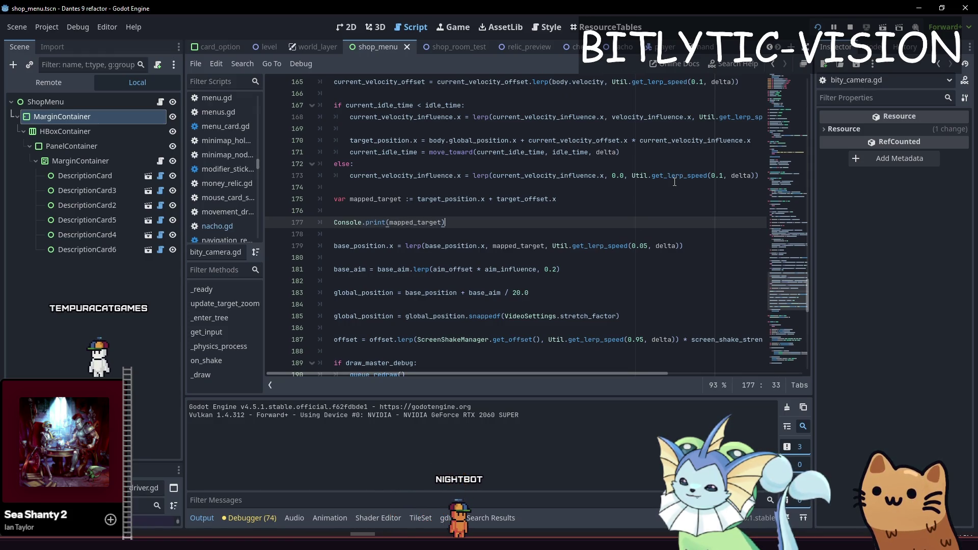
pyautogui.press('F5')
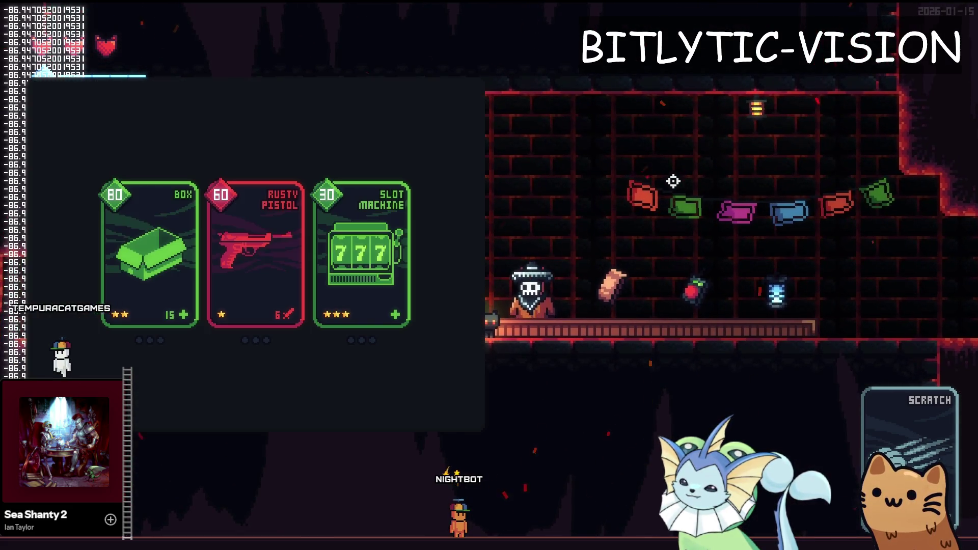
pyautogui.hotkey('alt', 'Tab')
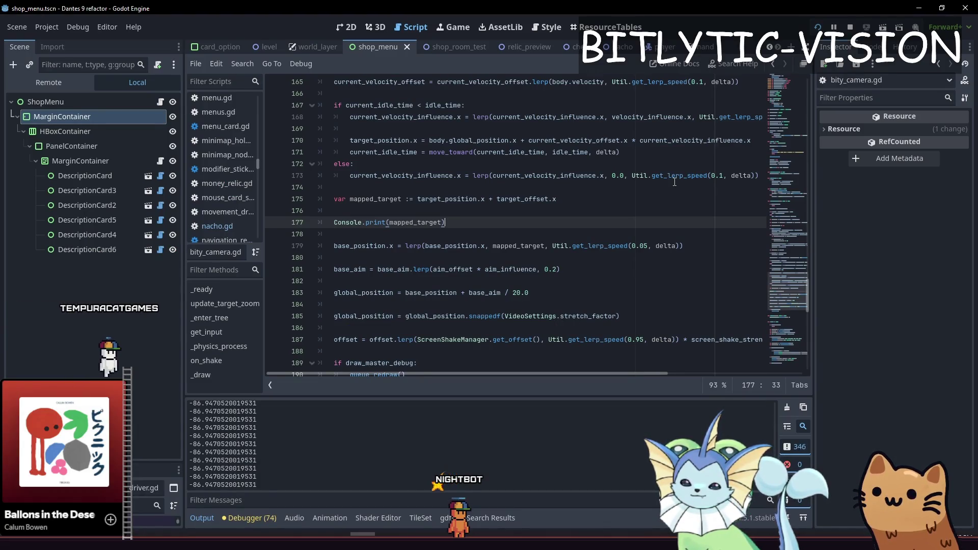
pyautogui.hotkey('shift', 'alt', 'o')
pyautogui.press('Down')
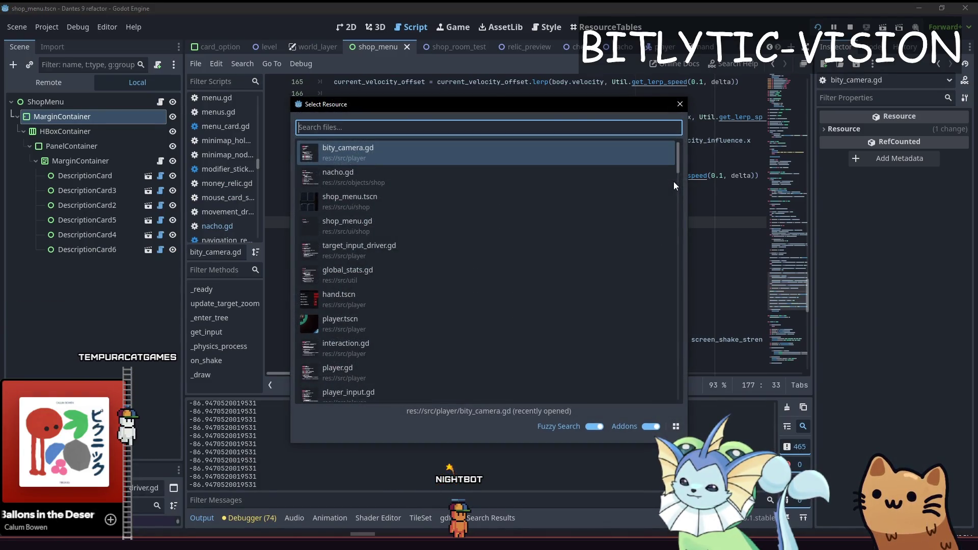
# Step: Reopen nacho.gd at line 81's 1500 offset value and playtest the shop camera
pyautogui.press('Return')
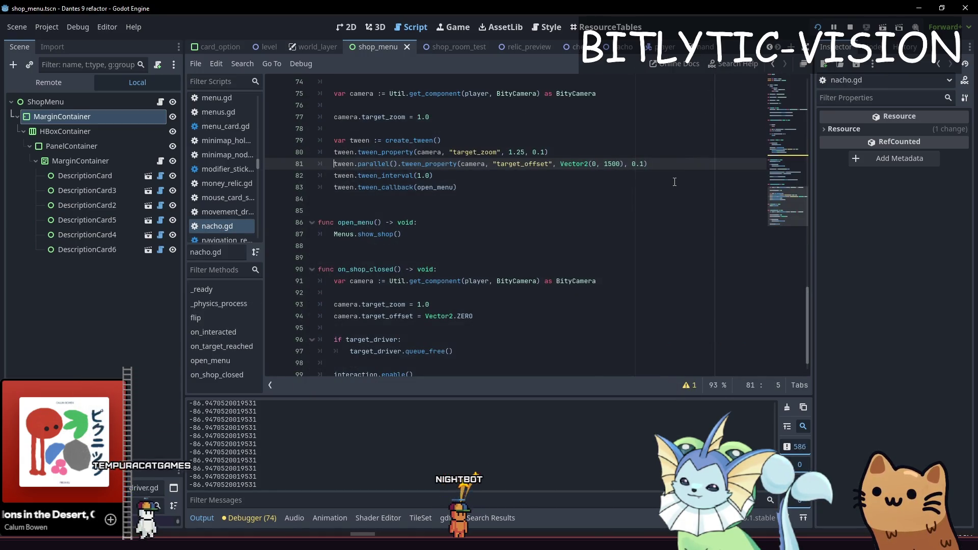
pyautogui.hotkey('shift', 'End')
pyautogui.press('End')
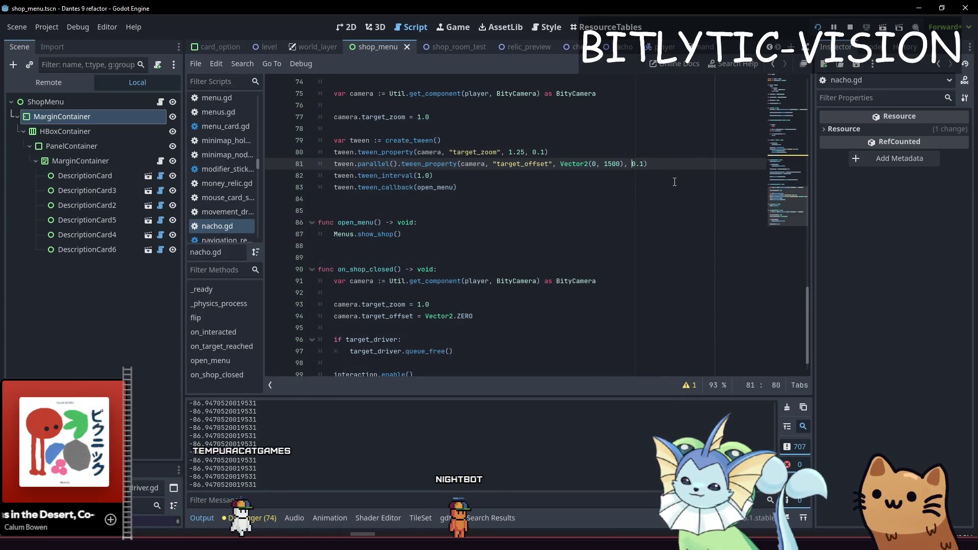
pyautogui.hotkey('ctrl', 'shift', 'Right')
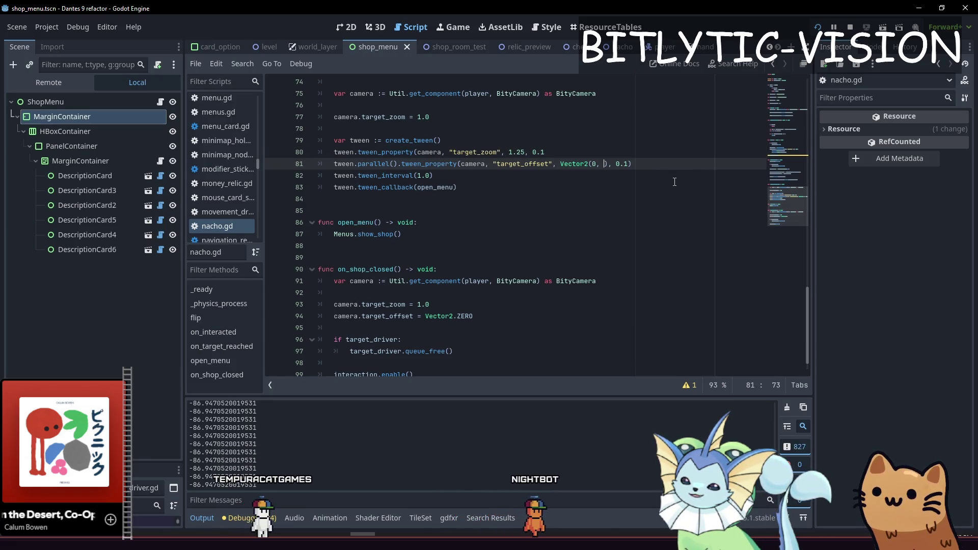
pyautogui.press('Left')
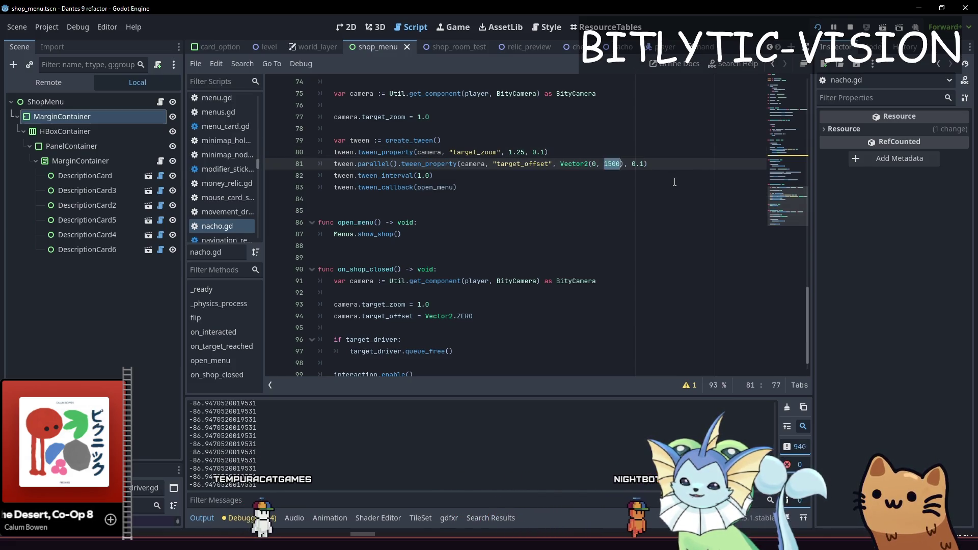
pyautogui.press('F5')
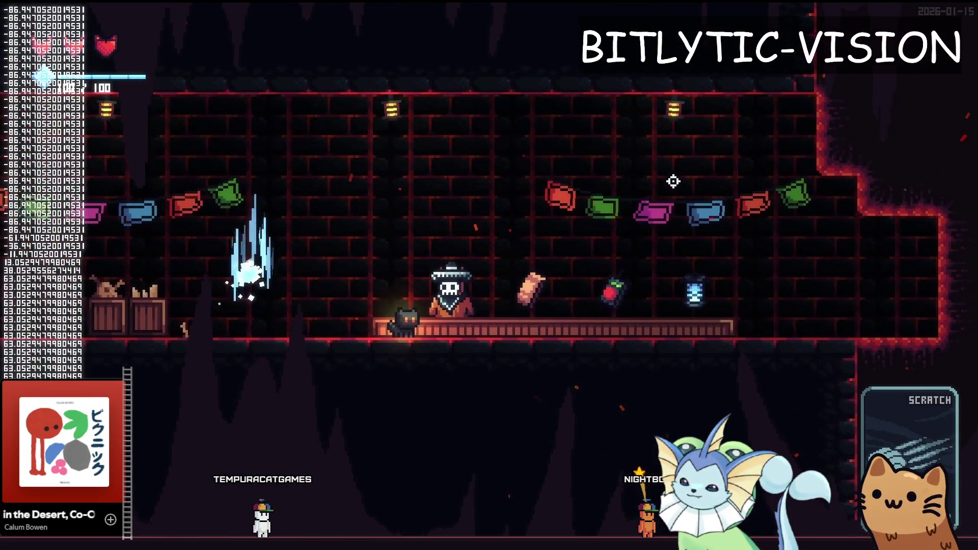
pyautogui.press('Escape')
pyautogui.press('F8')
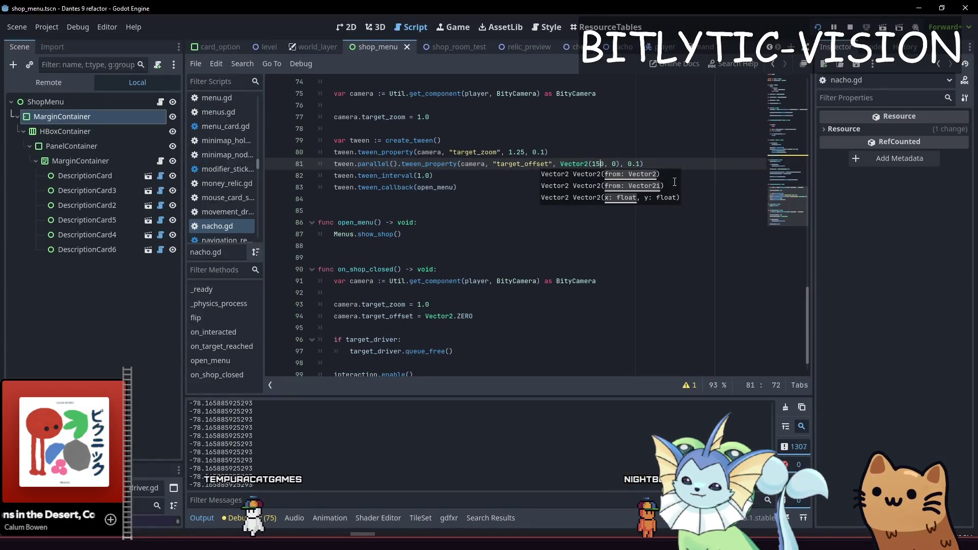
# Step: Set line 81's offset to Vector2(-250, 0), playtesting the shop between tweaks
pyautogui.press('F5')
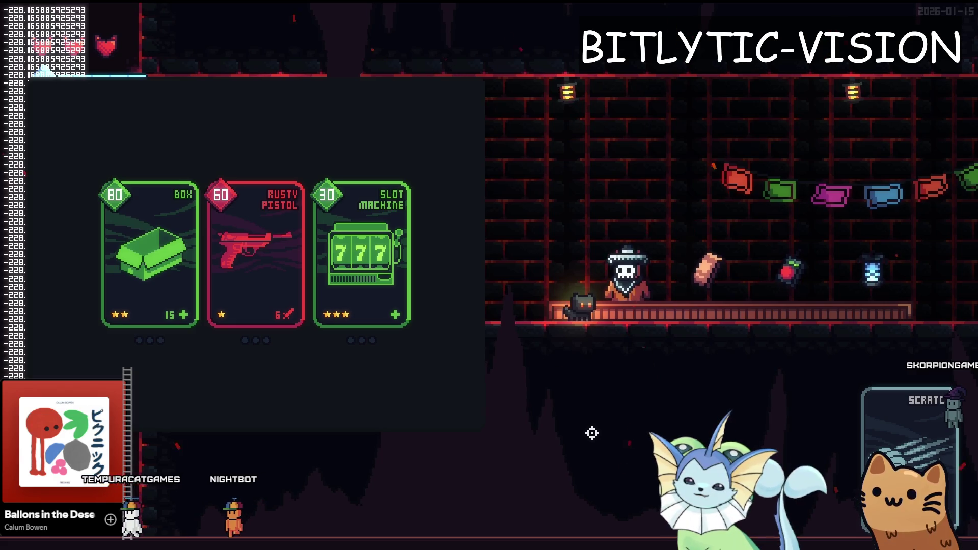
pyautogui.hotkey('alt', 'Tab')
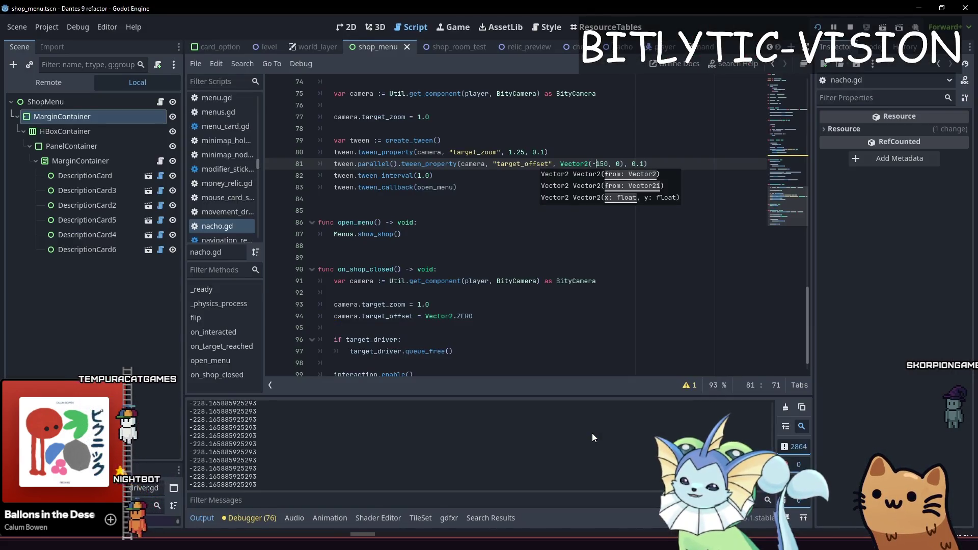
pyautogui.press('Delete')
pyautogui.press('F5')
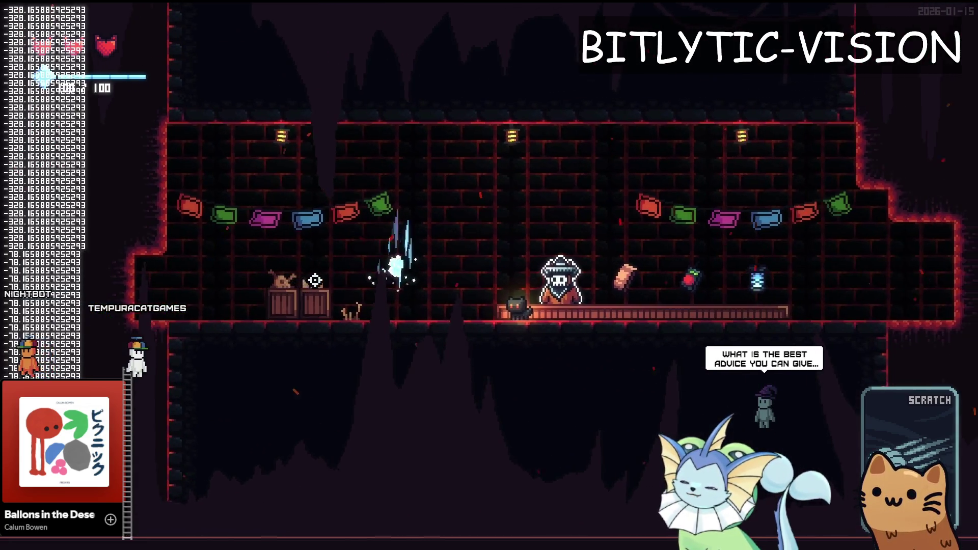
pyautogui.hotkey('alt', 'Tab')
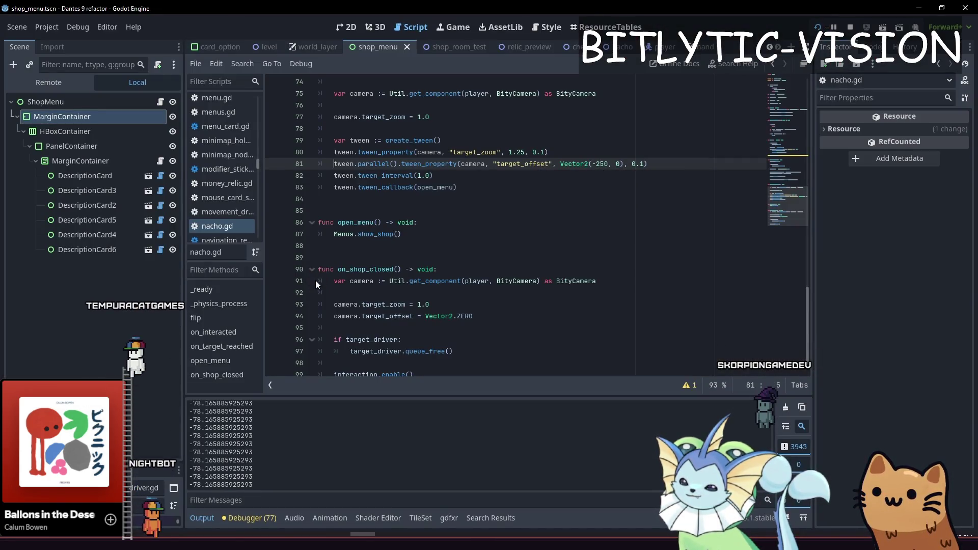
pyautogui.press('End')
pyautogui.hotkey('alt', 'Tab')
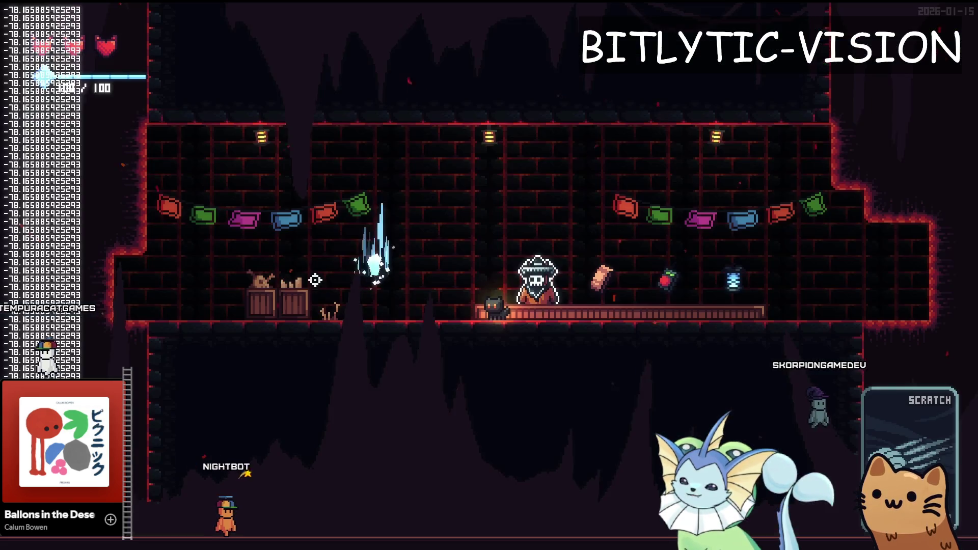
# Step: Open the shop cards, then spawn a bat enemy in the shop room from the debug cheat menu
pyautogui.press('e')
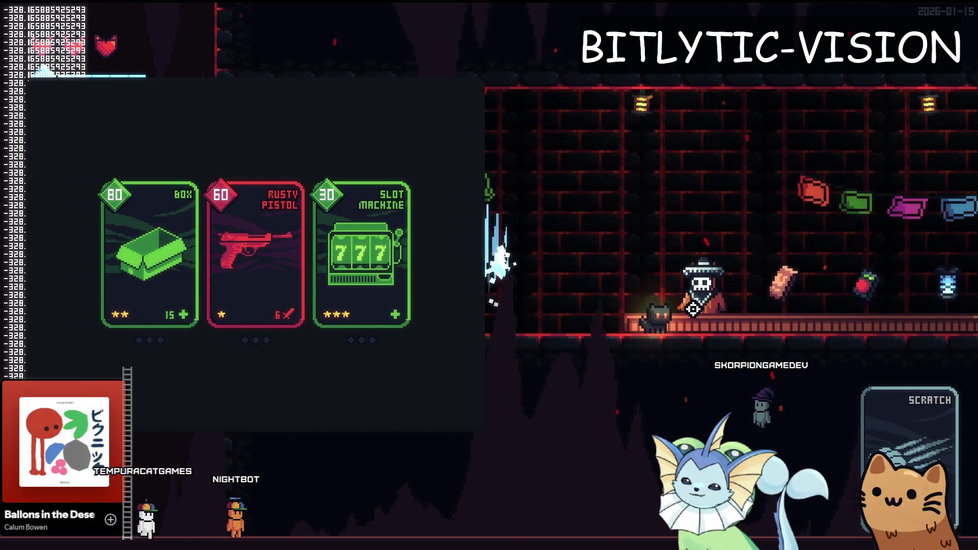
pyautogui.press('Escape')
pyautogui.press('F1')
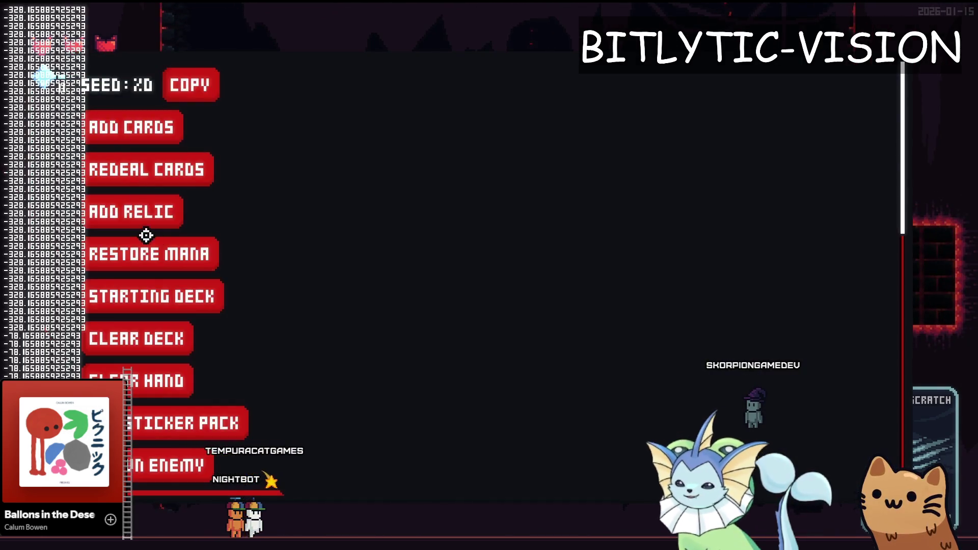
pyautogui.click(158, 448)
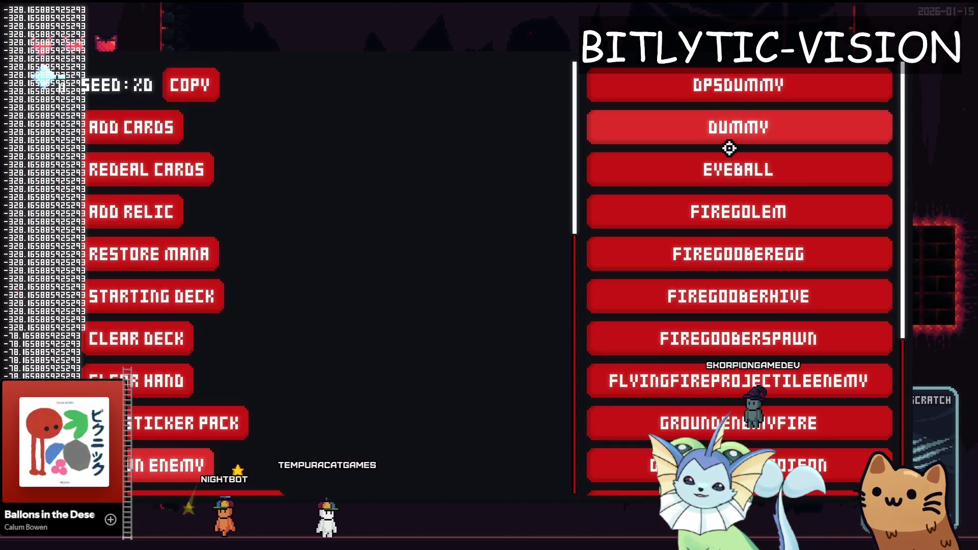
pyautogui.scroll(-3, 746, 357)
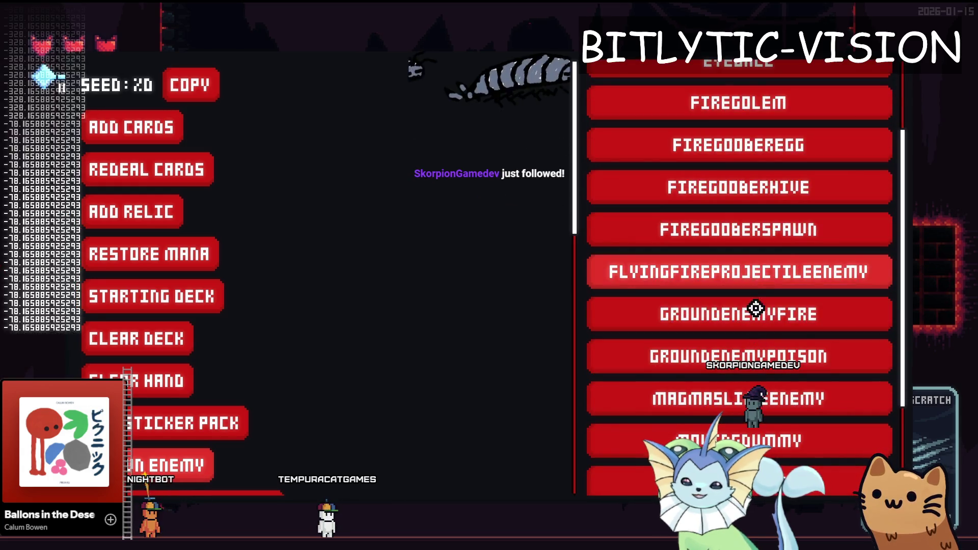
pyautogui.click(749, 269)
pyautogui.click(632, 224)
pyautogui.press('Escape')
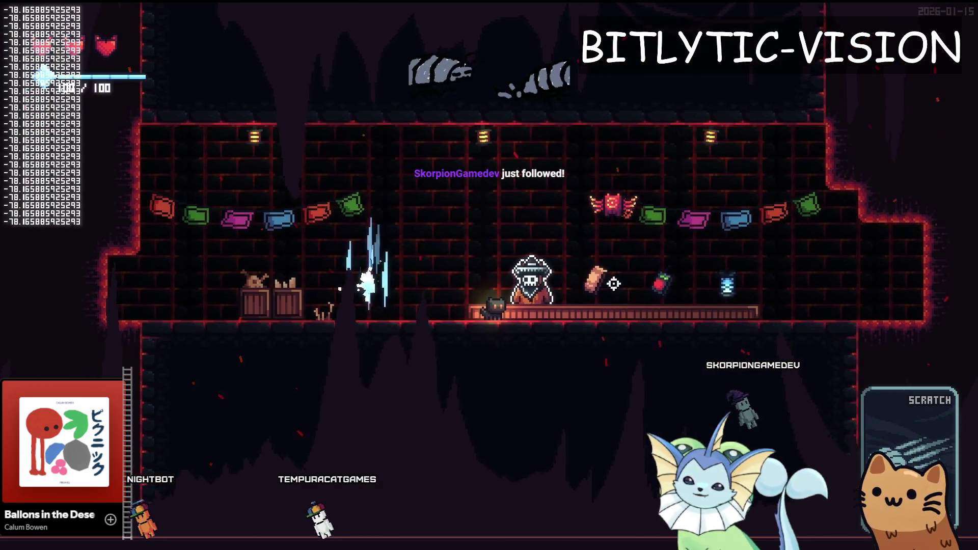
# Step: Toggle the shop item cards, stop the game, and bring up the editor's quick file search
pyautogui.press('Tab')
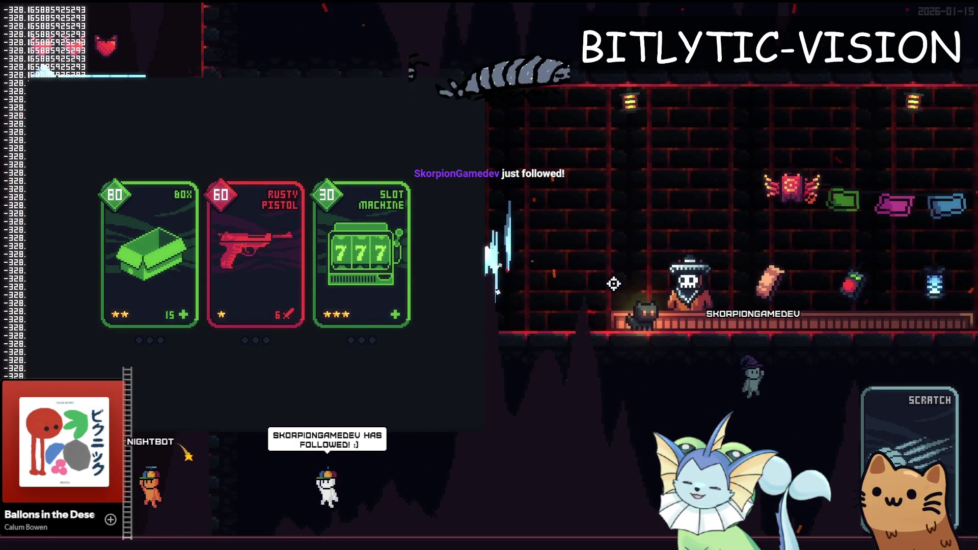
pyautogui.press('Tab')
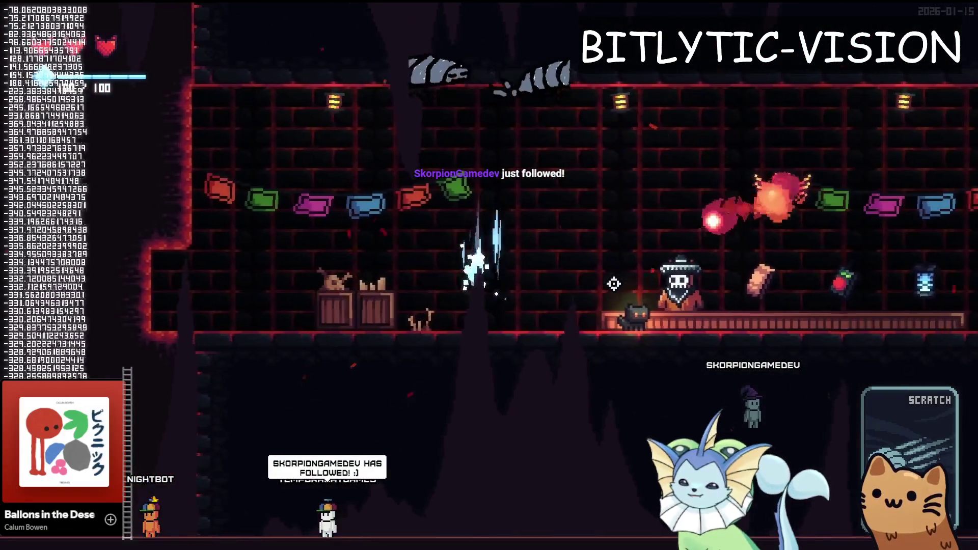
pyautogui.press('Tab')
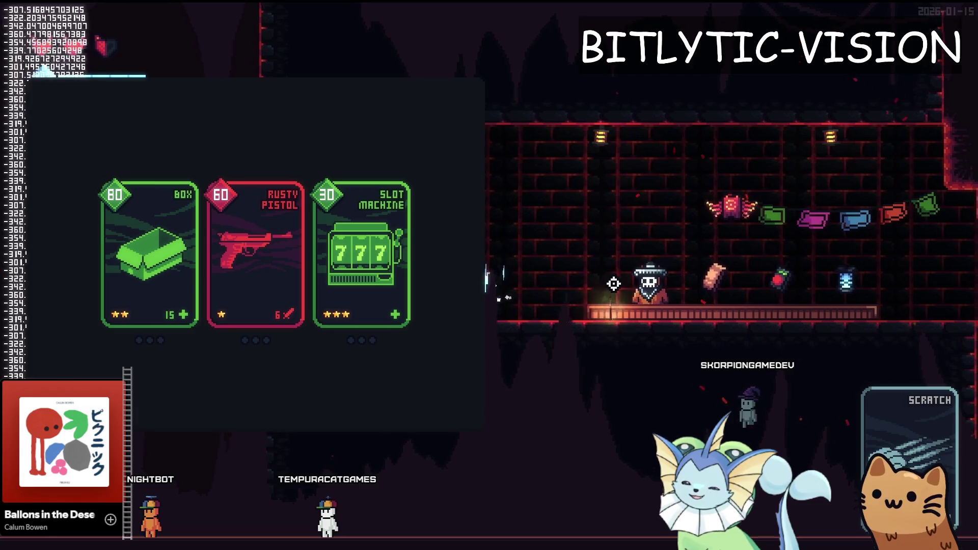
pyautogui.press('Escape')
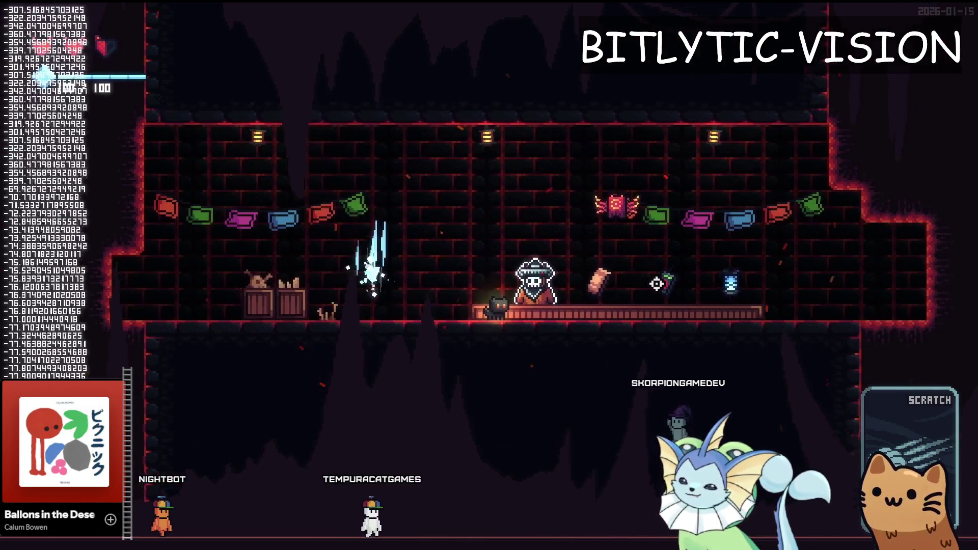
pyautogui.press('F8')
pyautogui.click(494, 223)
pyautogui.hotkey('shift', 'alt', 'o')
# Step: Quick-open target_input_driver.gd and turn line 23's 'elif !has_reached_target:' into 'else:'
pyautogui.write('player')
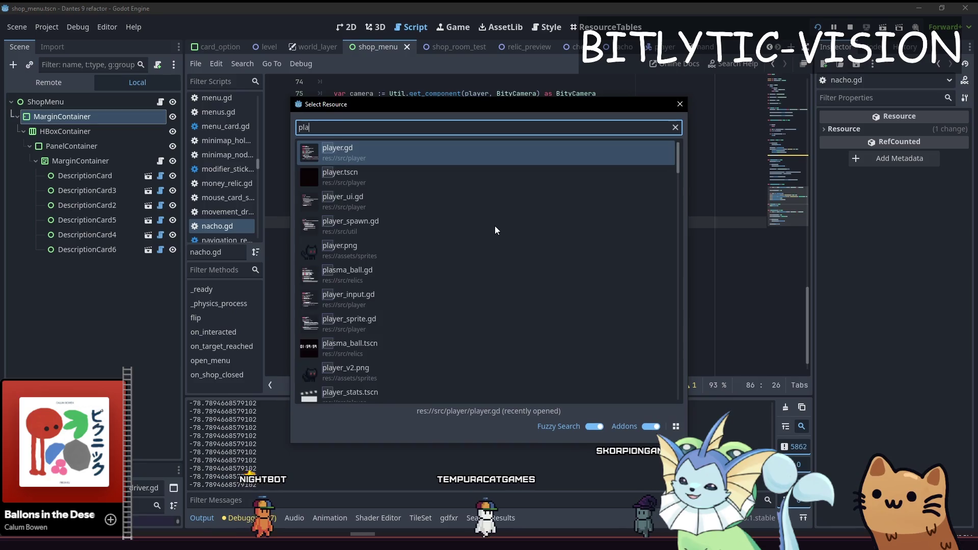
pyautogui.hotkey('ctrl', 'a')
pyautogui.write('target_input_driver')
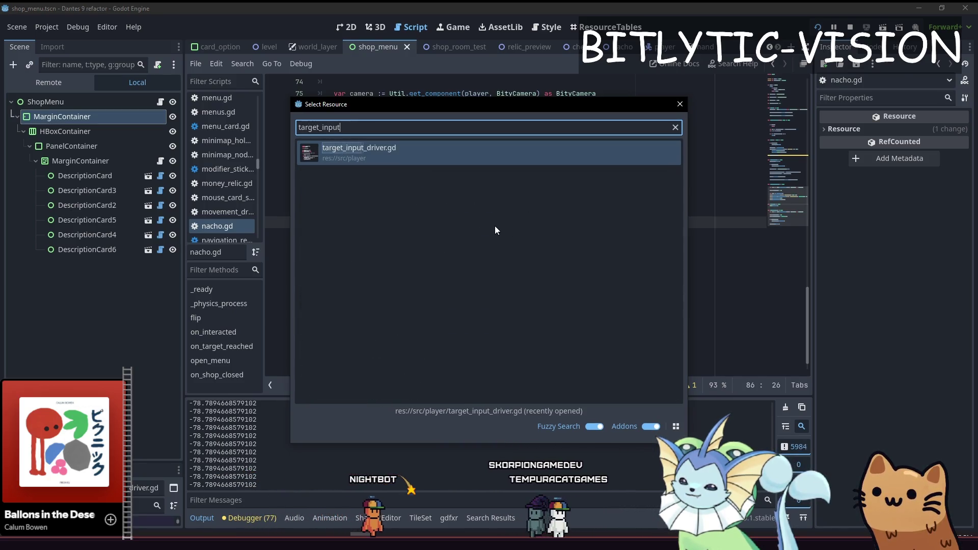
pyautogui.press('Return')
pyautogui.press('Down')
pyautogui.press('Up')
pyautogui.press('Up')
pyautogui.press('Up')
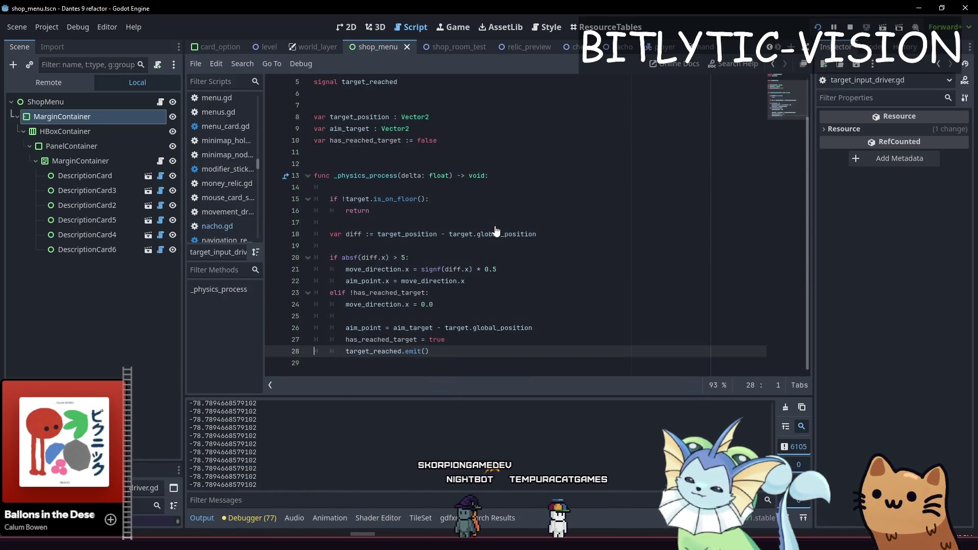
pyautogui.press('Down')
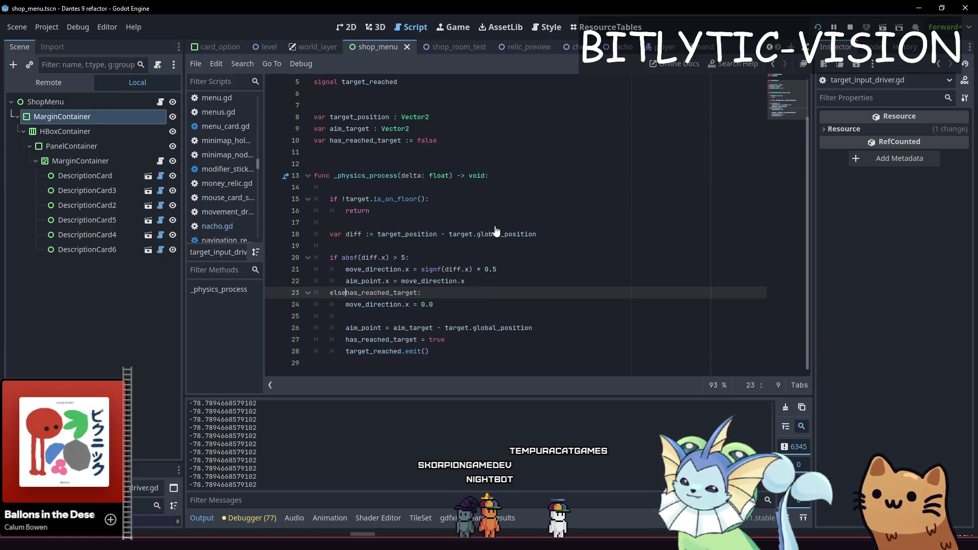
pyautogui.hotkey('ctrl', 'Delete')
# Step: Nest the reached-flag and target_reached emit lines under a new 'if !has_reached_target:' and run the game
pyautogui.press('Down')
pyautogui.press('Escape')
pyautogui.press('Down')
pyautogui.press('Down')
pyautogui.press('Down')
pyautogui.press('End')
pyautogui.press('Return')
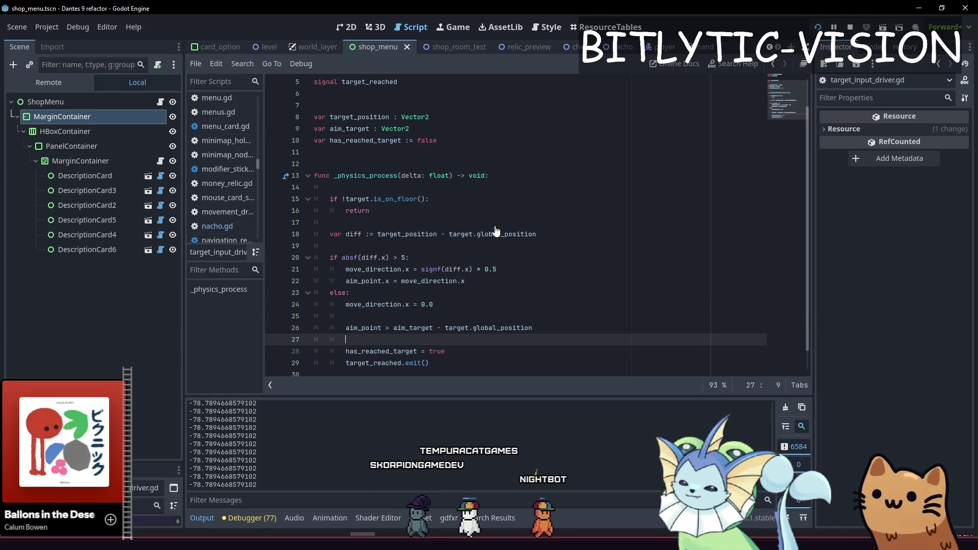
pyautogui.write('if !has_reached')
pyautogui.press('Return')
pyautogui.press('BackSpace')
pyautogui.press('Down')
pyautogui.hotkey('shift', 'Down')
pyautogui.press('Tab')
pyautogui.press('Up')
pyautogui.press('F5')
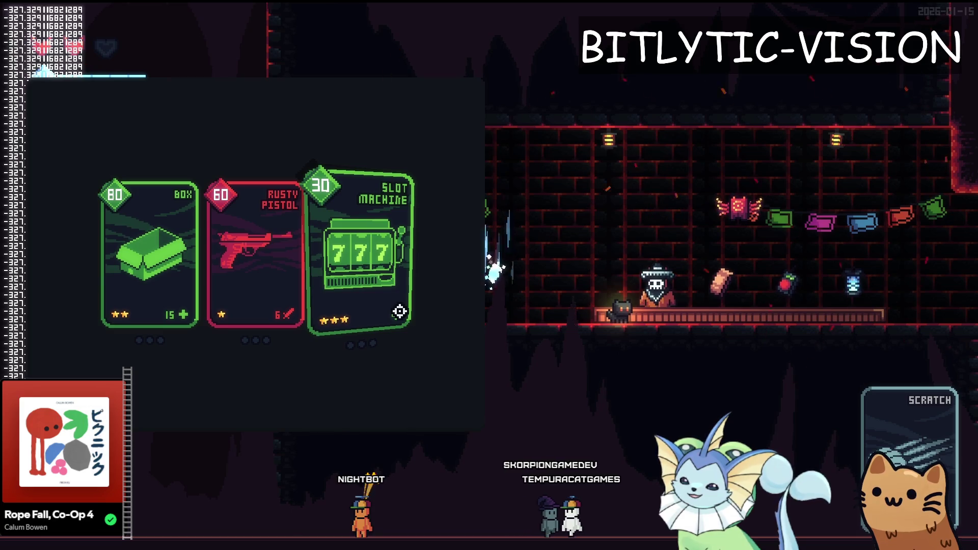
# Step: Walk the cat left and right past the shopkeeper and counter, then open the Deck/Collection overview
pyautogui.press('a')
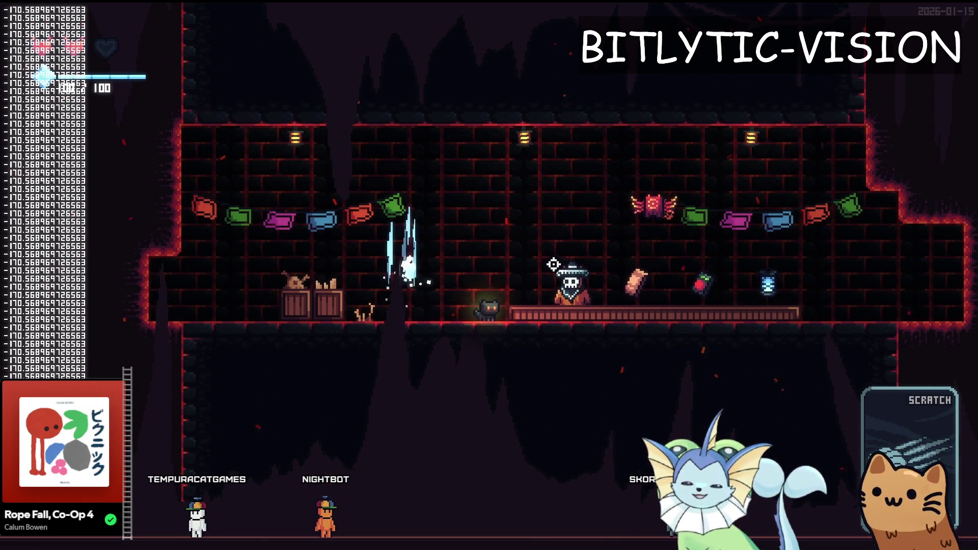
pyautogui.press('d')
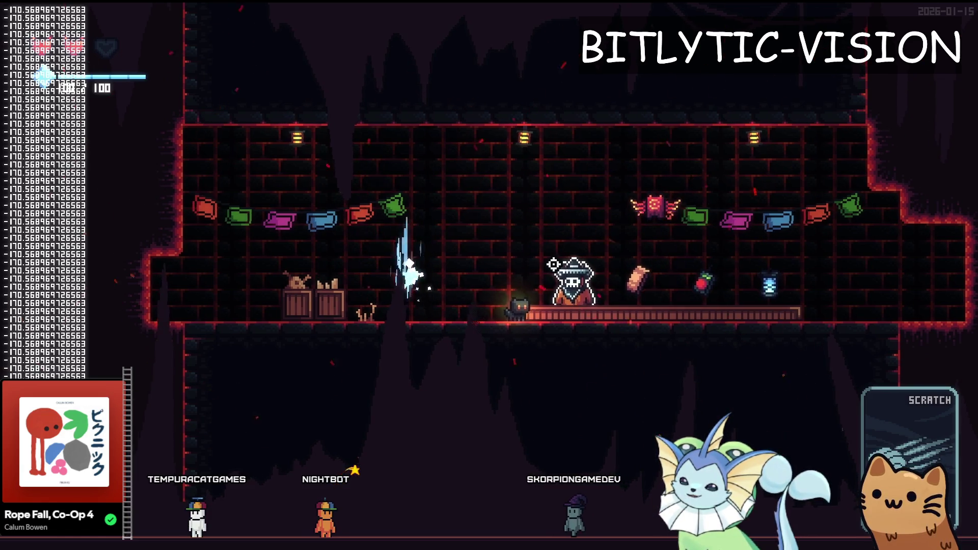
pyautogui.press('a')
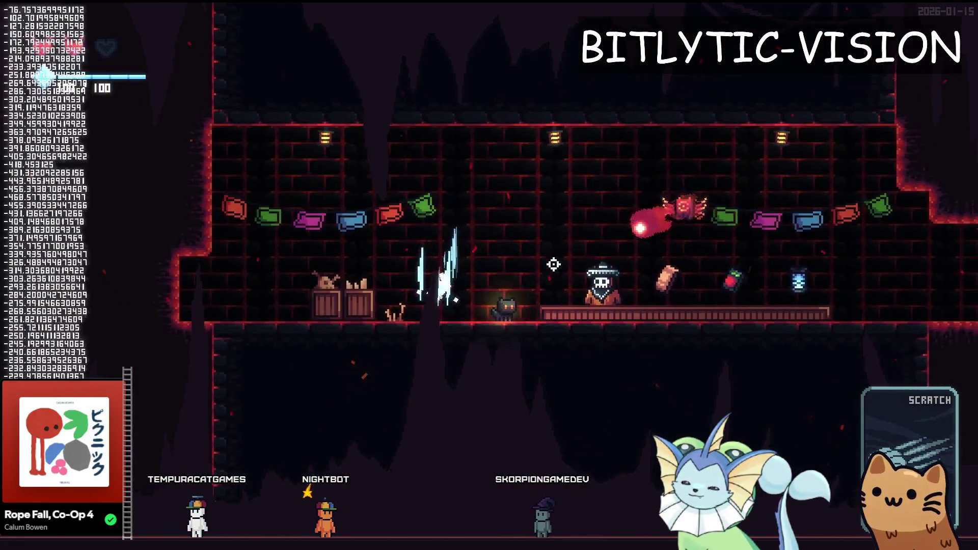
pyautogui.press('d')
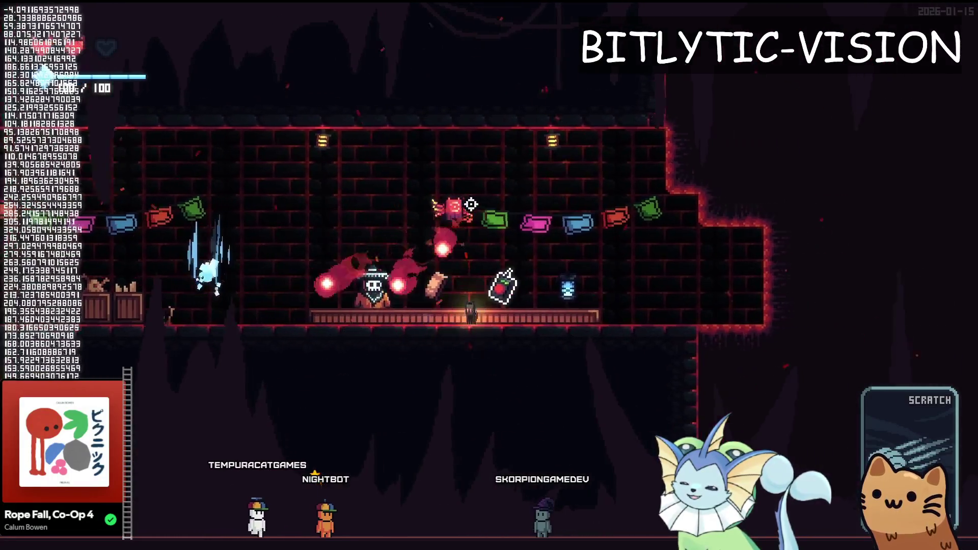
pyautogui.press('a')
pyautogui.press('Tab')
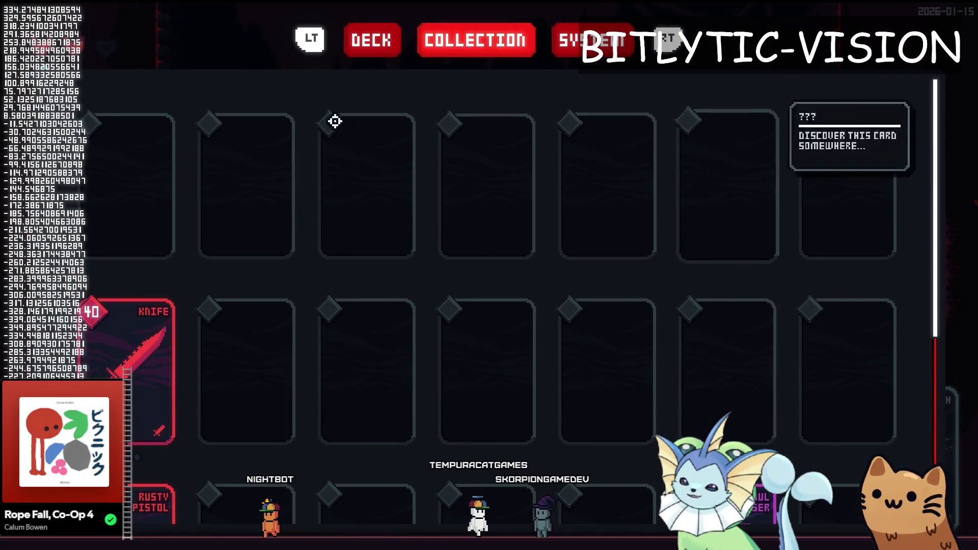
# Step: Browse the DECK tab and the SYSTEM Keyboard, Video and Audio pages, then resume playing
pyautogui.click(389, 39)
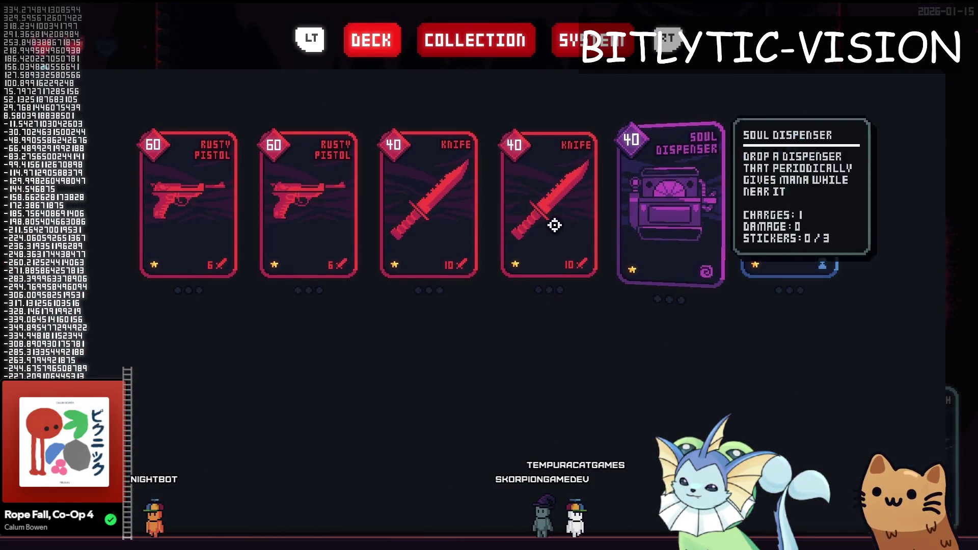
pyautogui.click(607, 43)
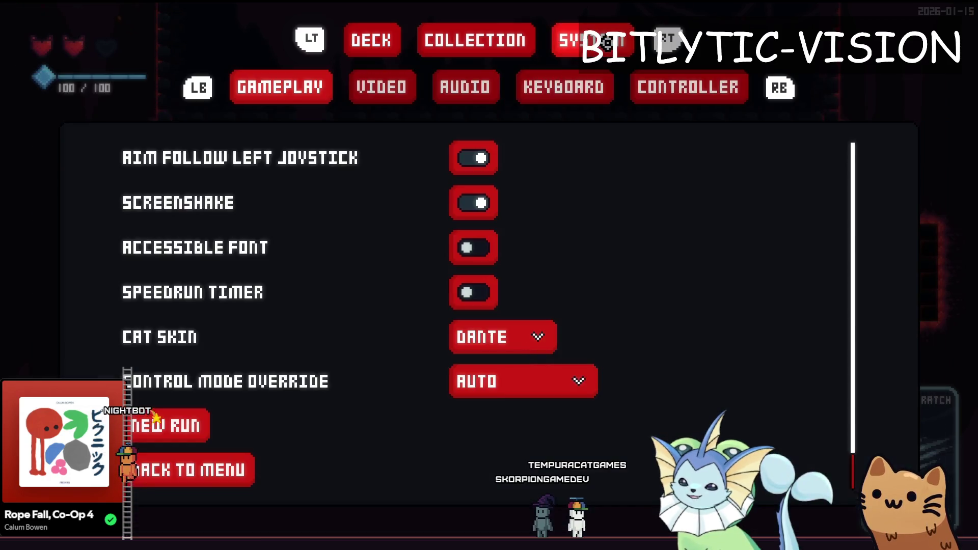
pyautogui.click(532, 88)
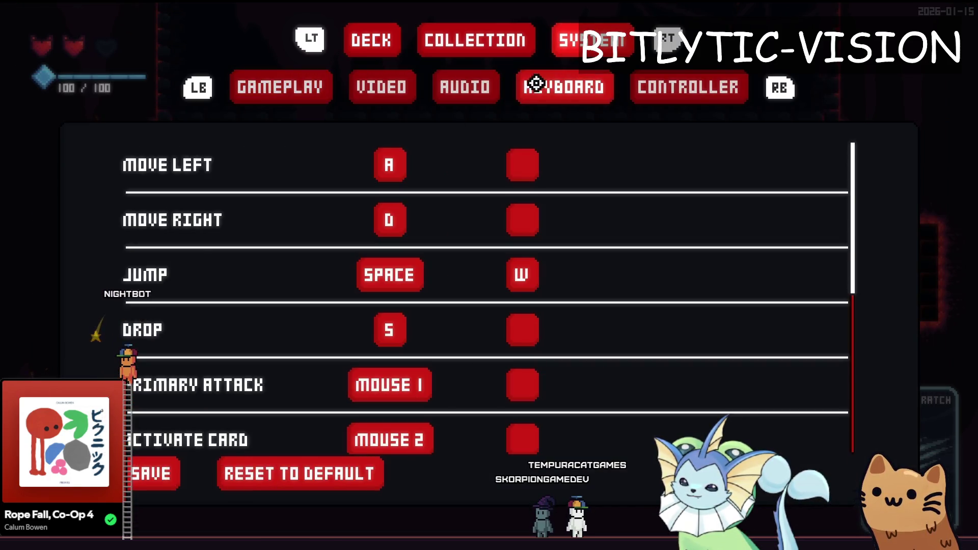
pyautogui.click(381, 88)
pyautogui.click(465, 87)
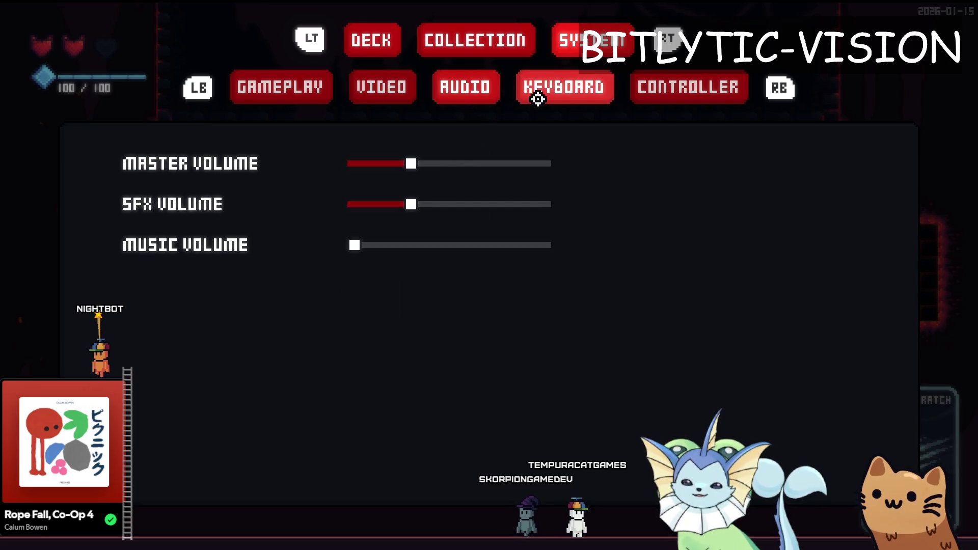
pyautogui.click(537, 97)
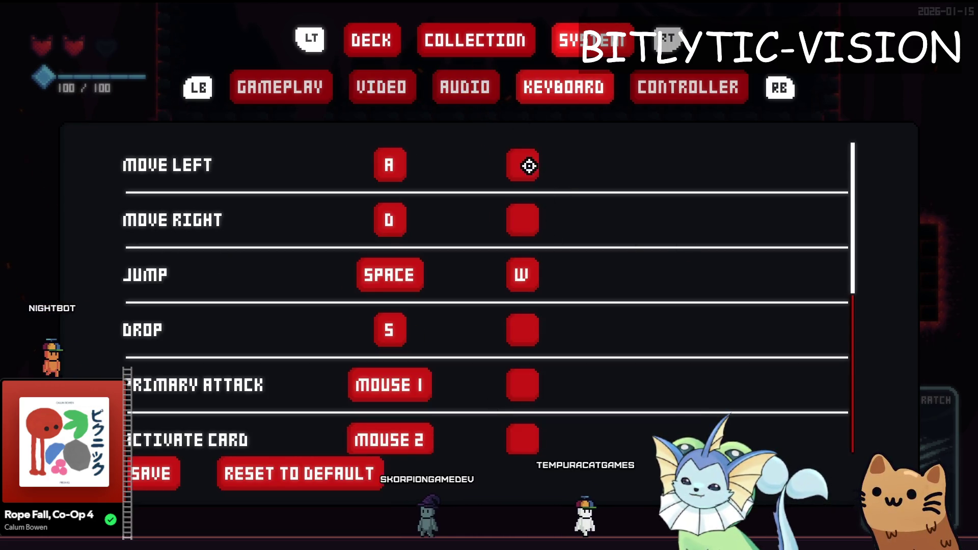
pyautogui.scroll(-4, 754, 249)
pyautogui.scroll(4, 762, 275)
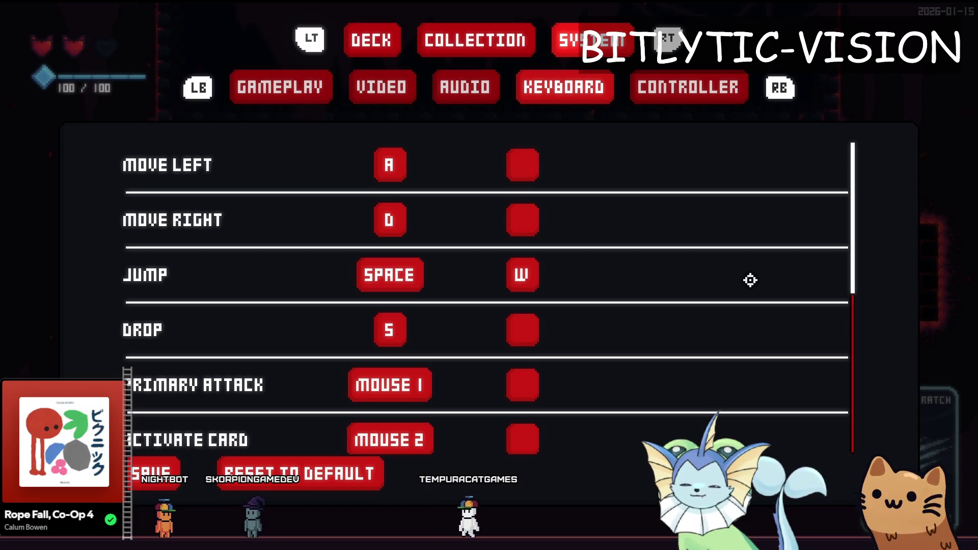
pyautogui.press('F8')
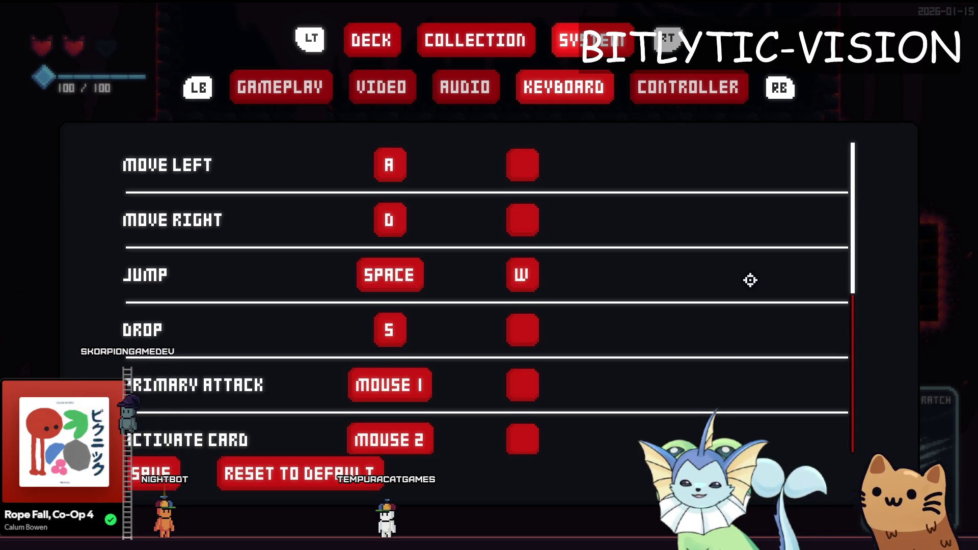
pyautogui.press('Escape')
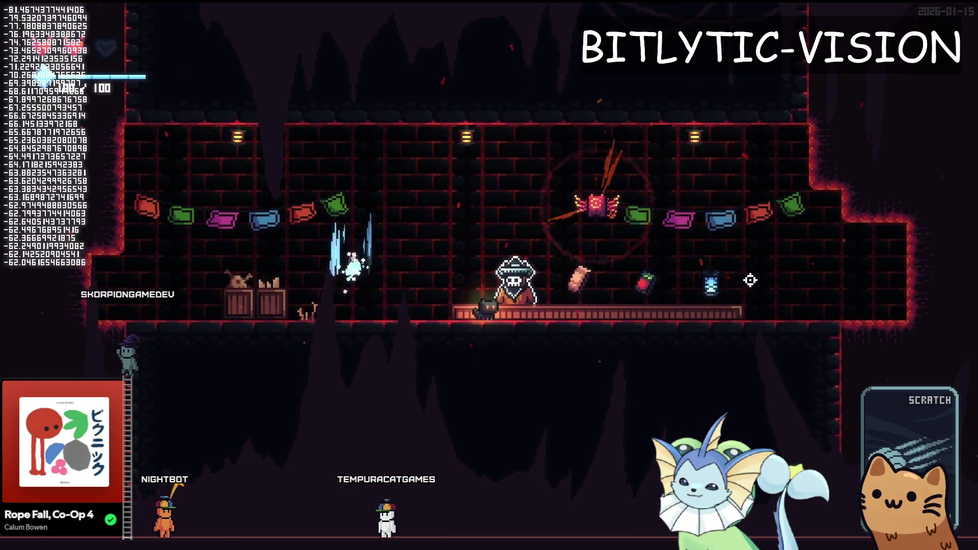
# Step: Give the player an AWP card from the debug menu and fire it at the spider enemy
pyautogui.press('a')
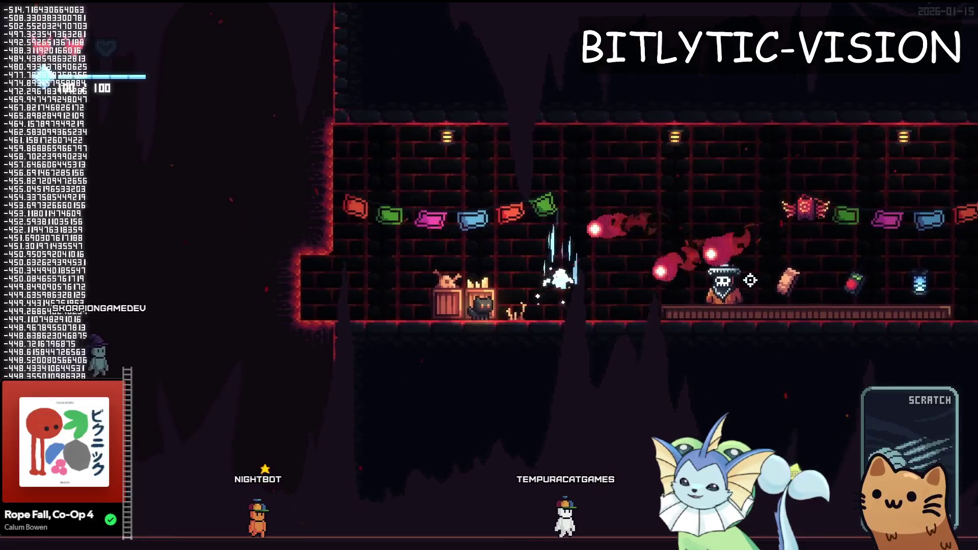
pyautogui.press('F1')
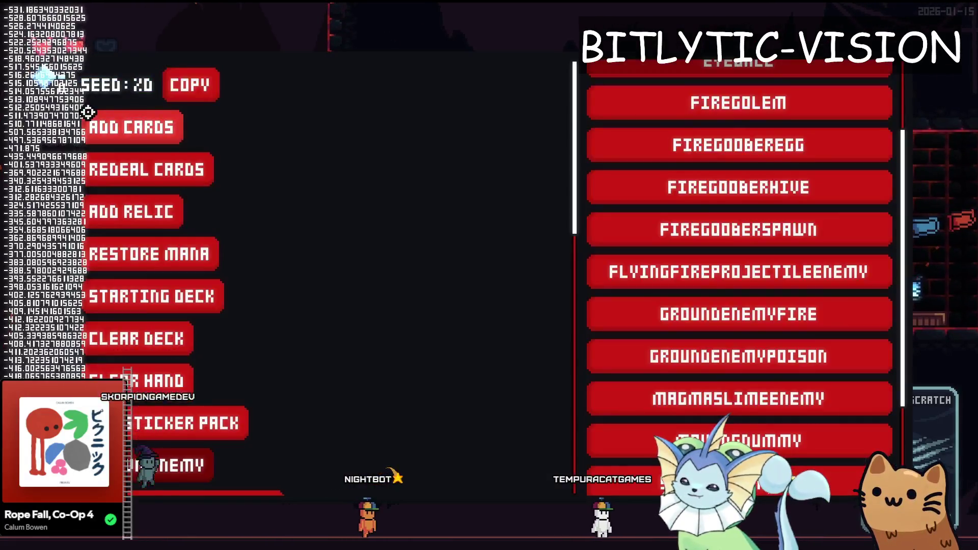
pyautogui.click(763, 161)
pyautogui.click(708, 190)
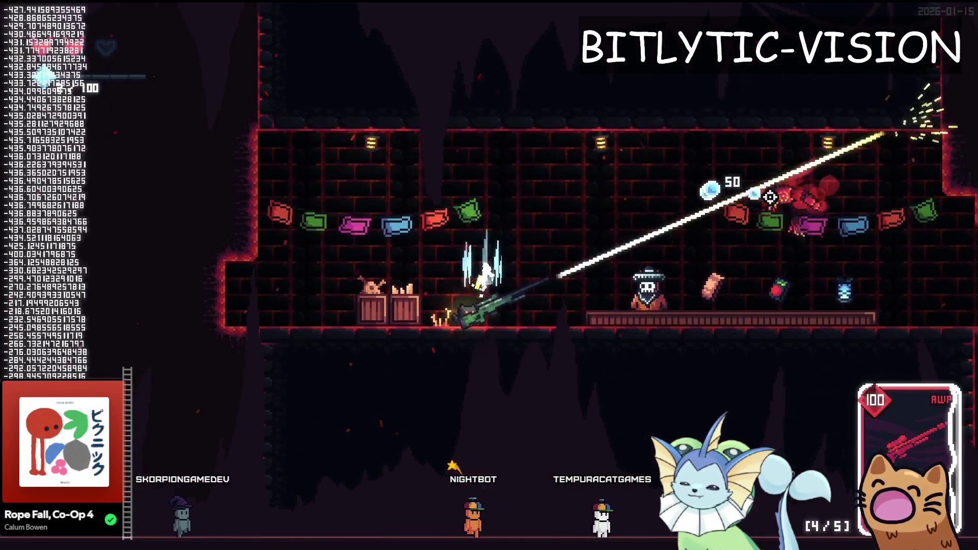
# Step: Walk to the shopkeeper, open the Box, Rusty Pistol and Slot Machine card offer, then stop the game
pyautogui.press('a')
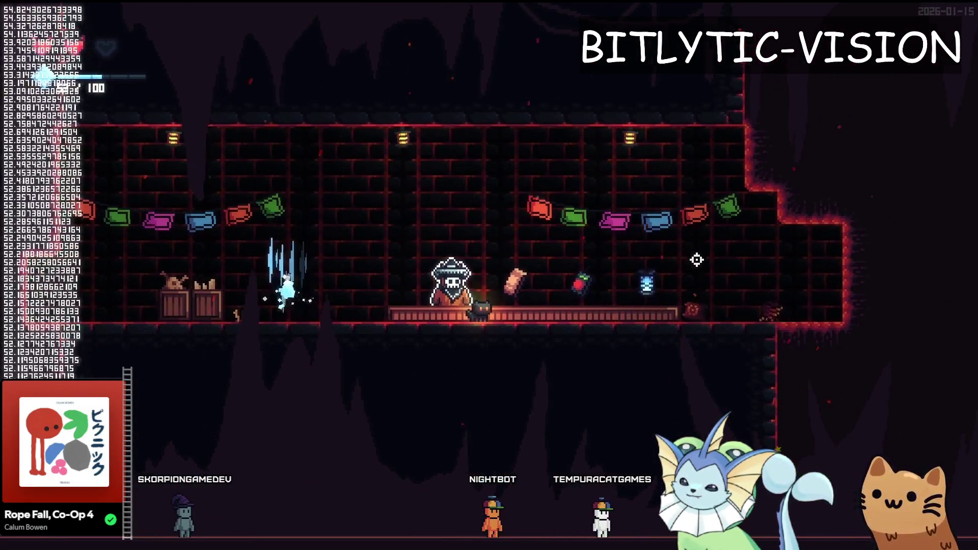
pyautogui.press('a')
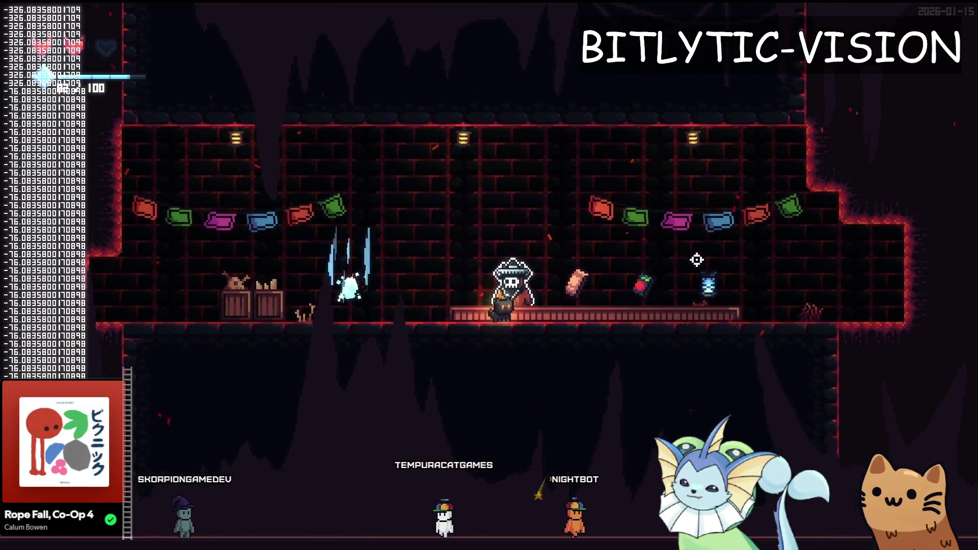
pyautogui.press('e')
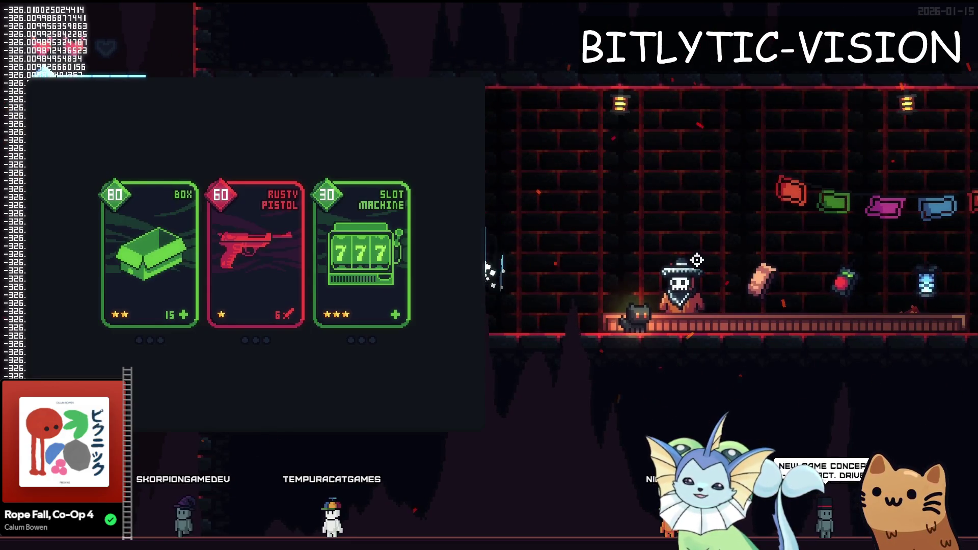
pyautogui.press('e')
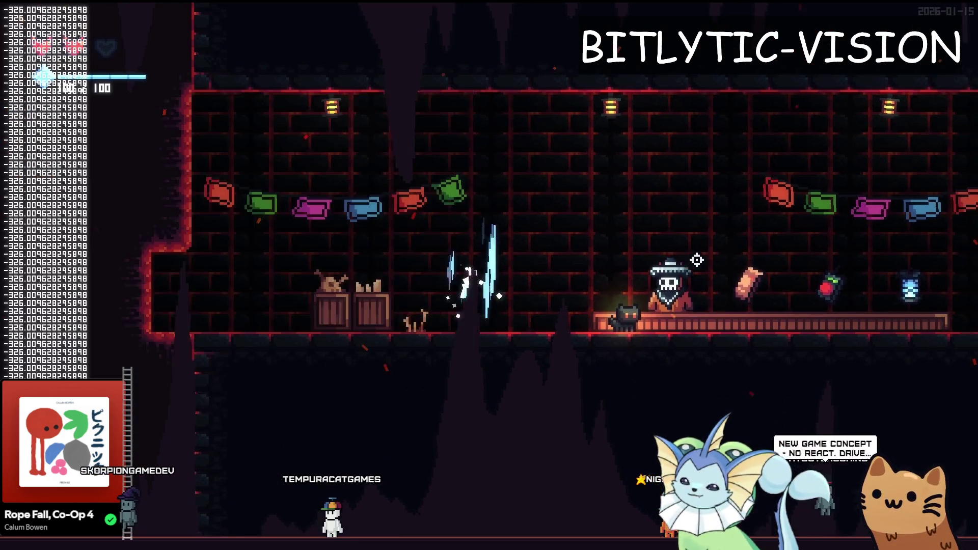
pyautogui.press('e')
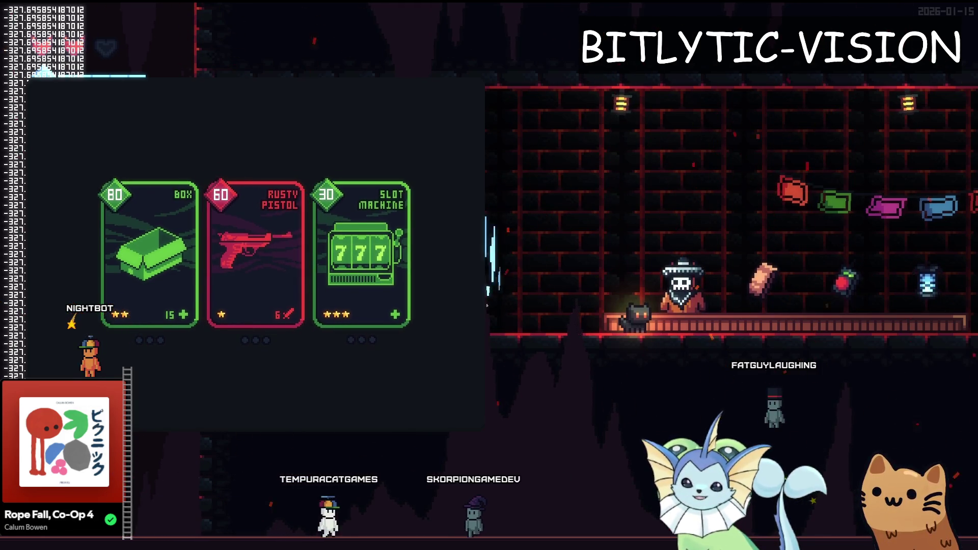
pyautogui.press('F8')
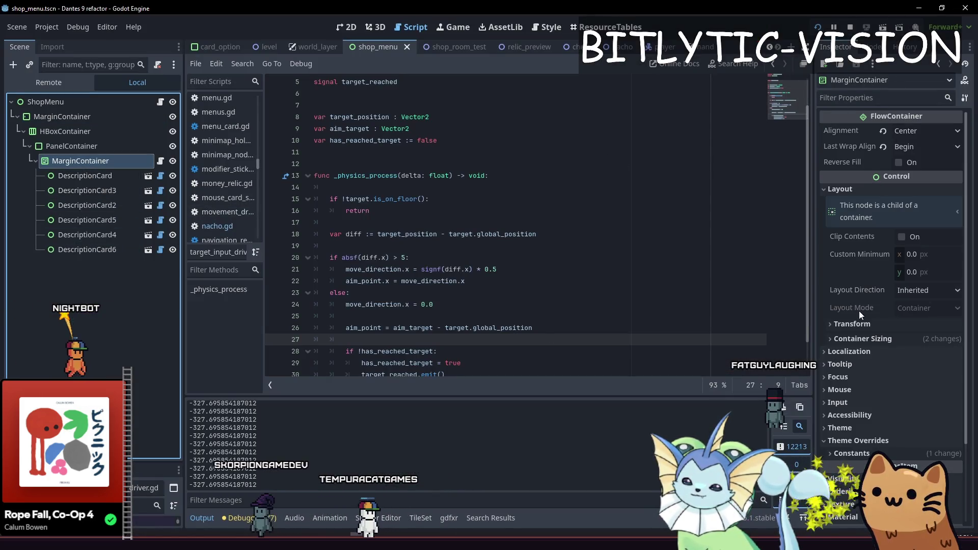
# Step: Enable the MarginContainer V Separation override at 64 and test-run the game to check spacing
pyautogui.click(852, 453)
pyautogui.scroll(-2, 892, 357)
pyautogui.click(916, 383)
pyautogui.write('64')
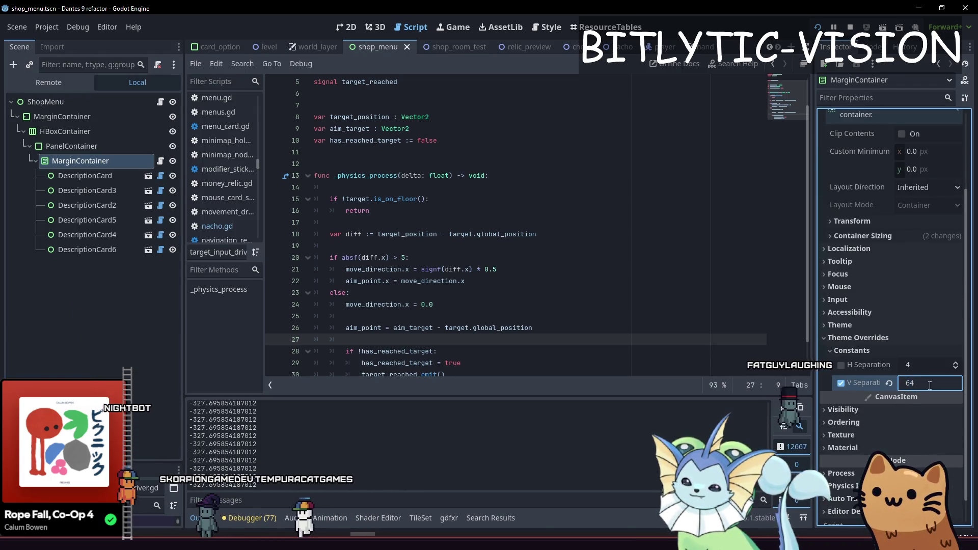
pyautogui.press('F5')
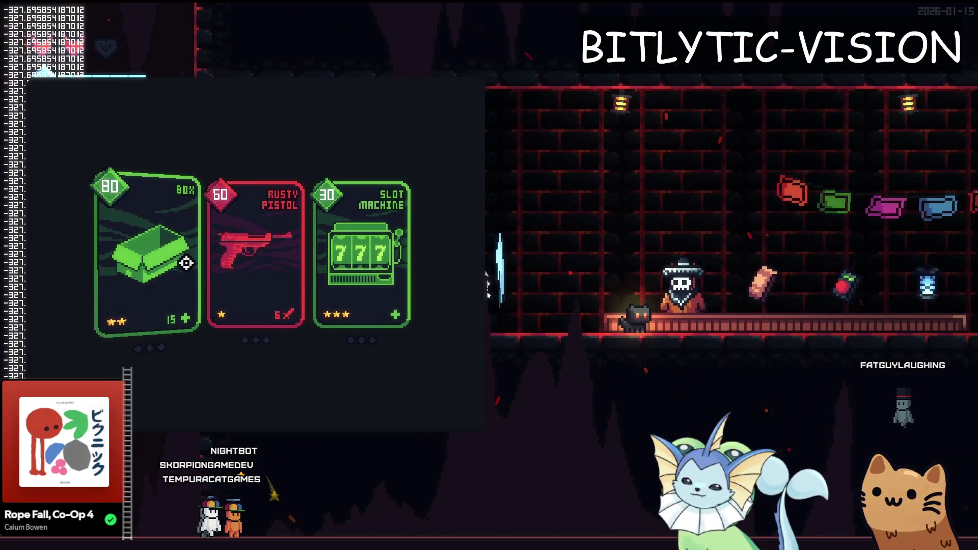
pyautogui.hotkey('alt', 'Tab')
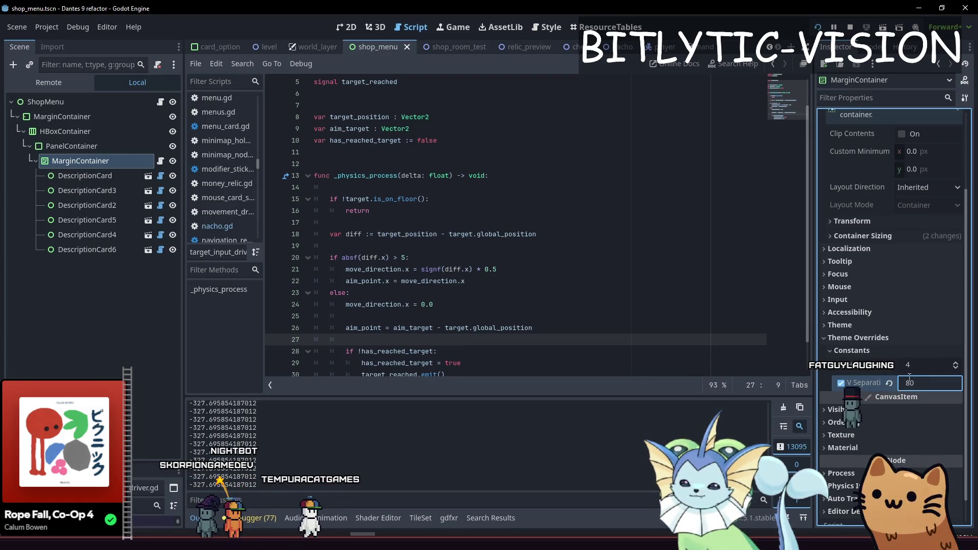
pyautogui.press('F5')
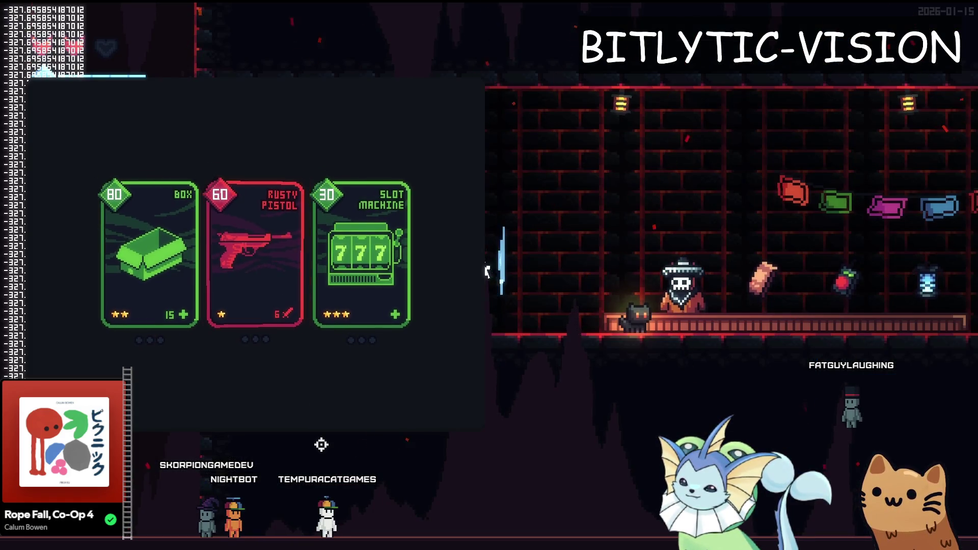
pyautogui.hotkey('alt', 'Tab')
# Step: Change V Separation to 500 and relaunch the game to view the card spacing
pyautogui.click(925, 378)
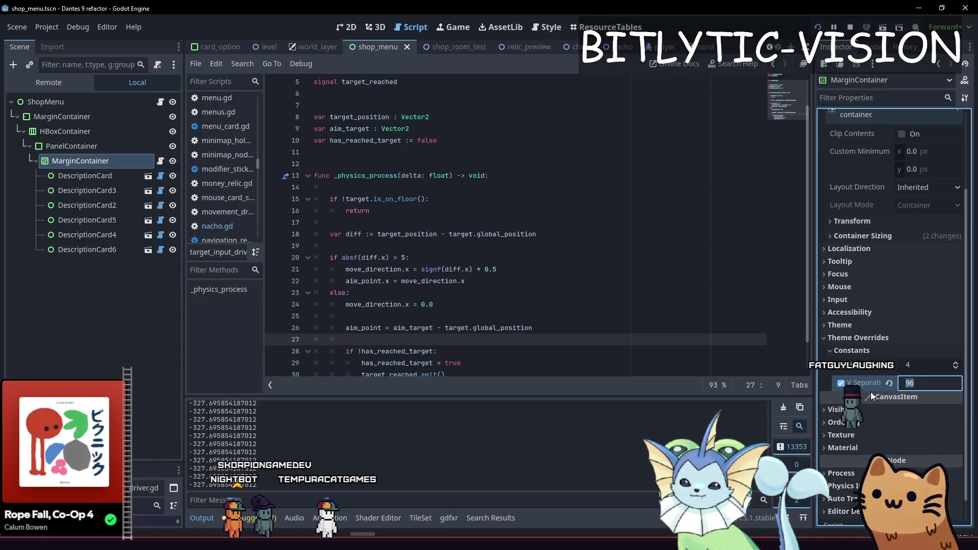
pyautogui.write('500')
pyautogui.press('Return')
pyautogui.press('F5')
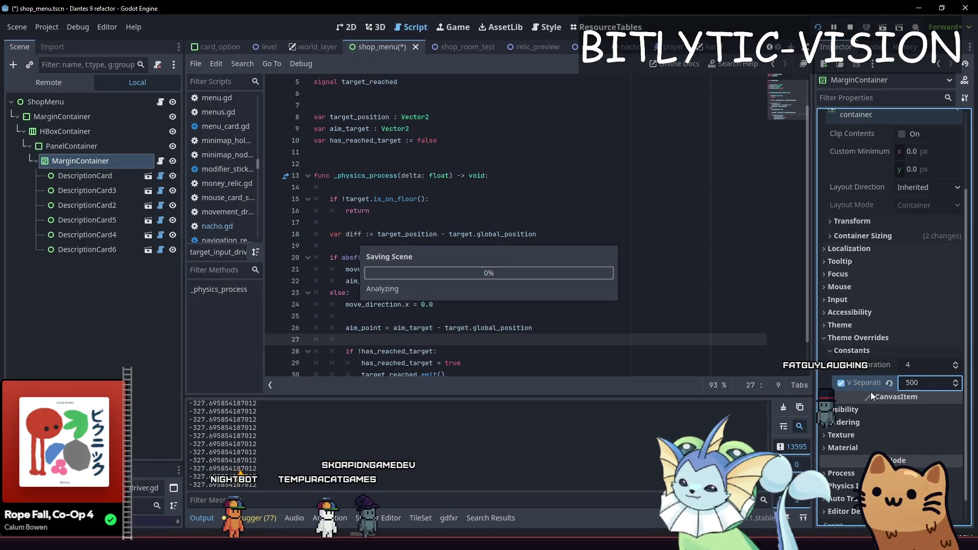
pyautogui.hotkey('alt', 'Tab')
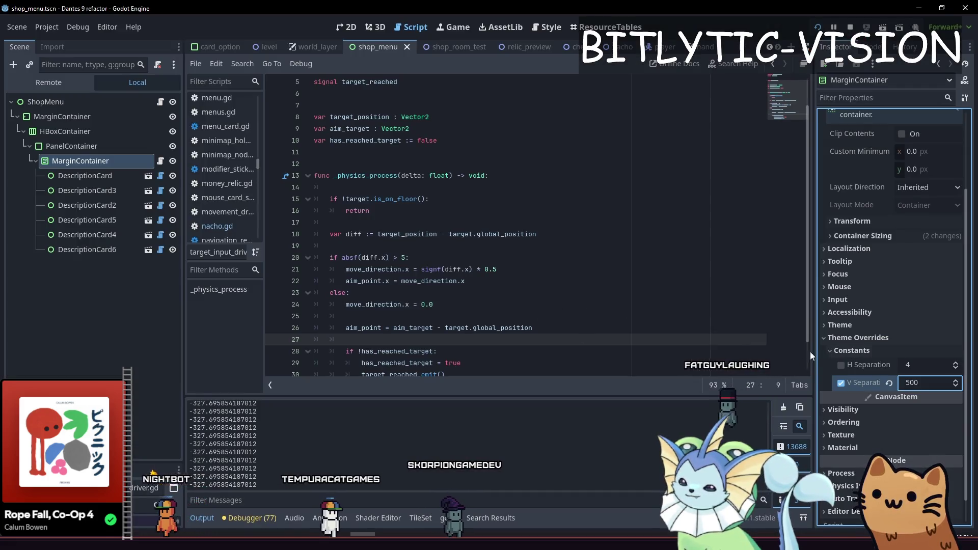
pyautogui.press('F5')
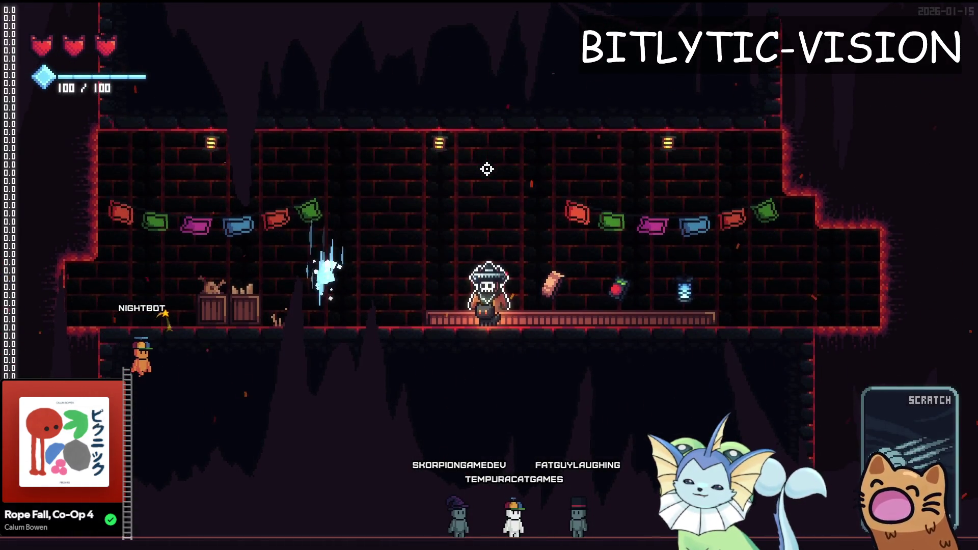
pyautogui.press('F8')
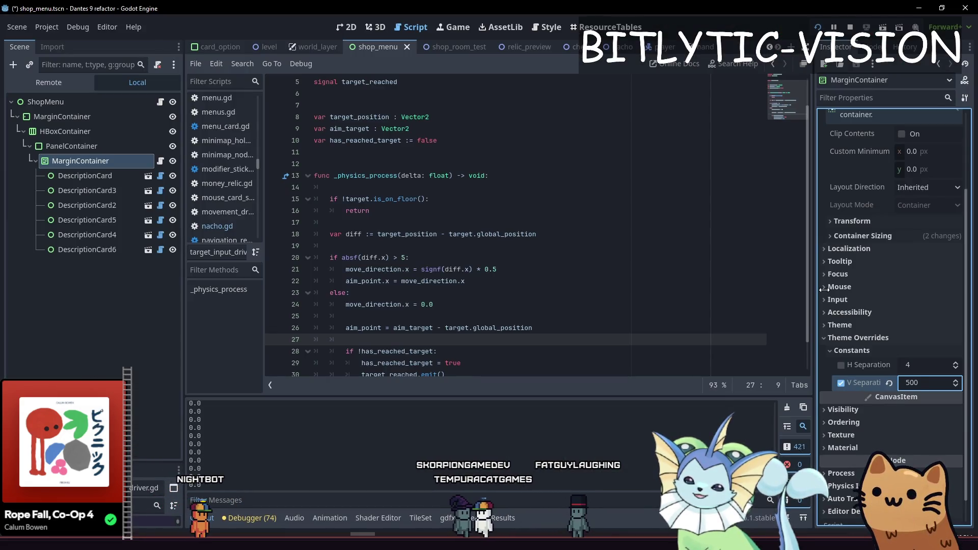
# Step: Try several H Separation values, settling on 64 with V Separation 64, relaunching the game to compare
pyautogui.click(917, 363)
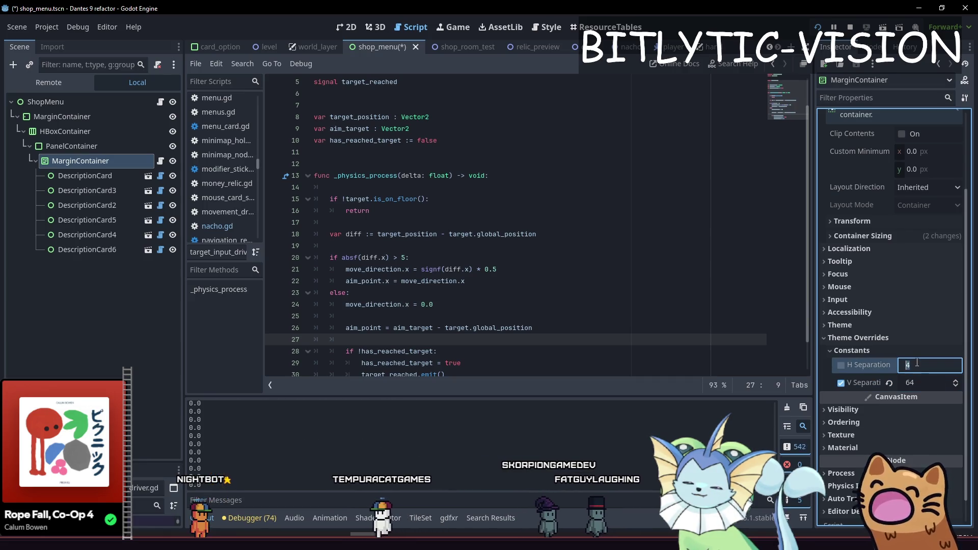
pyautogui.press('F5')
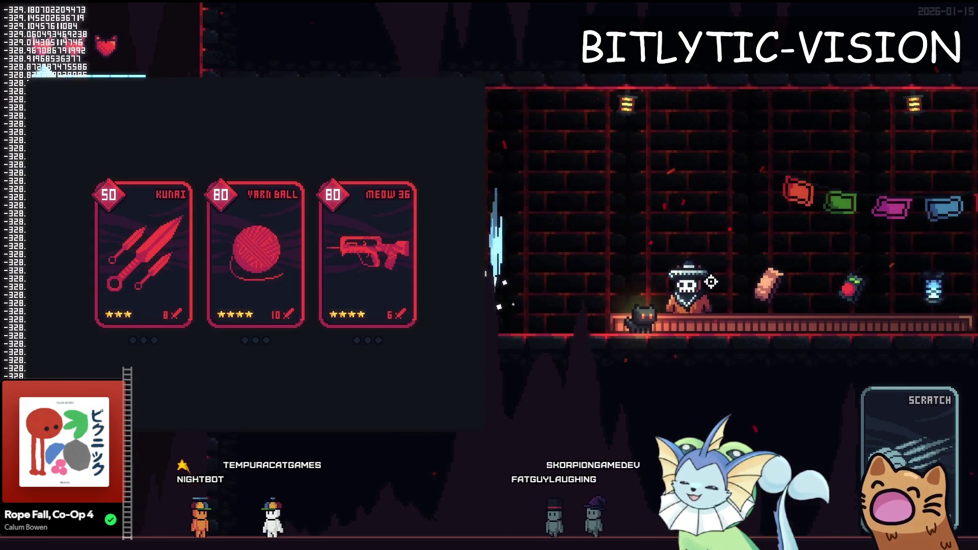
pyautogui.press('F8')
pyautogui.press('F5')
pyautogui.press('F8')
pyautogui.press('F5')
pyautogui.press('F8')
pyautogui.press('F5')
pyautogui.press('F8')
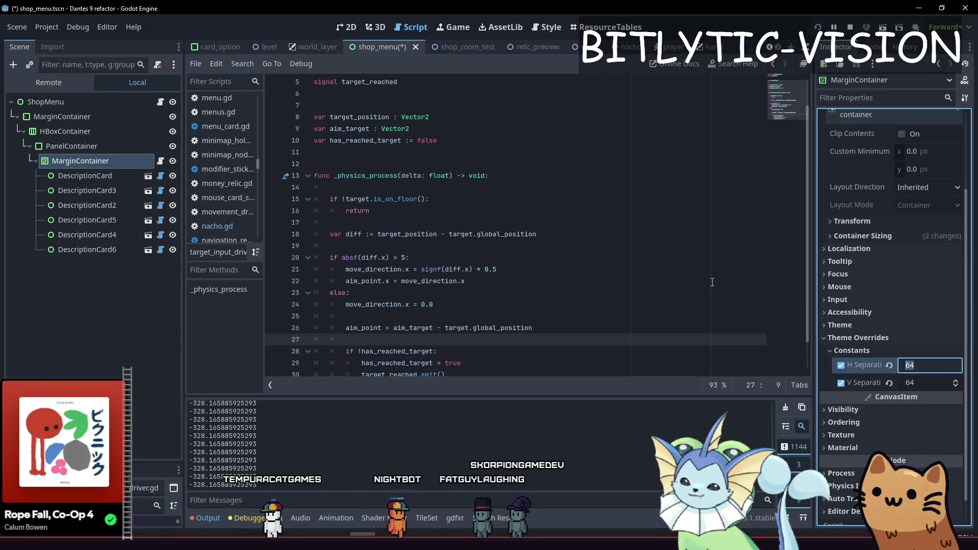
pyautogui.press('F5')
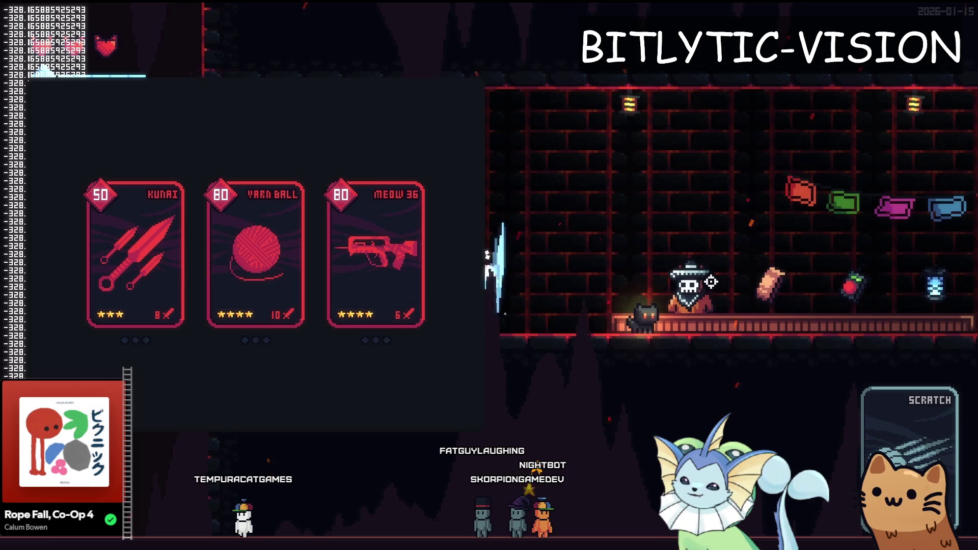
pyautogui.press('F1')
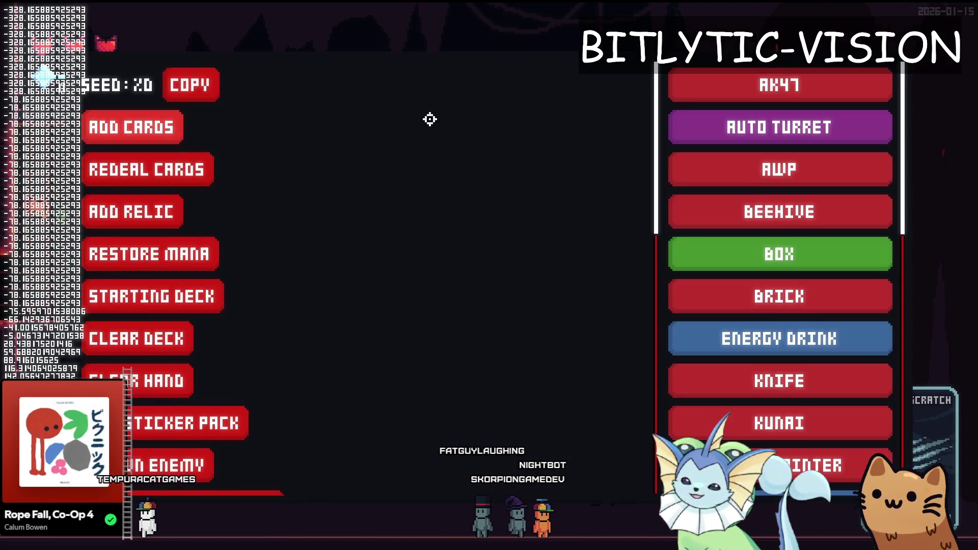
# Step: Add a Kunai card to the hand and throw kunai at the shop room wall
pyautogui.click(749, 412)
pyautogui.click(602, 179)
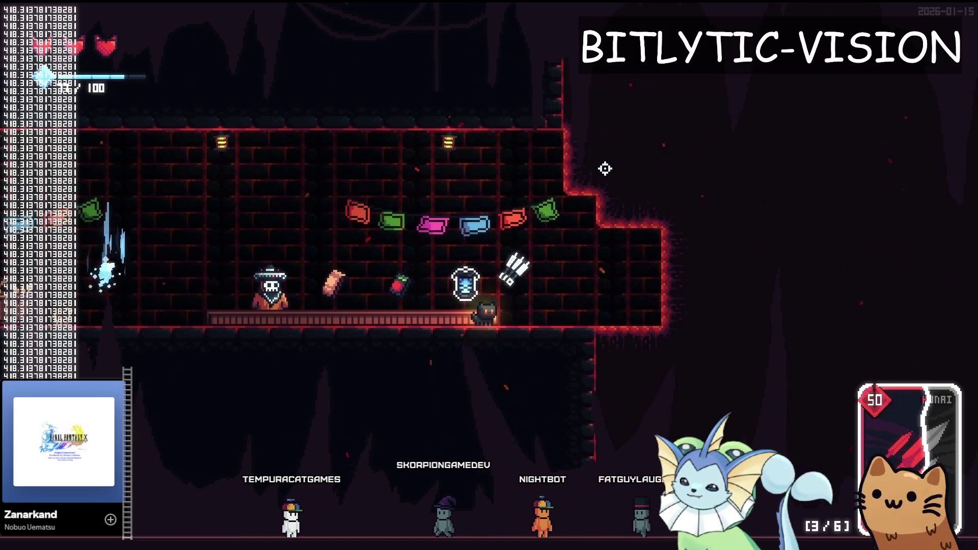
pyautogui.click(615, 198)
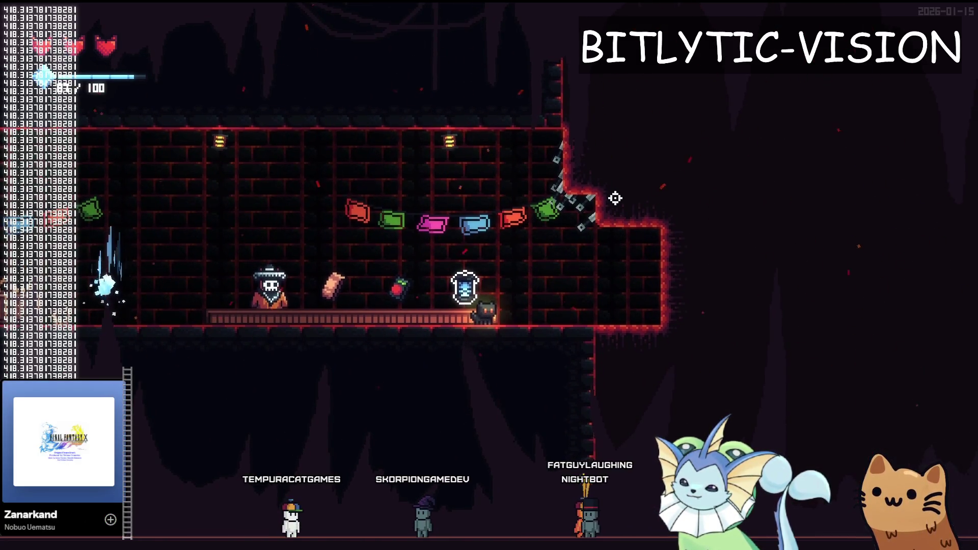
# Step: Add a Knife card and throw knives at the wall while walking and jumping
pyautogui.press('F1')
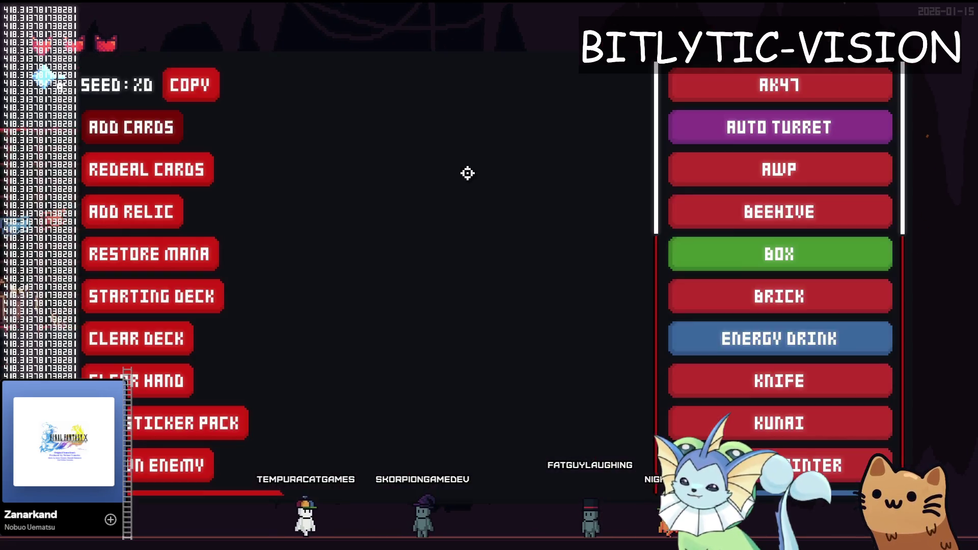
pyautogui.click(800, 377)
pyautogui.press('d')
pyautogui.click(600, 293)
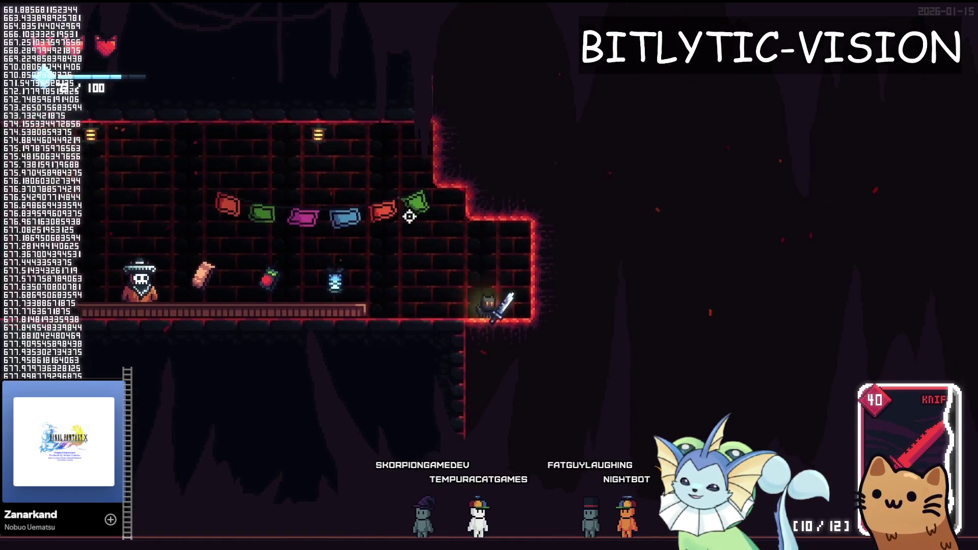
pyautogui.press('a')
pyautogui.press('a')
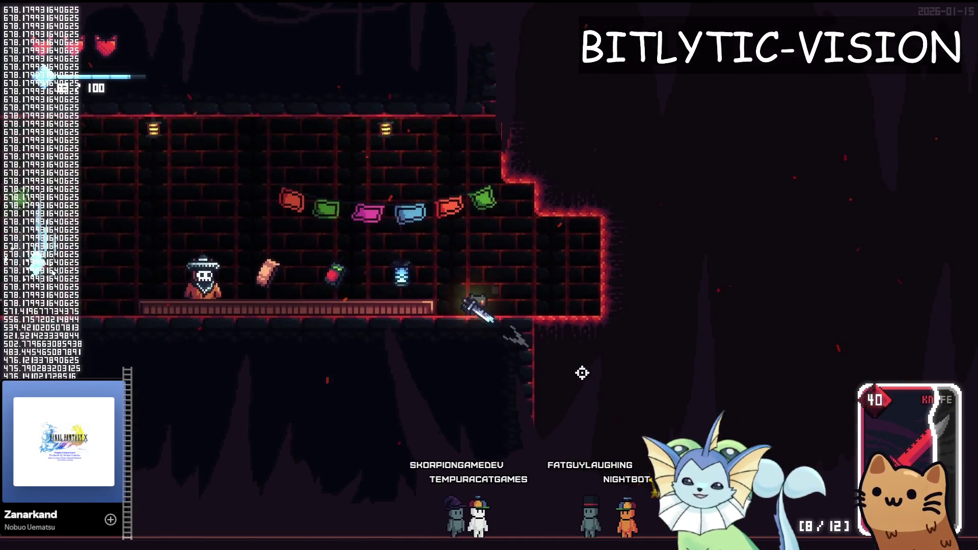
pyautogui.click(650, 284)
pyautogui.click(603, 155)
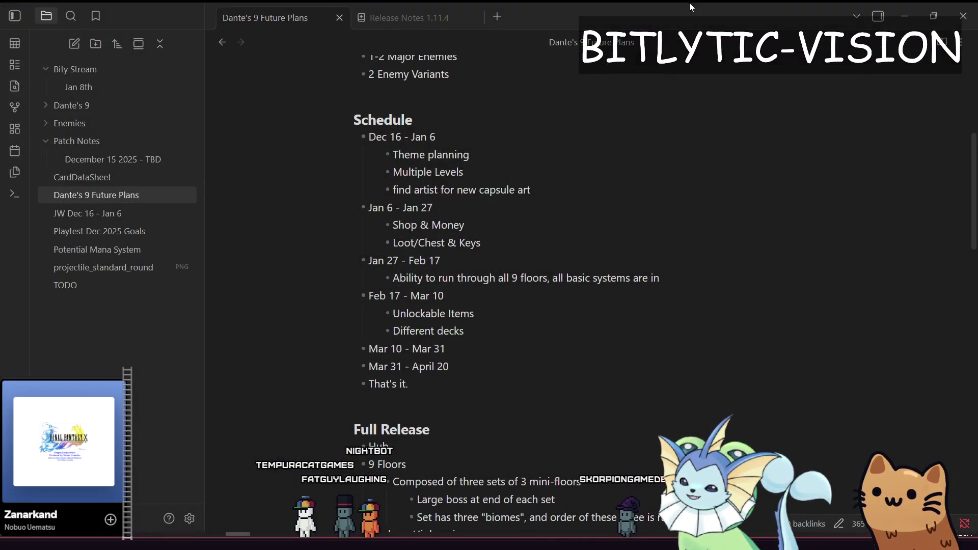
# Step: Append a '# TODO' heading and a checkbox about walls reacting to Kunai and Knife hits
pyautogui.scroll(-15, 525, 330)
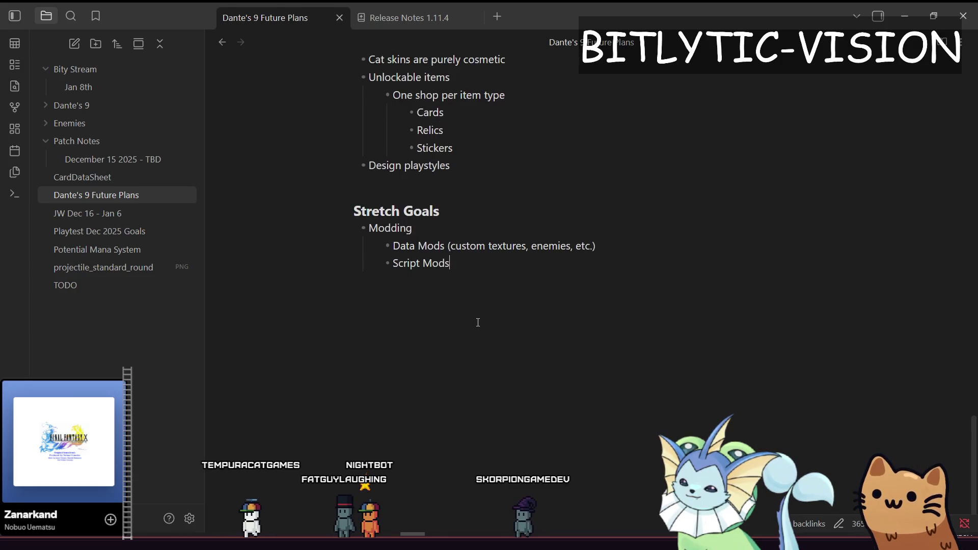
pyautogui.click(115, 156)
pyautogui.hotkey('ctrl', 'End')
pyautogui.press('Return')
pyautogui.press('Return')
pyautogui.press('Return')
pyautogui.write('# TODO')
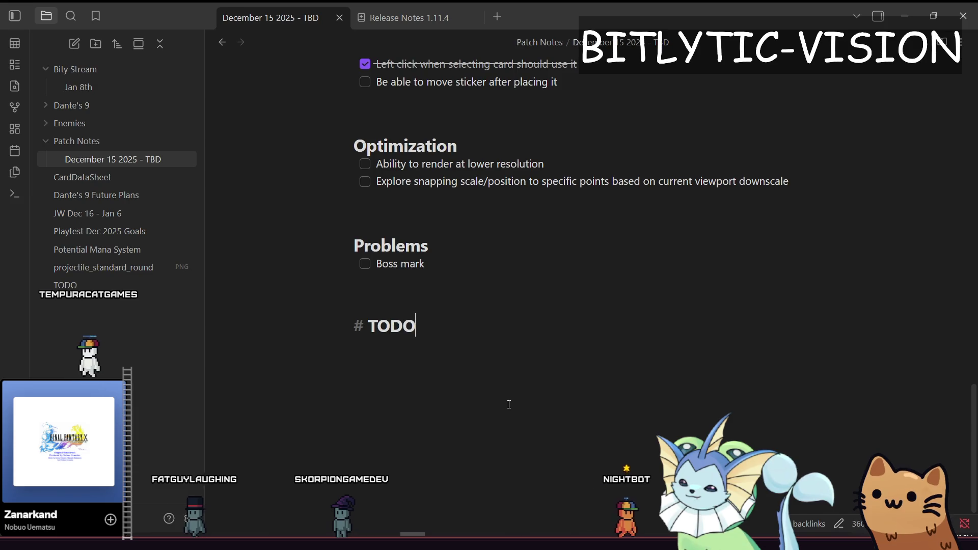
pyautogui.press('Return')
pyautogui.write('- [')
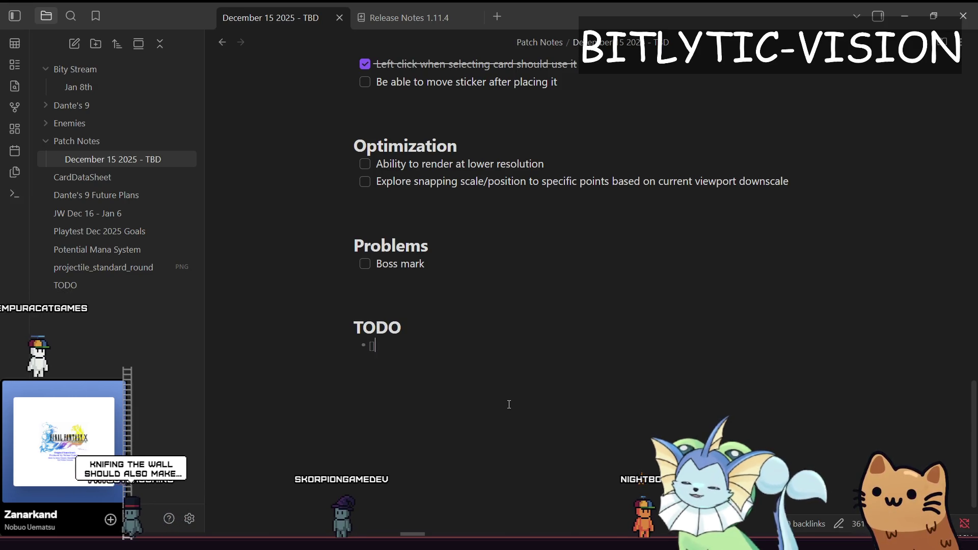
pyautogui.write(' ] Make walls react to things li')
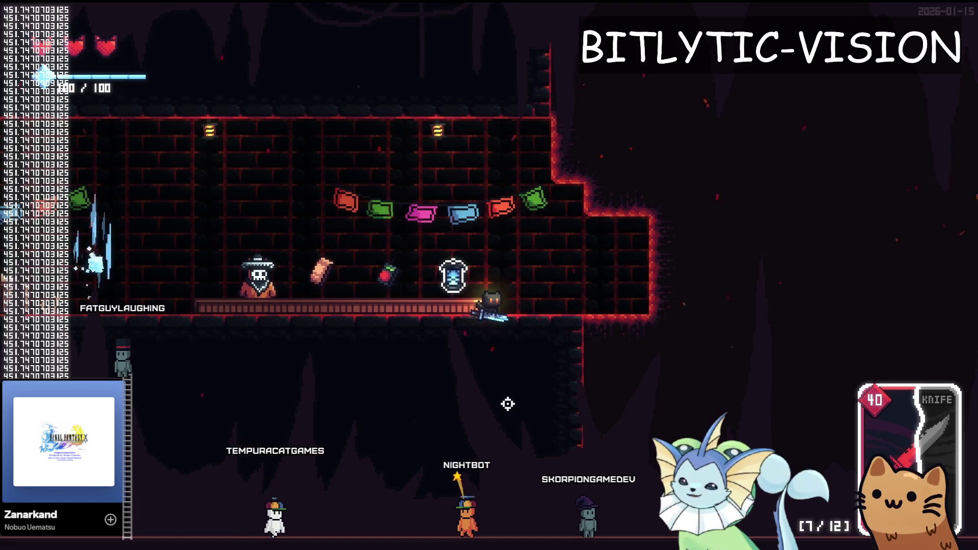
# Step: Run right and swing the knife repeatedly at the shop room wall, then switch back to the editor
pyautogui.press('d')
pyautogui.click(673, 258)
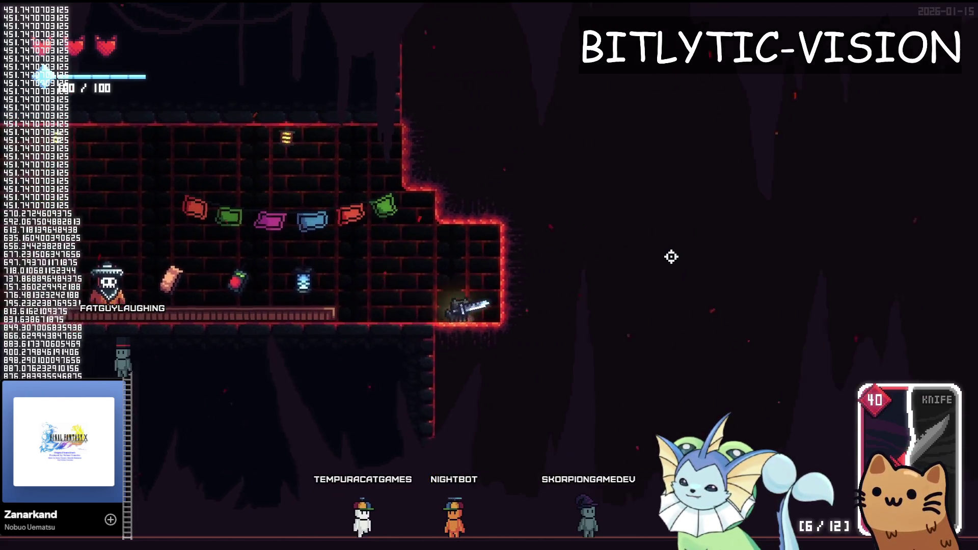
pyautogui.click(671, 277)
pyautogui.click(575, 290)
pyautogui.click(534, 297)
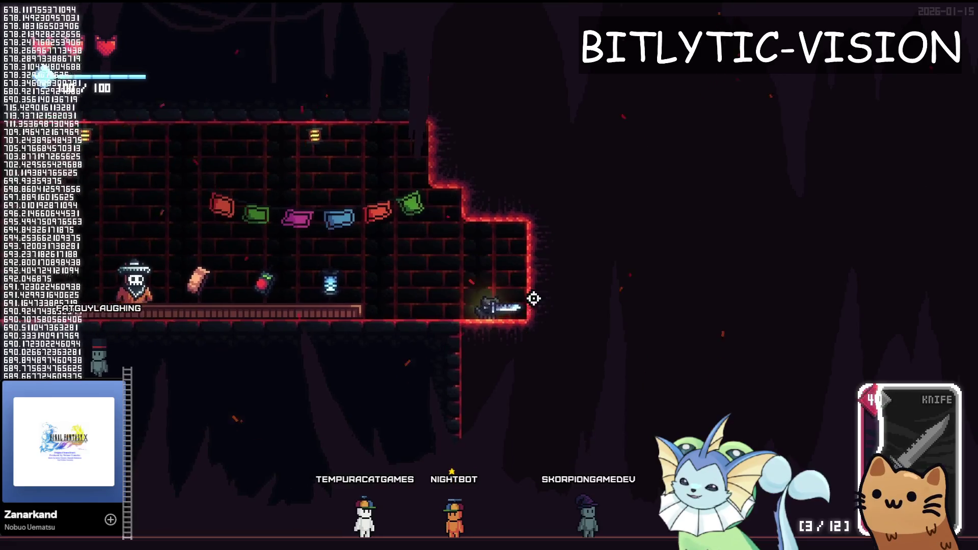
pyautogui.click(474, 404)
pyautogui.click(480, 428)
pyautogui.press('a')
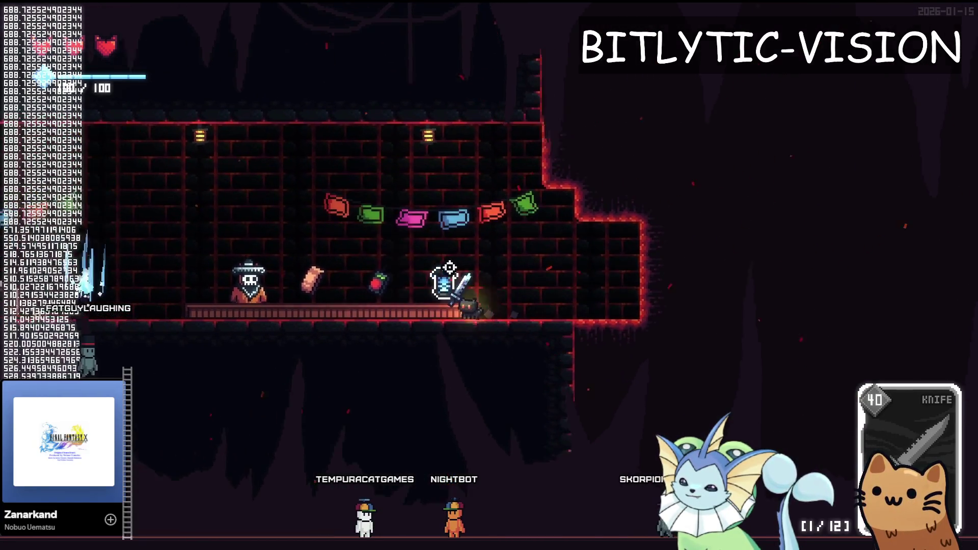
pyautogui.press('a')
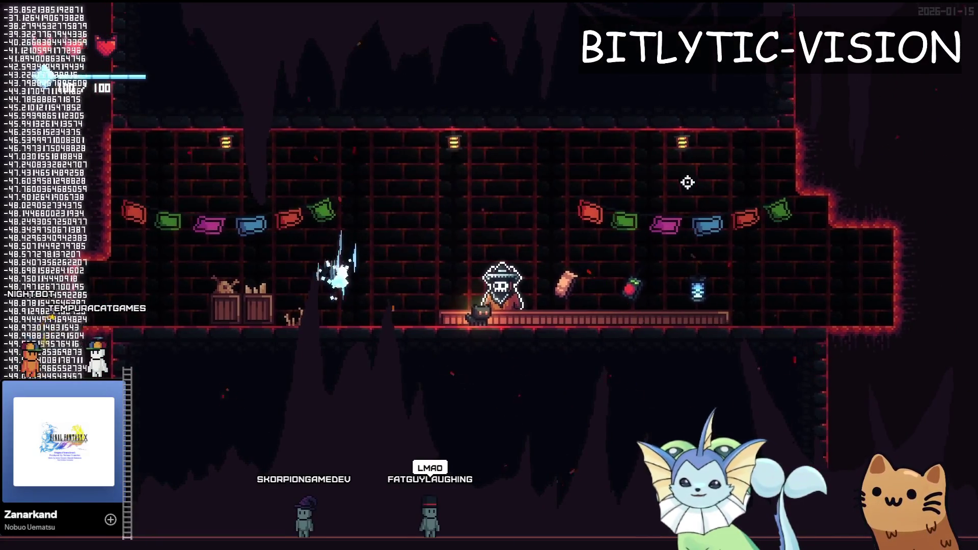
pyautogui.hotkey('alt', 'Tab')
pyautogui.hotkey('alt', 'Tab')
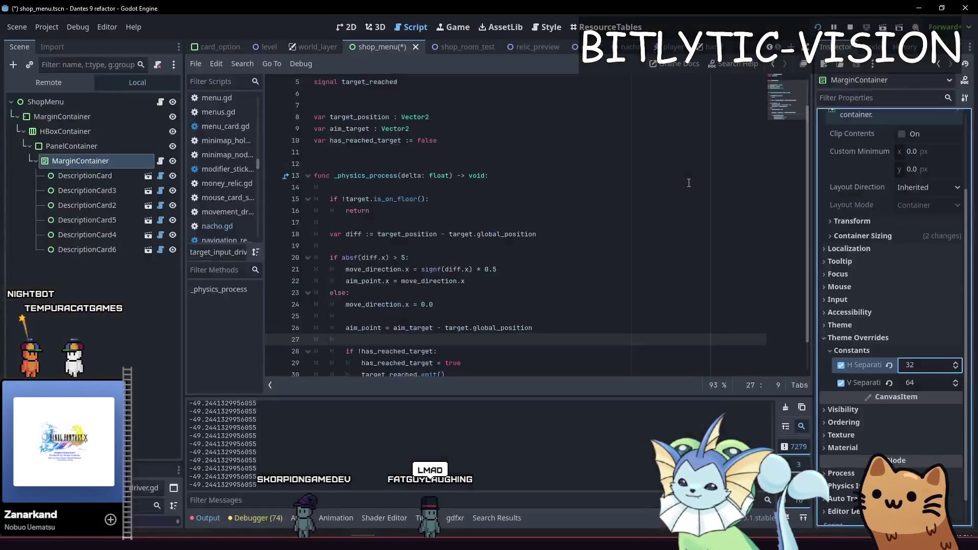
# Step: Open bity_camera.gd with Quick Open and save
pyautogui.hotkey('shift', 'alt', 'o')
pyautogui.write('bity_camera.gd')
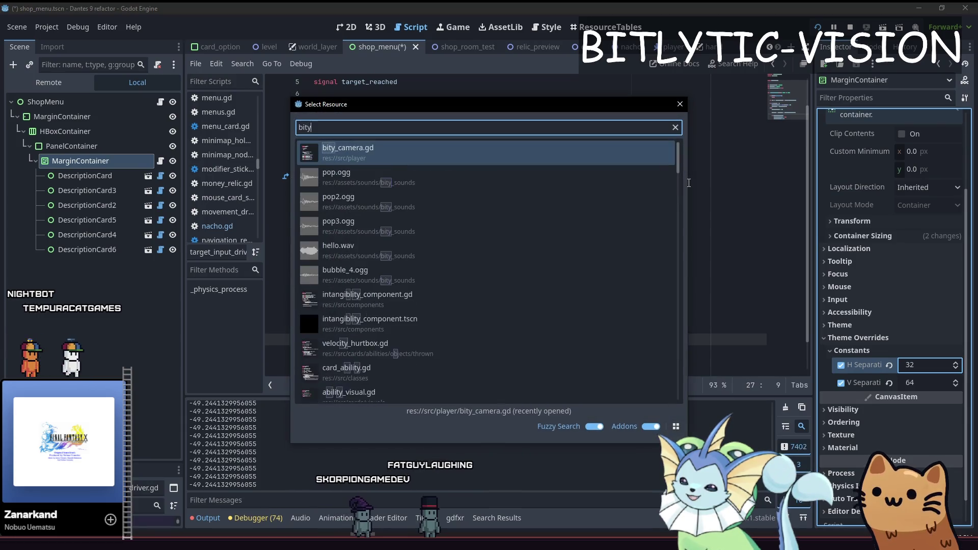
pyautogui.press('Return')
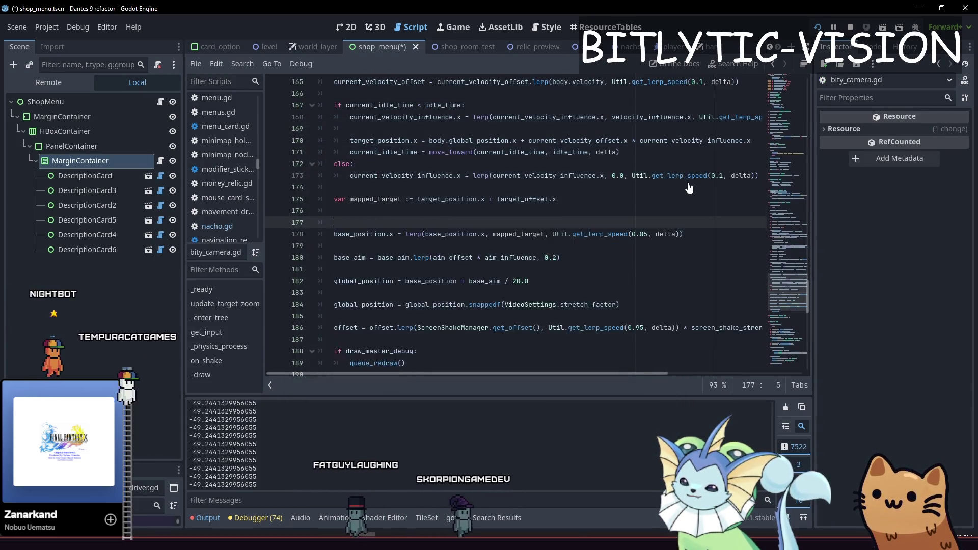
pyautogui.hotkey('ctrl', 's')
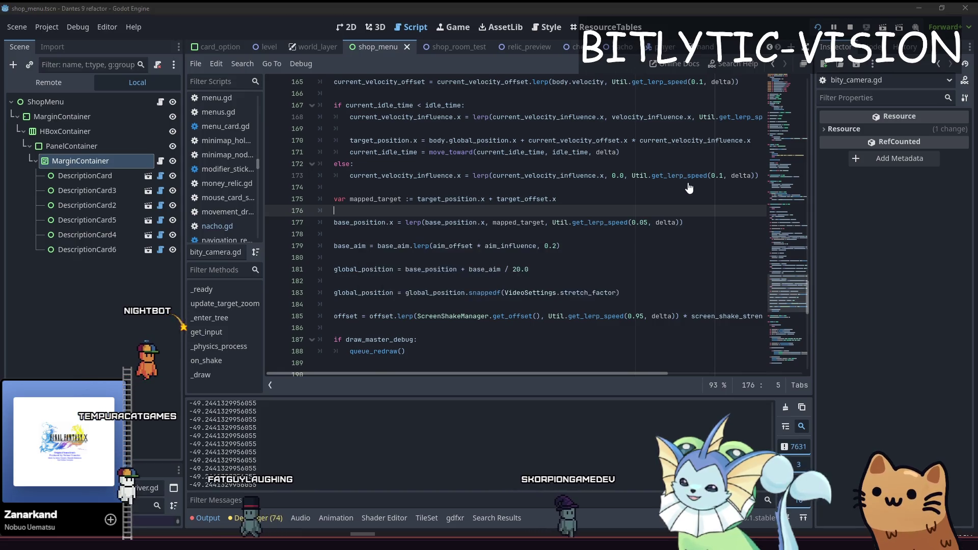
# Step: Open the shop_menu.tscn scene with Quick Open
pyautogui.hotkey('shift', 'alt', 'o')
pyautogui.write('na')
pyautogui.press('BackSpace')
pyautogui.press('BackSpace')
pyautogui.write('shop_menu.tscn')
pyautogui.press('Return')
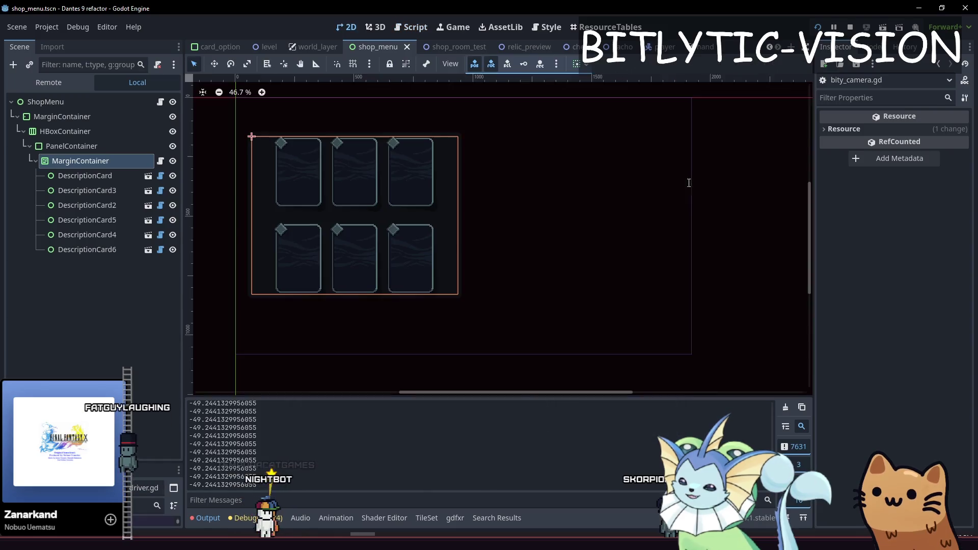
pyautogui.scroll(-3, 465, 251)
pyautogui.scroll(3, 439, 227)
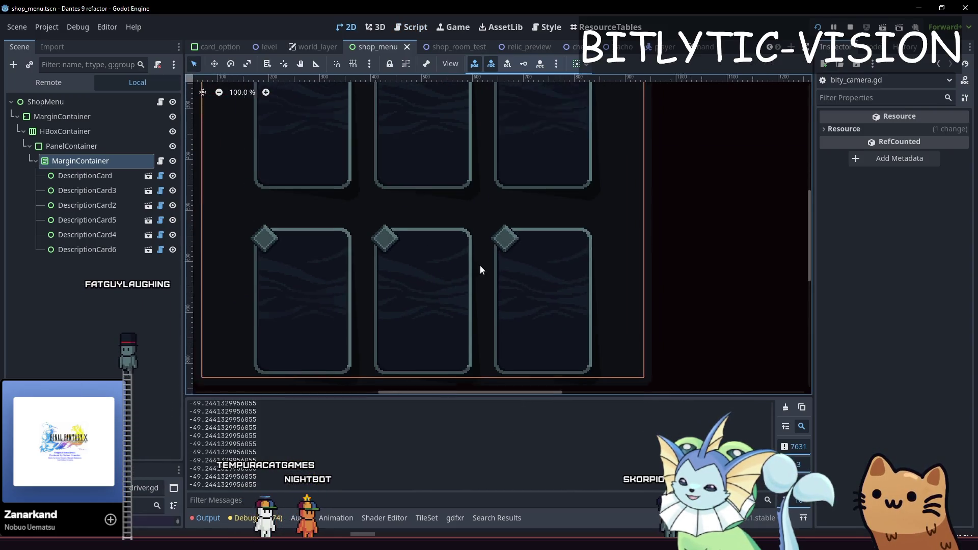
# Step: Save the scene and pan the 2D view onto the six-card shop layout
pyautogui.hotkey('ctrl', 'F2')
pyautogui.hotkey('ctrl', 'F3')
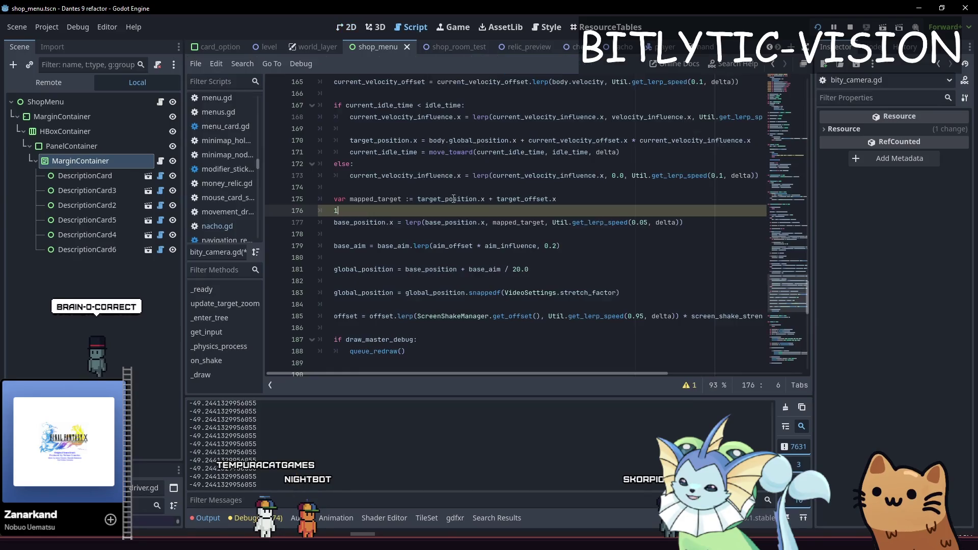
pyautogui.hotkey('ctrl', 's')
pyautogui.hotkey('ctrl', 'F1')
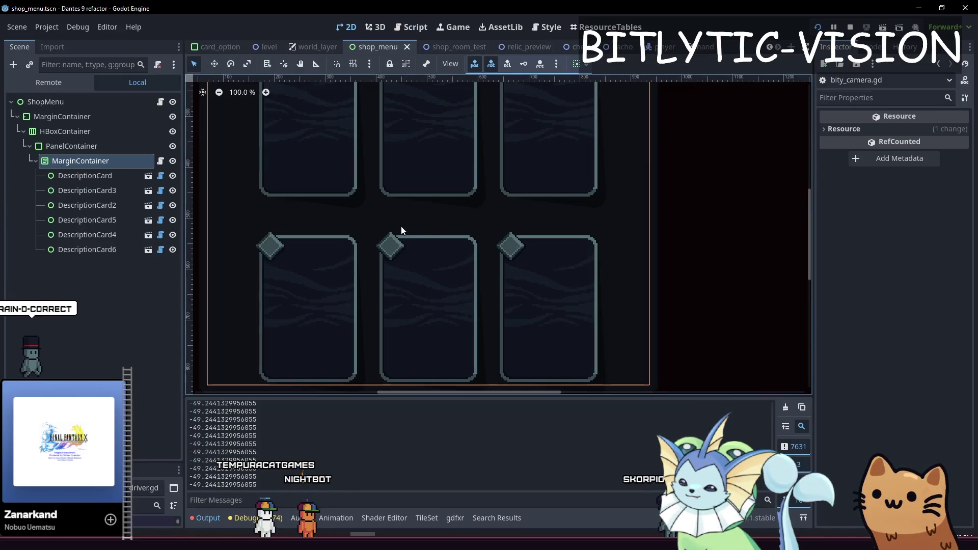
pyautogui.scroll(-5, 431, 250)
pyautogui.moveTo(484, 272); pyautogui.dragTo(460, 246)
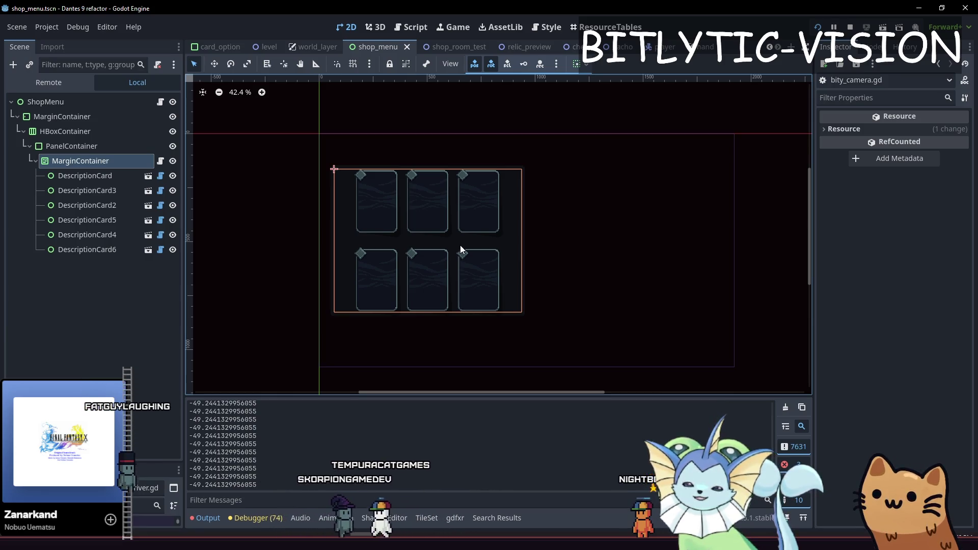
pyautogui.hotkey('alt', 'shift', 'o')
# Step: Open the health_bar.tscn HUD scene, picking it over boss_health_bar.tscn
pyautogui.write('player_')
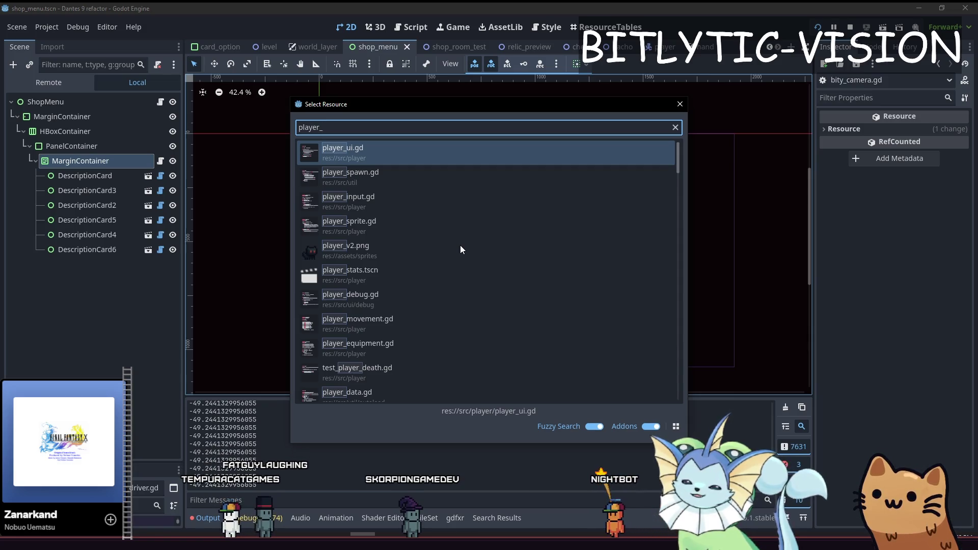
pyautogui.press('BackSpace')
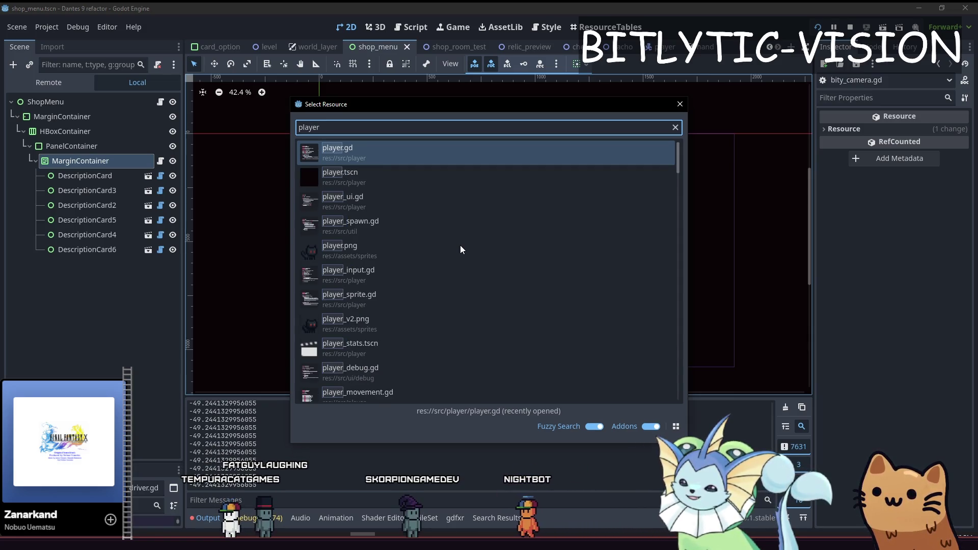
pyautogui.press('BackSpace')
pyautogui.press('BackSpace')
pyautogui.press('BackSpace')
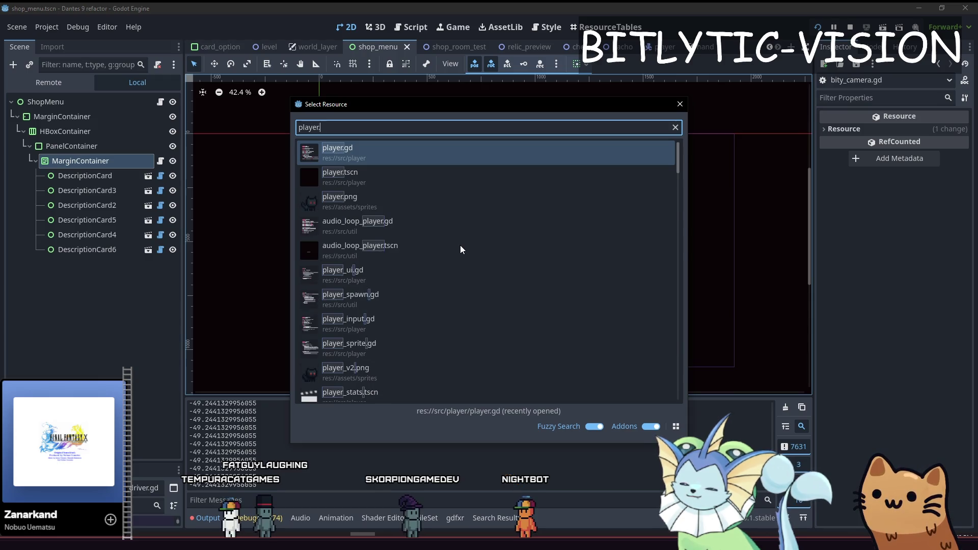
pyautogui.write('health_bar.tscn')
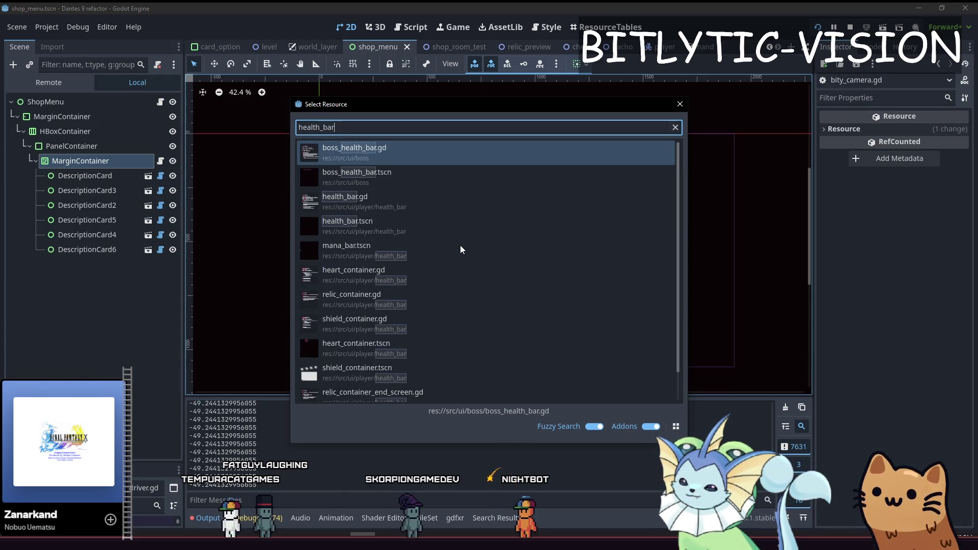
pyautogui.press('Return')
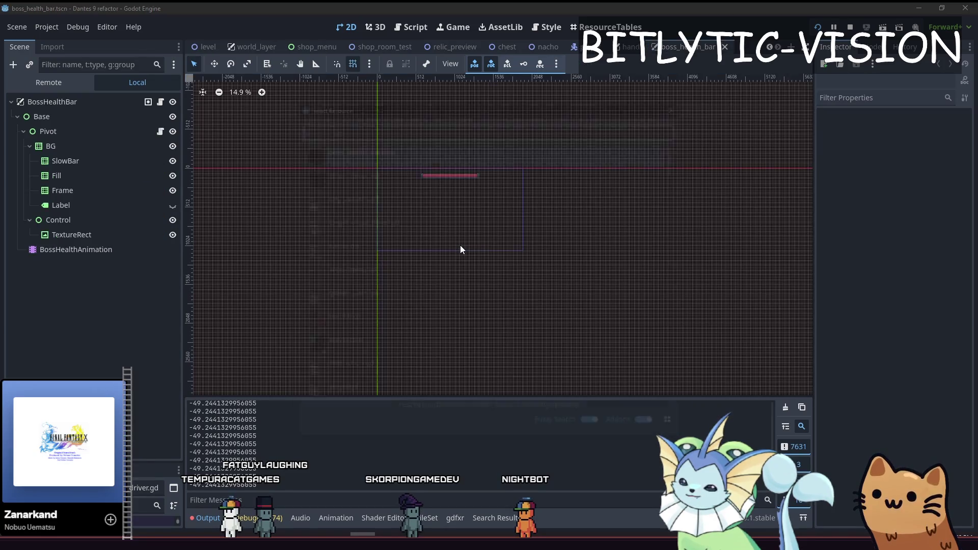
pyautogui.hotkey('alt', 'shift', 'o')
pyautogui.write('health_bar.tscn')
pyautogui.press('Down')
pyautogui.press('Return')
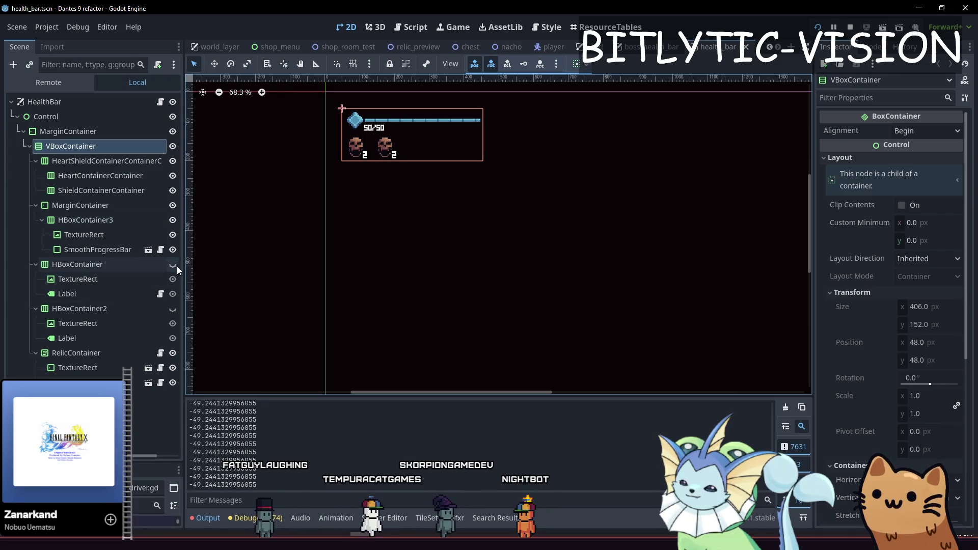
# Step: Unhide the coin counter row showing 500 and run the game with F5
pyautogui.click(172, 264)
pyautogui.scroll(3, 368, 164)
pyautogui.press('F5')
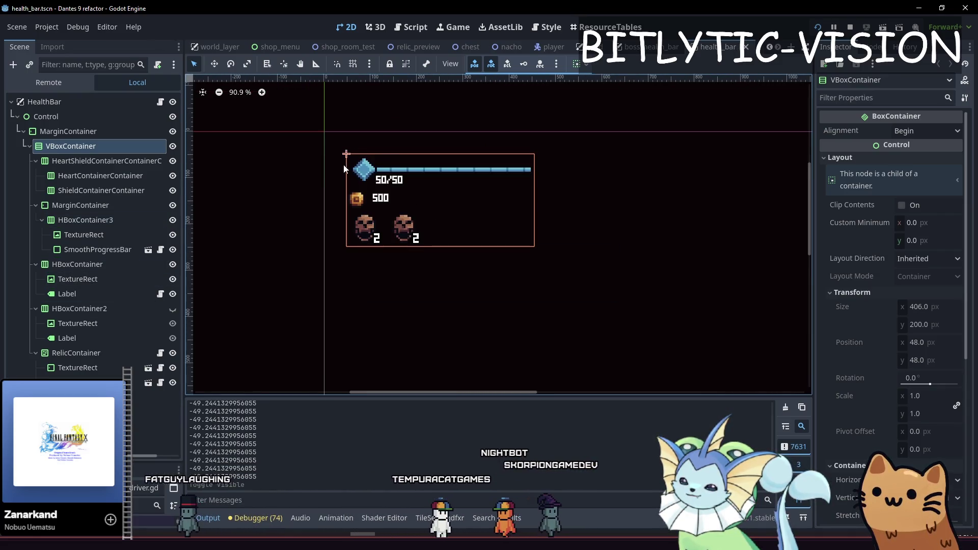
# Step: Quit the playtest and open the money_drop.tscn scene
pyautogui.press('`')
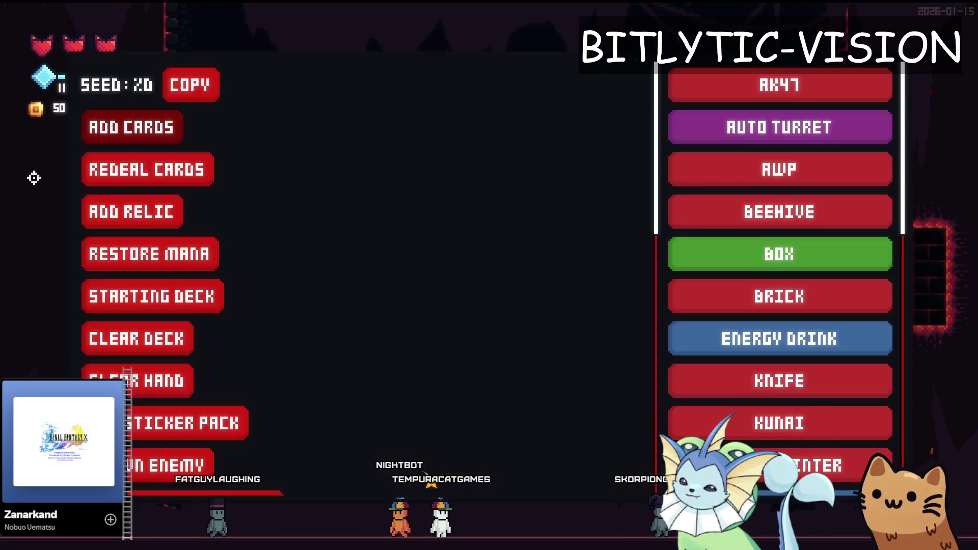
pyautogui.press('F8')
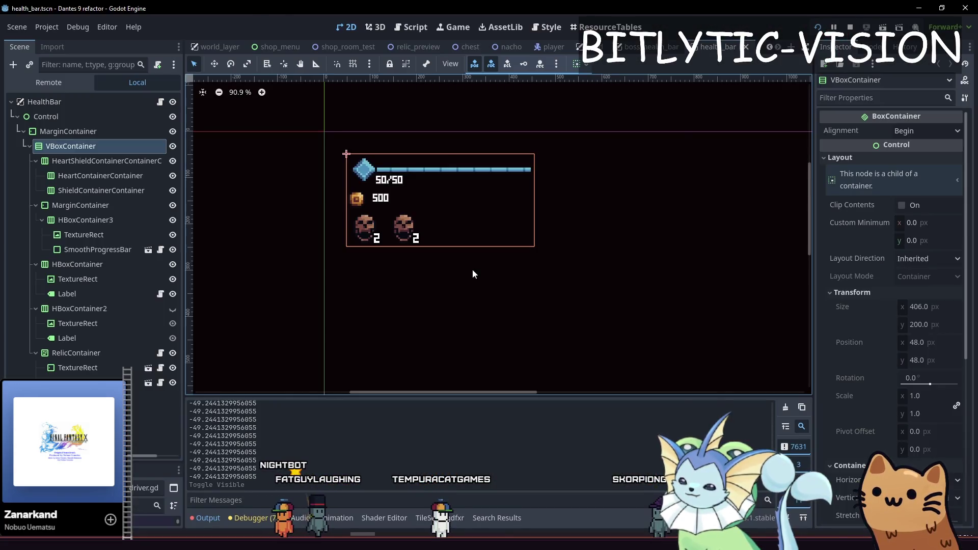
pyautogui.hotkey('shift', 'alt', 'o')
pyautogui.write('money_')
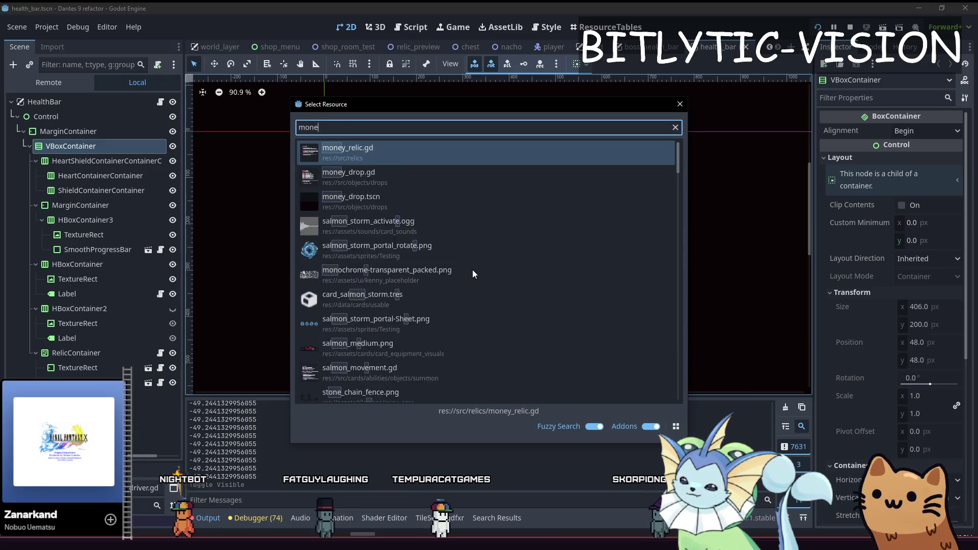
pyautogui.write('drop.tscn')
pyautogui.press('Return')
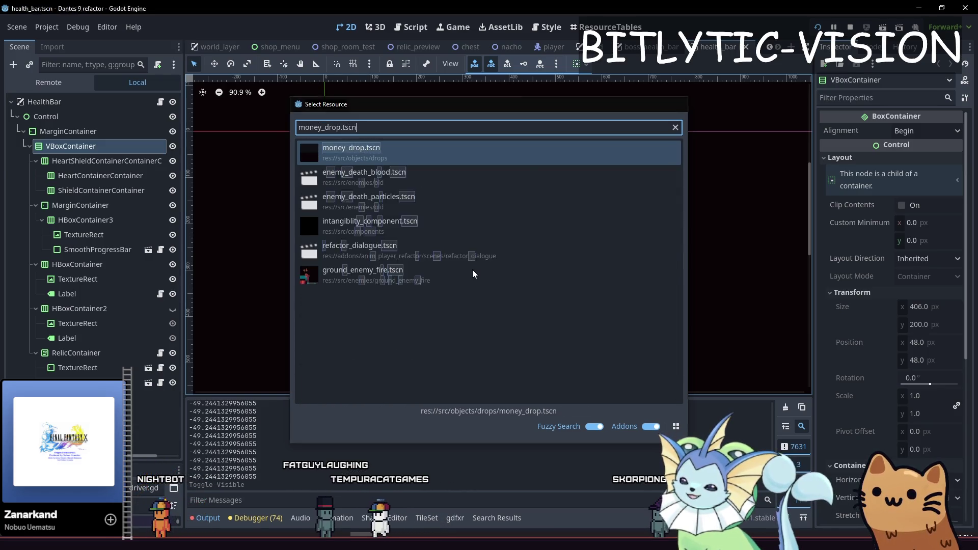
# Step: Open the MoneyDrop script and review lines 40–44
pyautogui.click(160, 102)
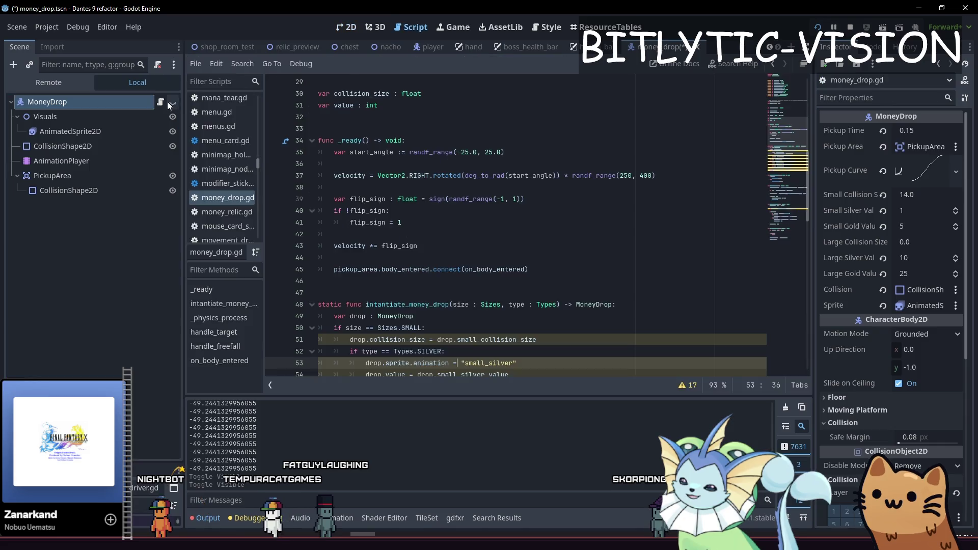
pyautogui.click(476, 213)
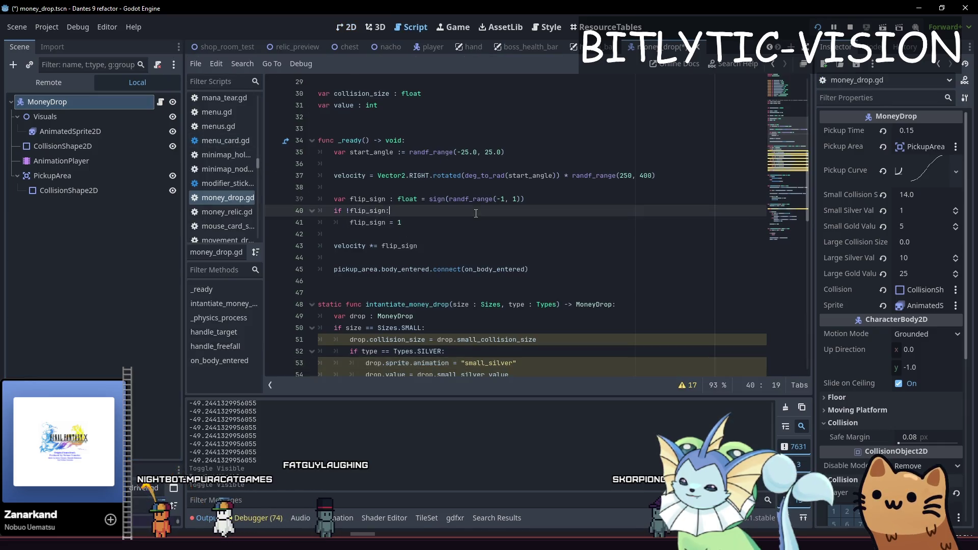
pyautogui.click(493, 255)
# Step: Search 'base_enemy' with Quick Open and open the magma slime enemy scene
pyautogui.hotkey('shift', 'alt', 'o')
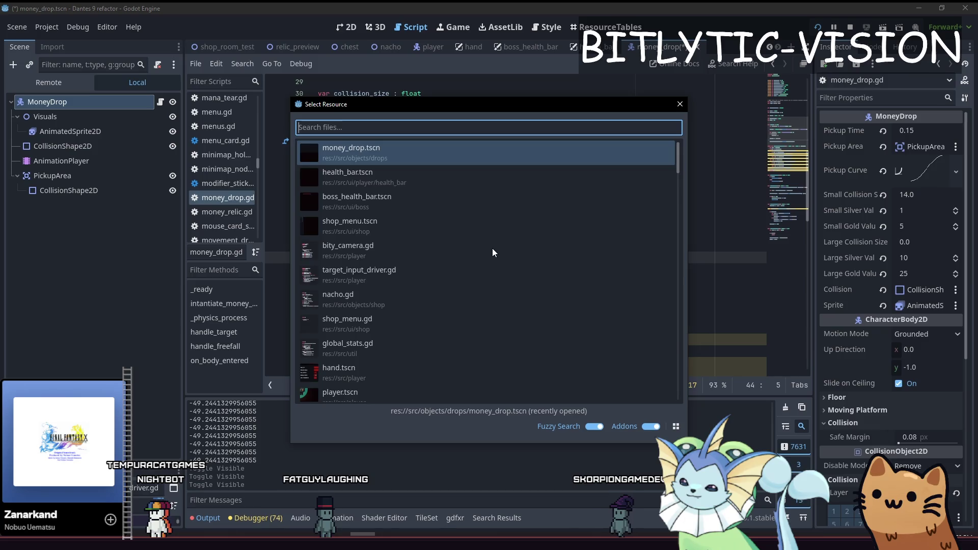
pyautogui.write('base_enemy')
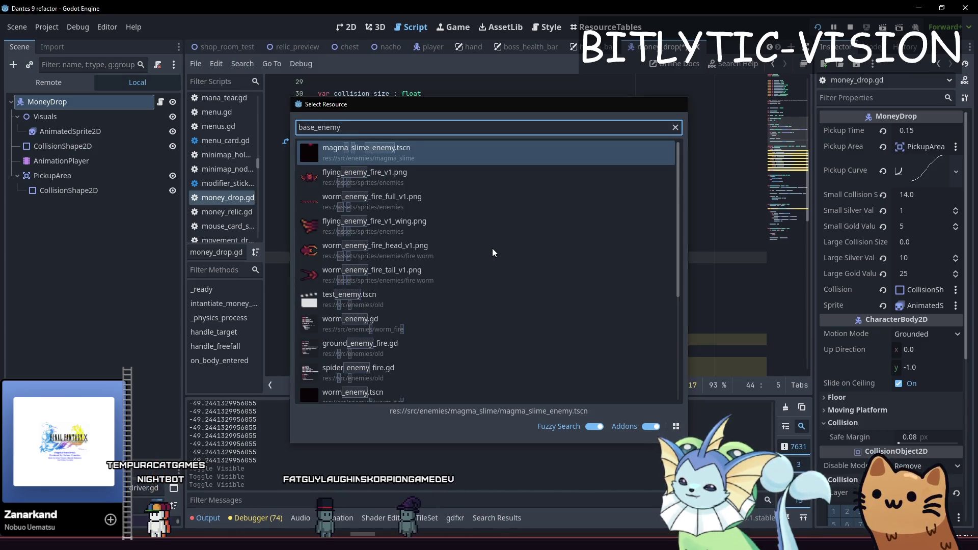
pyautogui.press('Return')
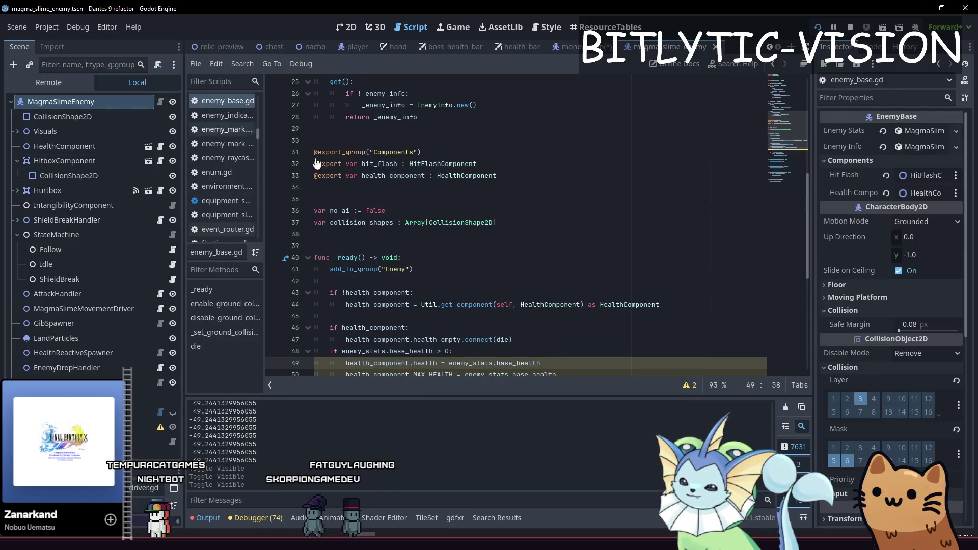
# Step: Search all project files for 'money'
pyautogui.scroll(1, 663, 230)
pyautogui.click(664, 187)
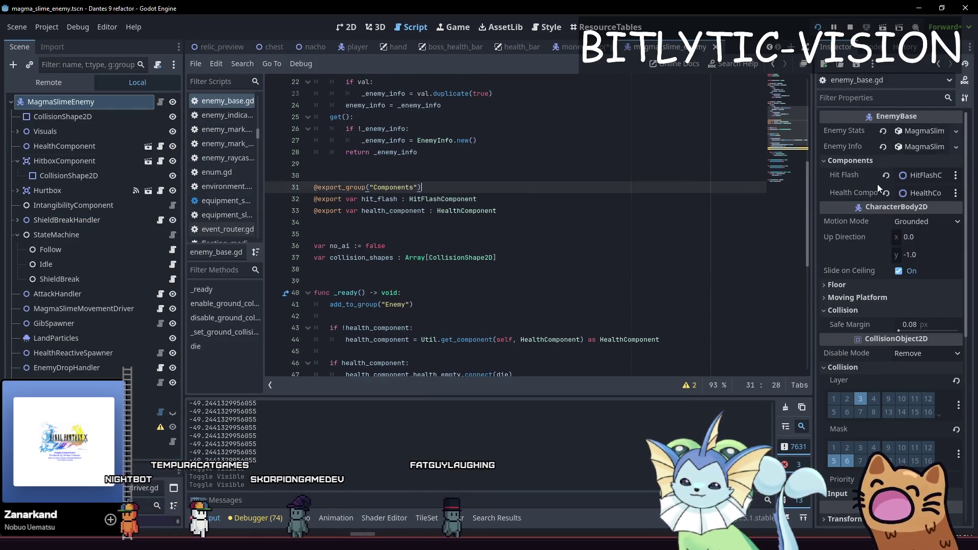
pyautogui.hotkey('ctrl', 'shift', 'f')
pyautogui.write('money')
pyautogui.press('Return')
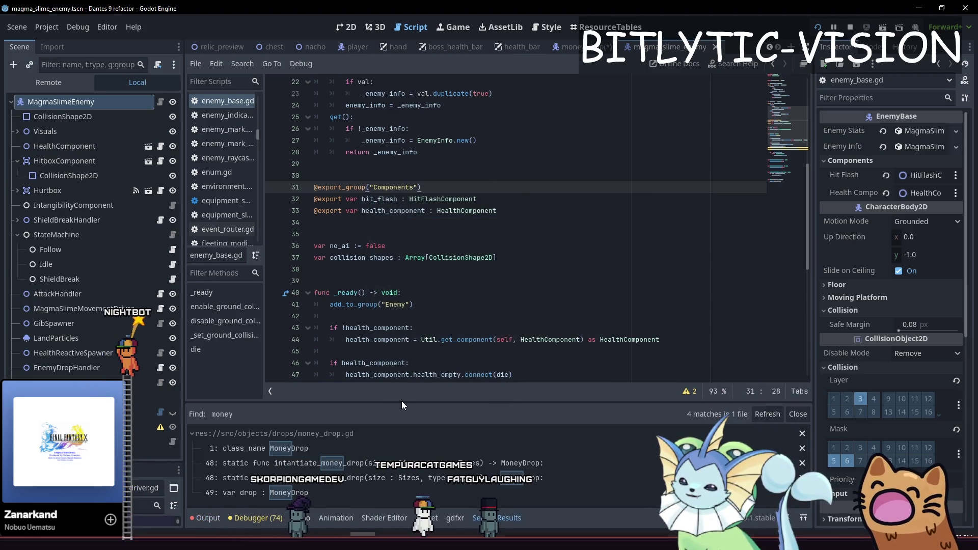
# Step: Enlarge the search results panel and open drop_handler.gd at the mana spawn loop
pyautogui.moveTo(401, 403)
pyautogui.mouseDown()
pyautogui.moveTo(430, 266)
pyautogui.moveTo(433, 368)
pyautogui.mouseUp()
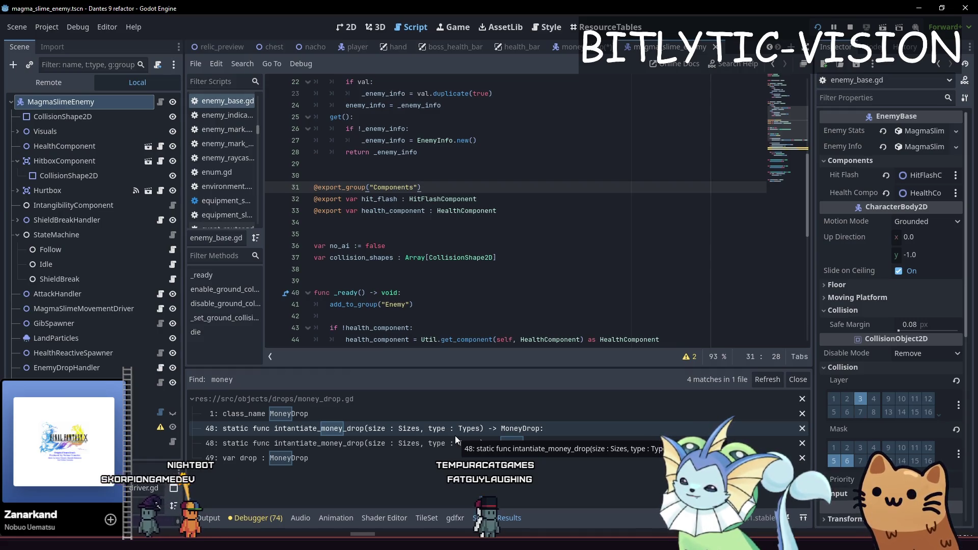
pyautogui.click(161, 368)
pyautogui.click(515, 251)
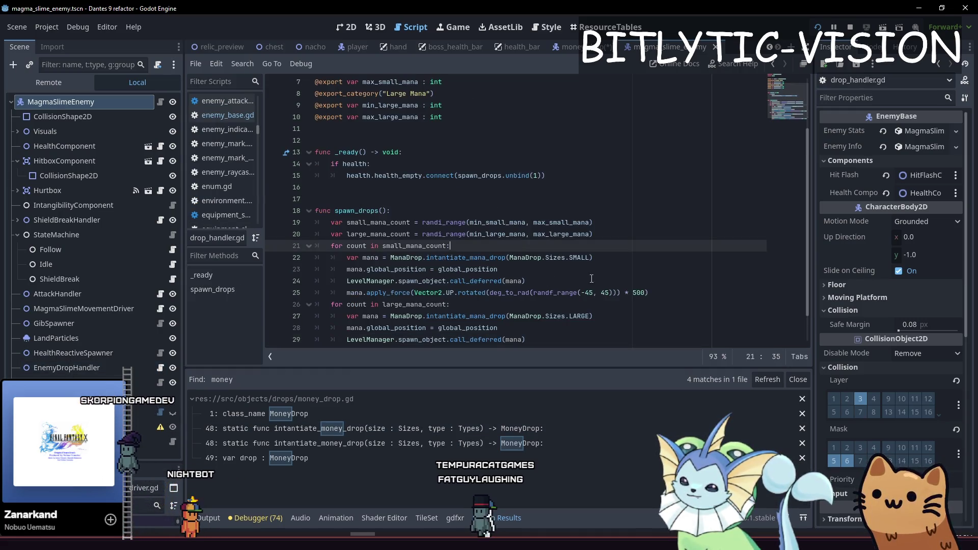
# Step: Insert a blank line after the small and large mana count variables in spawn_drops
pyautogui.click(663, 282)
pyautogui.click(684, 295)
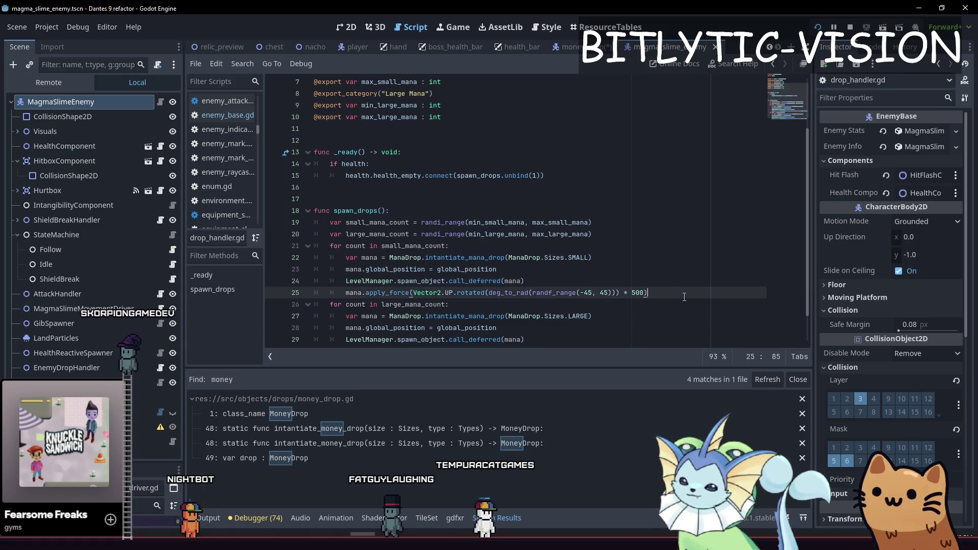
pyautogui.scroll(-1, 682, 265)
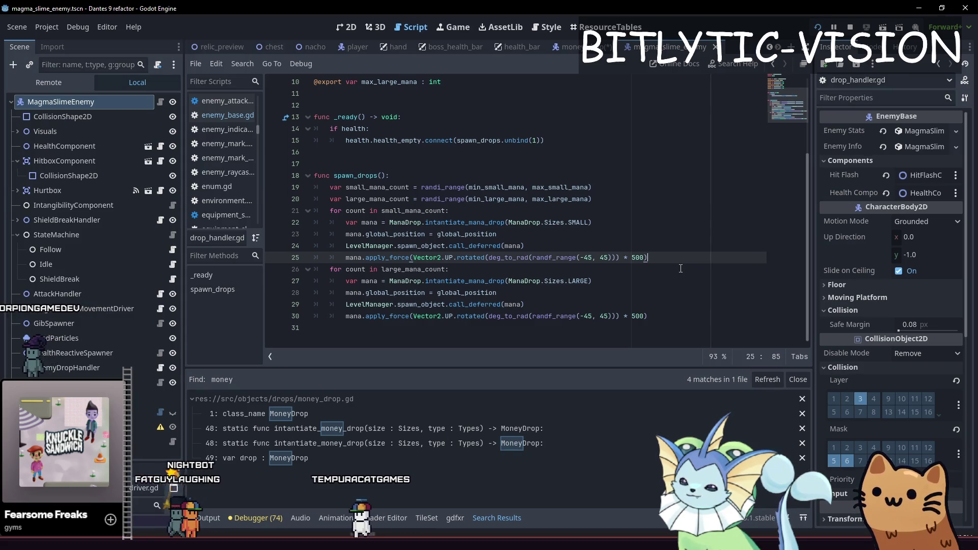
pyautogui.press('Up')
pyautogui.press('Up')
pyautogui.press('Up')
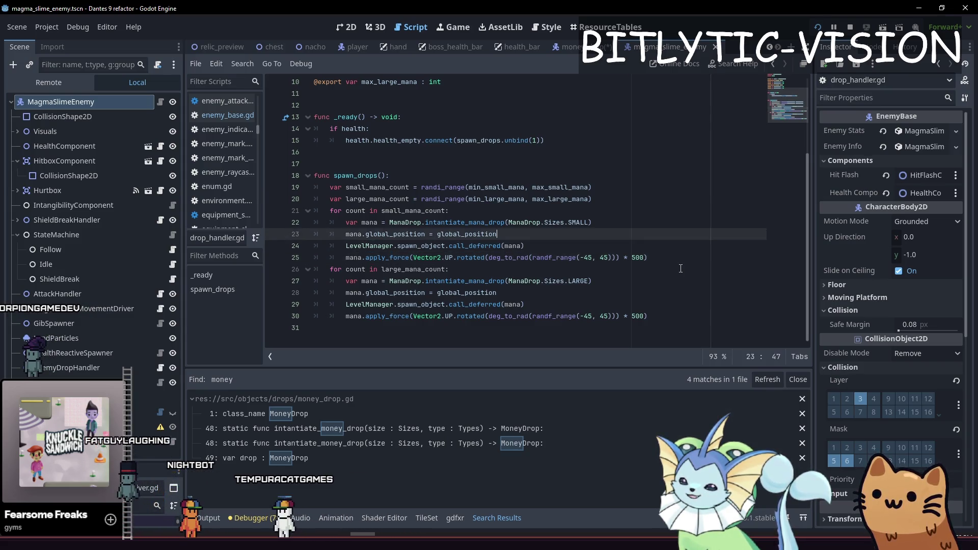
pyautogui.press('Down')
pyautogui.press('Up')
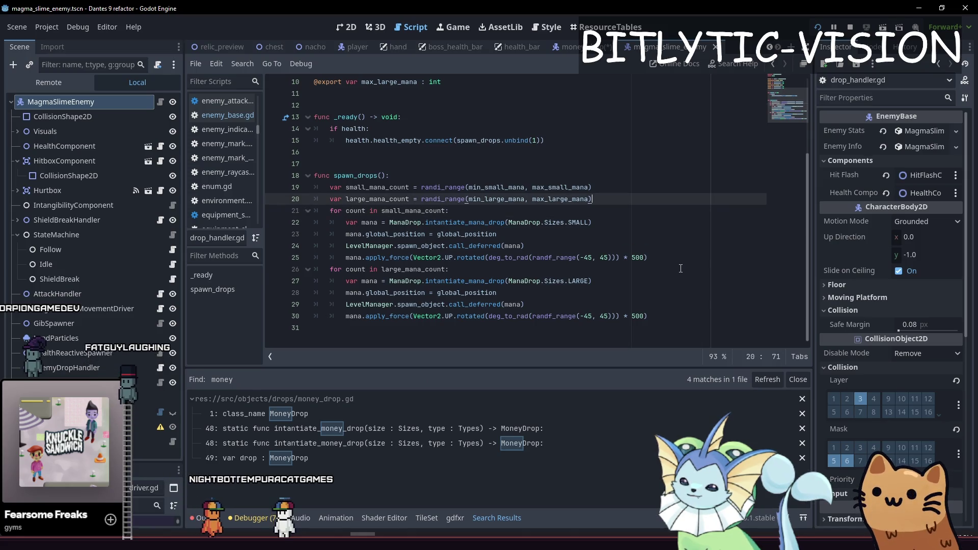
pyautogui.press('Up')
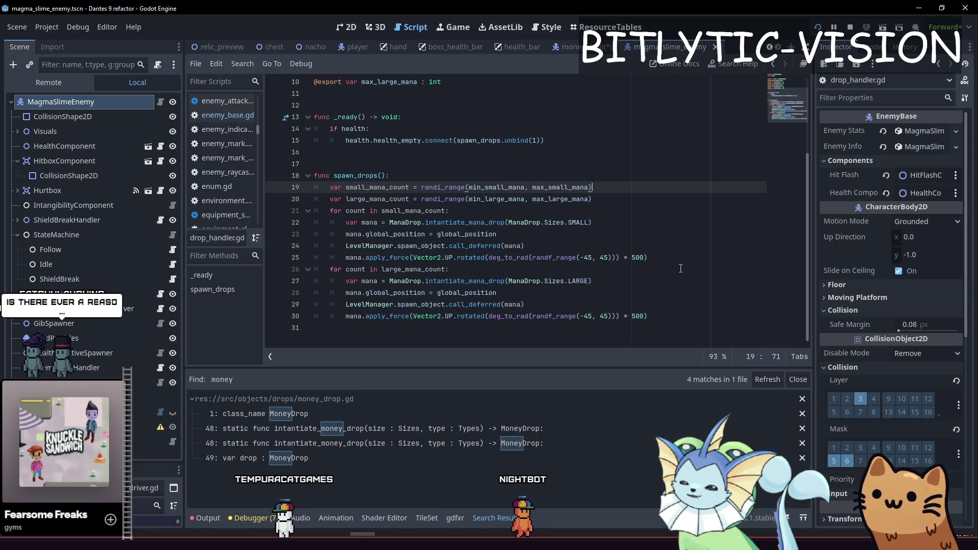
pyautogui.press('Down')
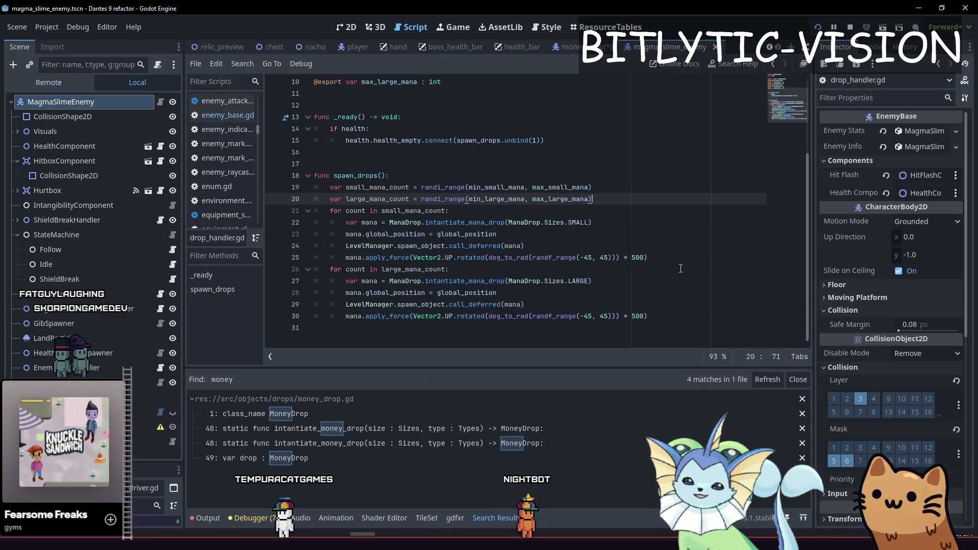
pyautogui.press('Return')
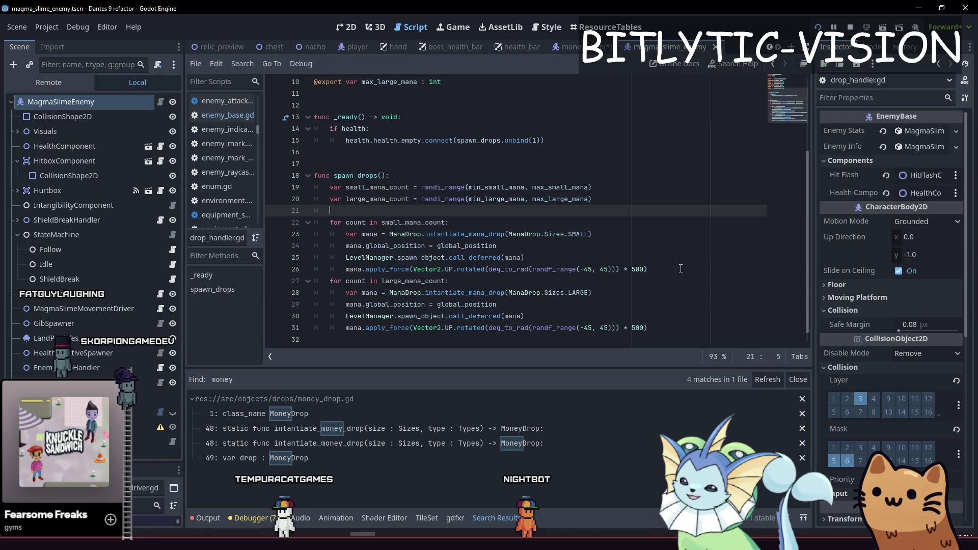
# Step: Separate the small-mana and large-mana drop loops with a blank line
pyautogui.press('Down')
pyautogui.press('Down')
pyautogui.press('Down')
pyautogui.press('Up')
pyautogui.press('Return')
pyautogui.press('Down')
pyautogui.press('Down')
pyautogui.press('Down')
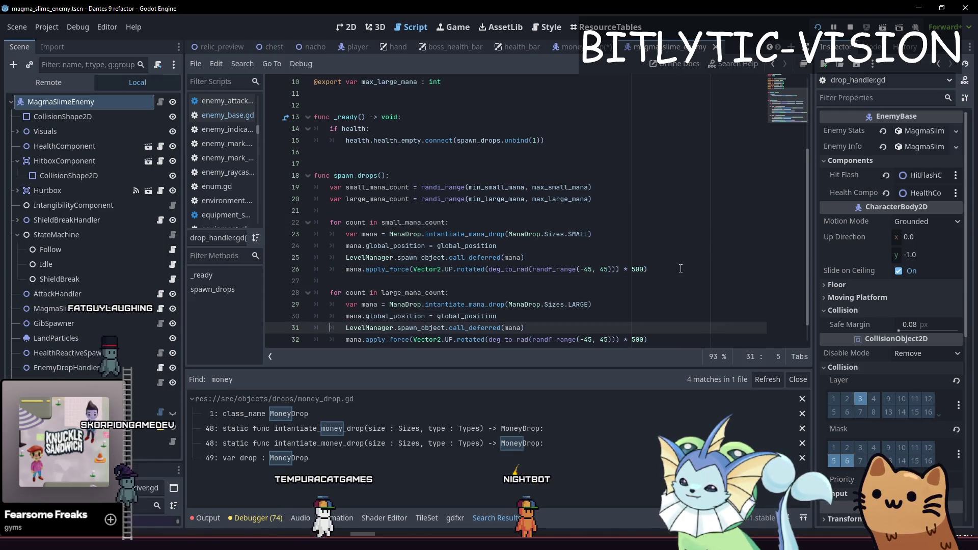
pyautogui.press('Down')
pyautogui.press('Up')
pyautogui.press('Up')
pyautogui.press('Home')
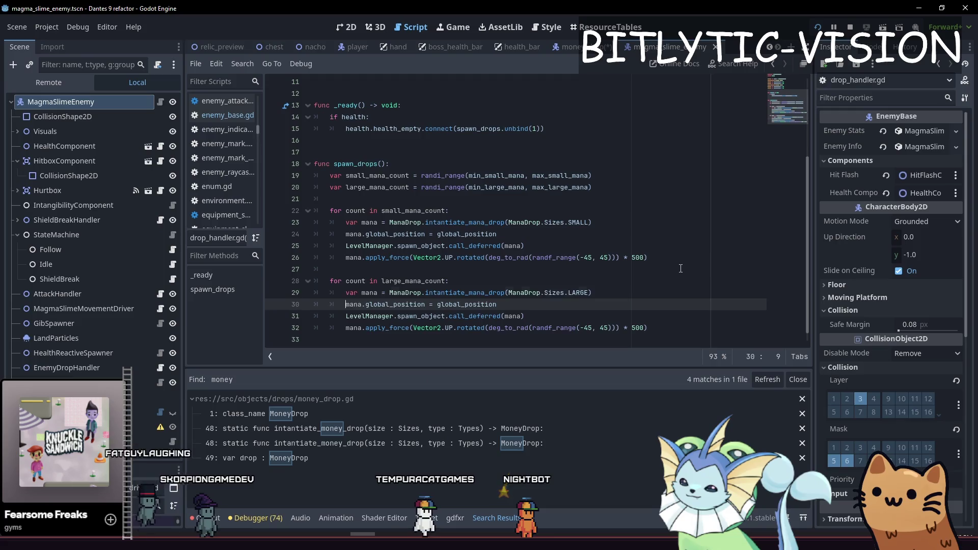
pyautogui.press('Up')
pyautogui.press('Up')
pyautogui.press('Up')
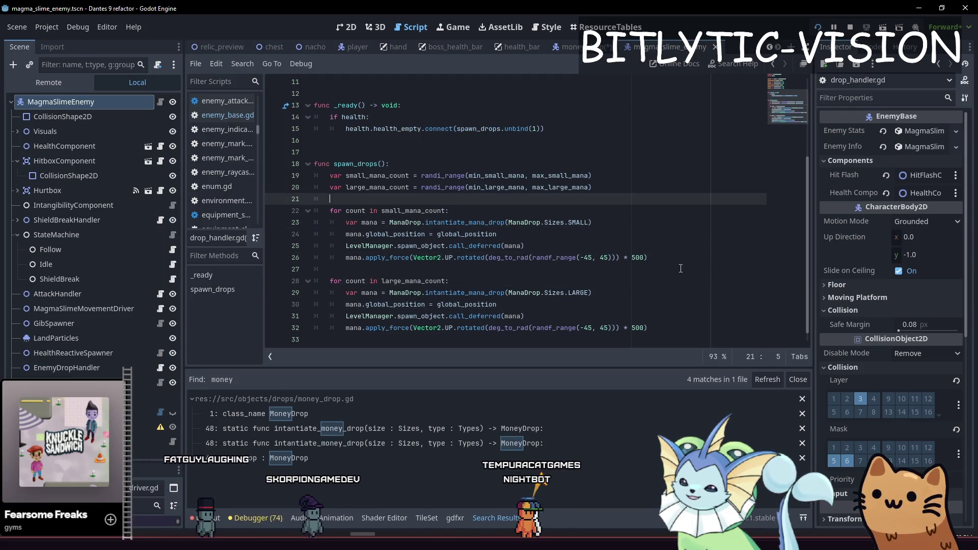
# Step: Add empty lines after the last loop and run the game with F5
pyautogui.press('Down')
pyautogui.press('End')
pyautogui.press('Down')
pyautogui.press('Down')
pyautogui.press('Down')
pyautogui.press('Down')
pyautogui.press('Down')
pyautogui.press('Down')
pyautogui.press('Up')
pyautogui.press('Down')
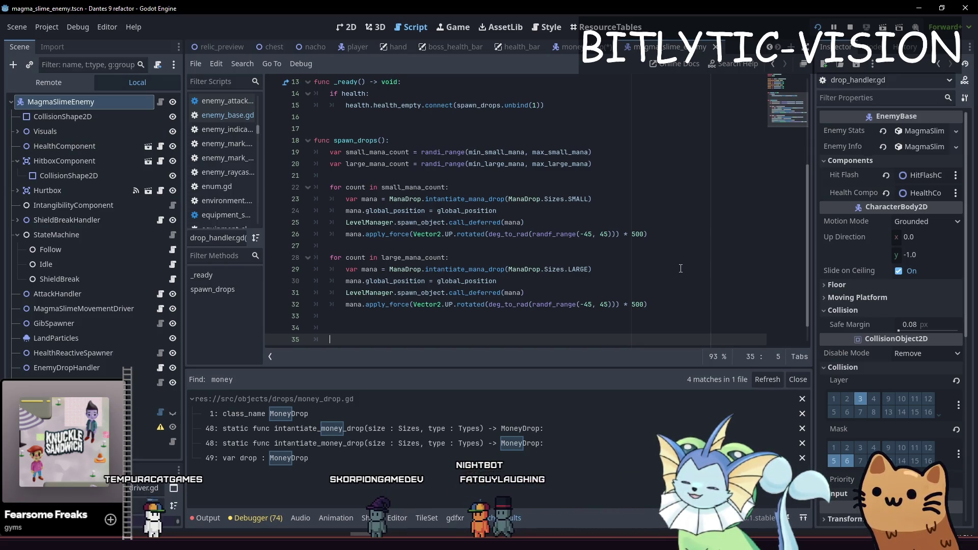
pyautogui.press('F5')
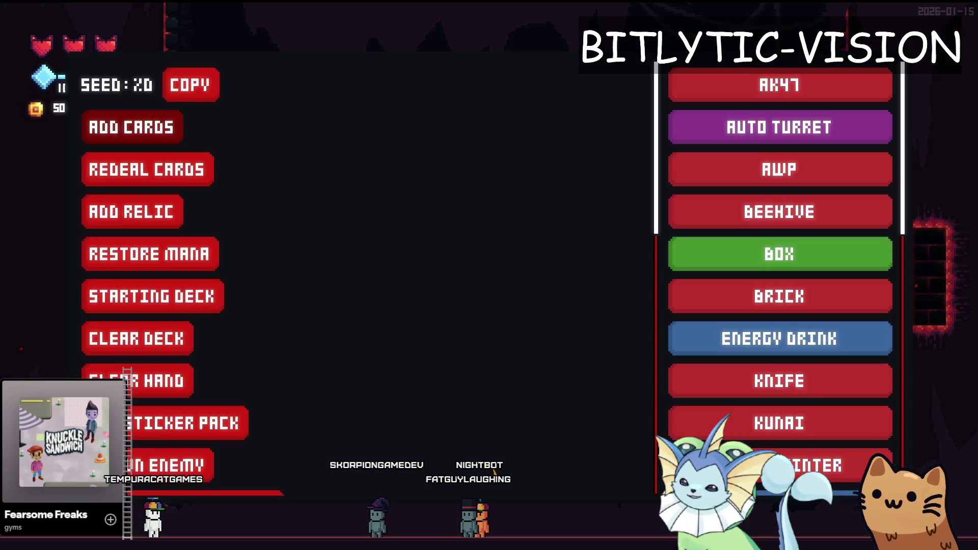
# Step: Dismiss the debug menu and open the Forge cards panel
pyautogui.click(747, 76)
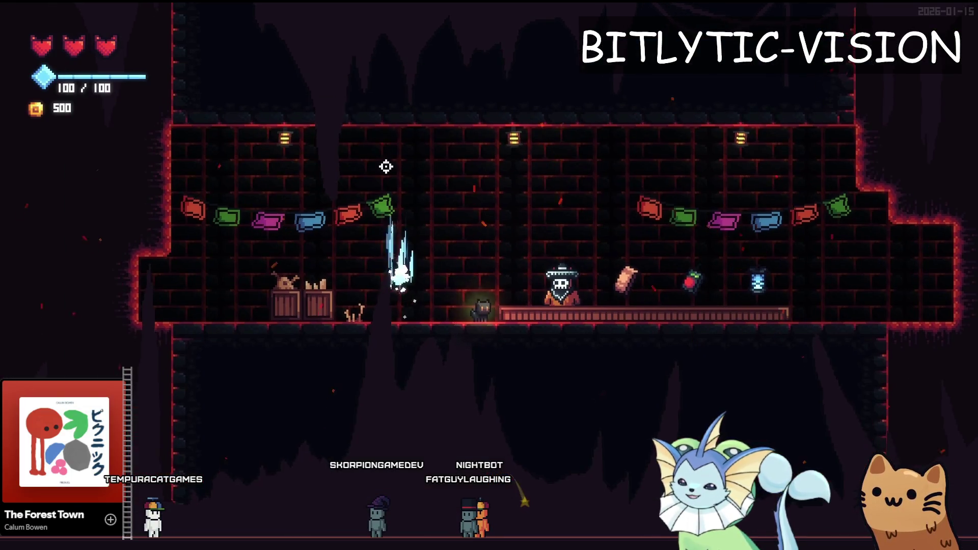
pyautogui.press('Escape')
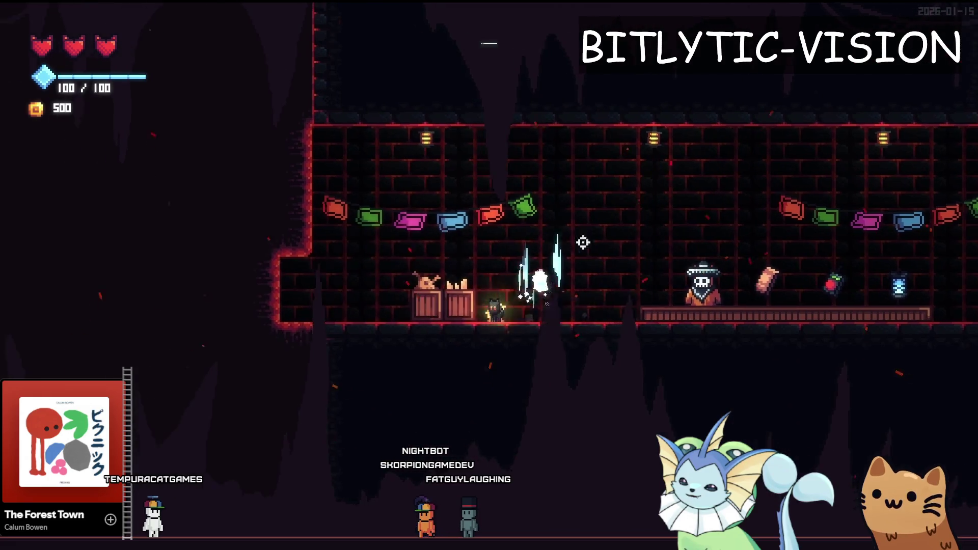
pyautogui.press('Tab')
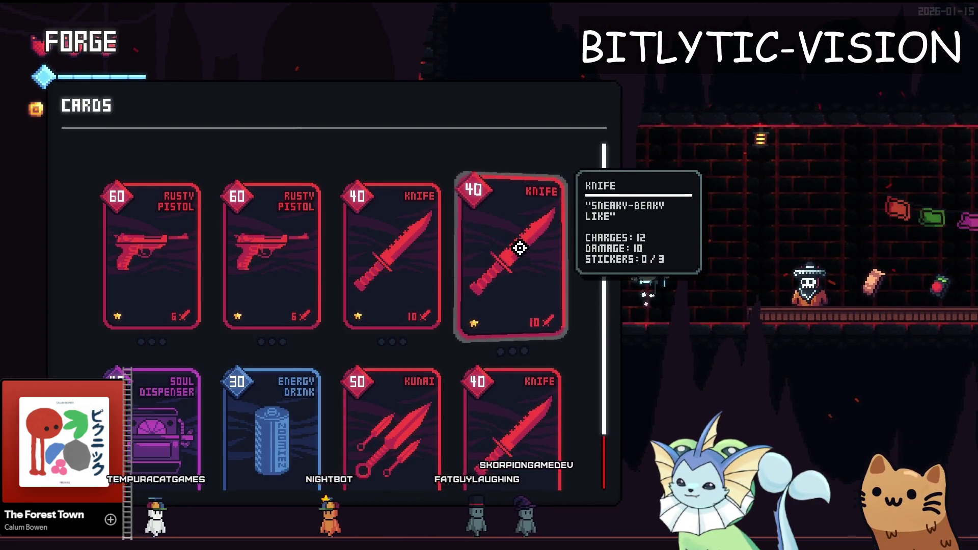
# Step: Inspect the fourth Knife card and its stickers, then switch to the Collection tab
pyautogui.click(504, 244)
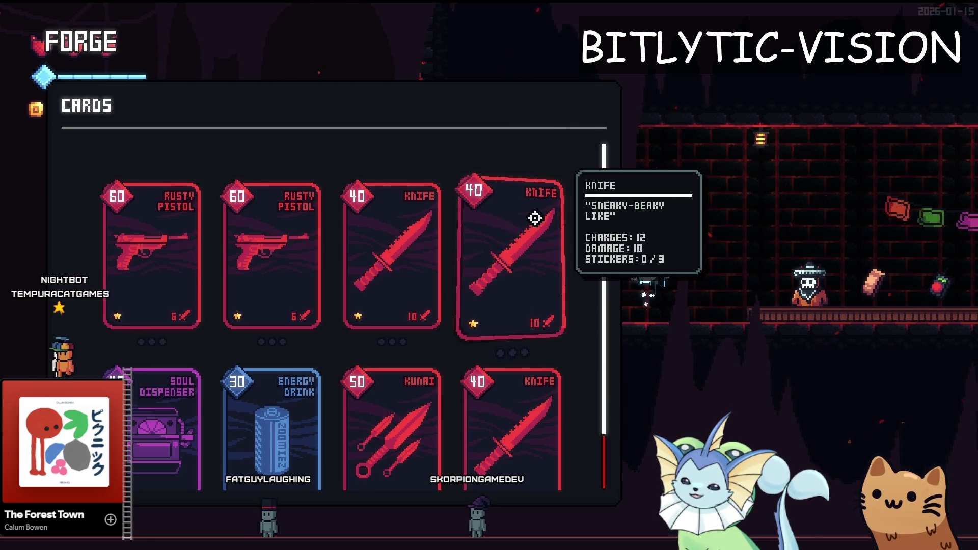
pyautogui.click(535, 218)
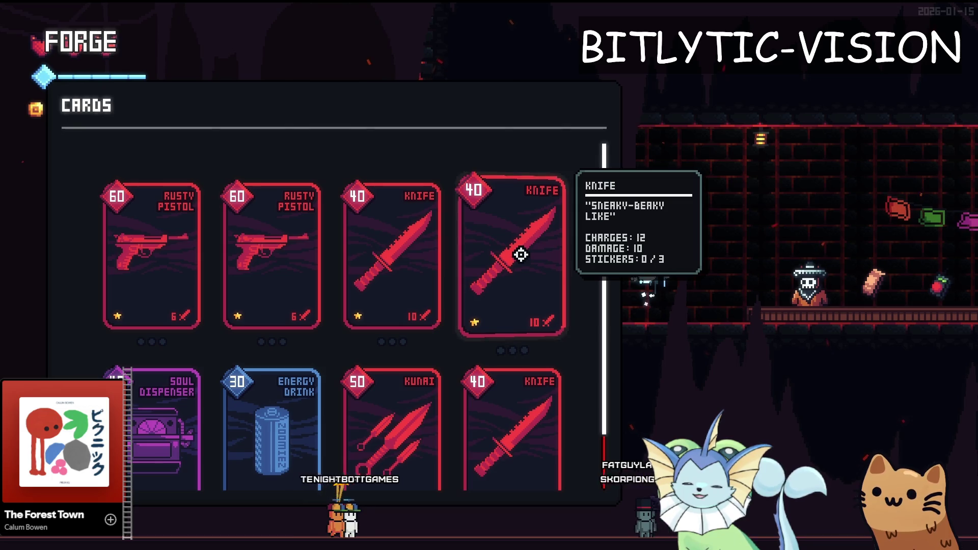
pyautogui.click(520, 255)
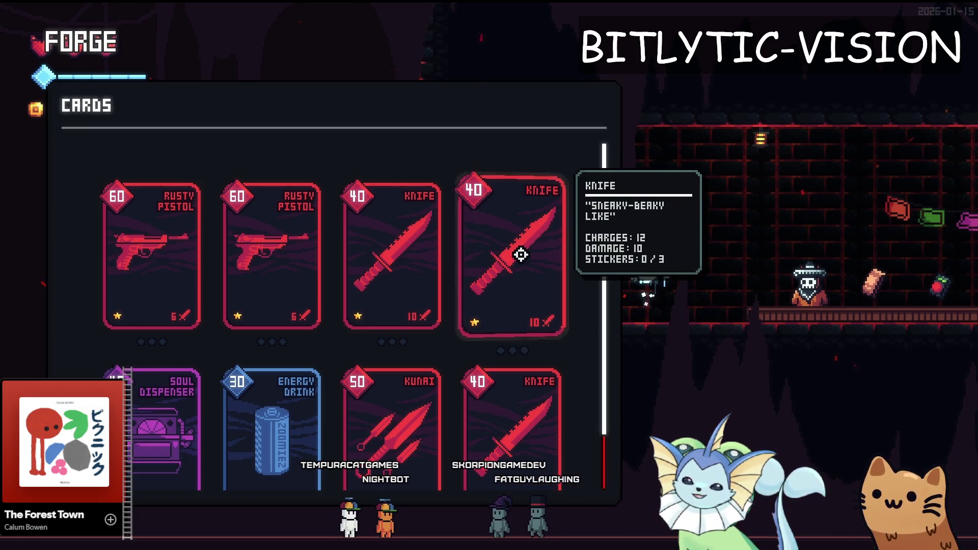
pyautogui.press('Tab')
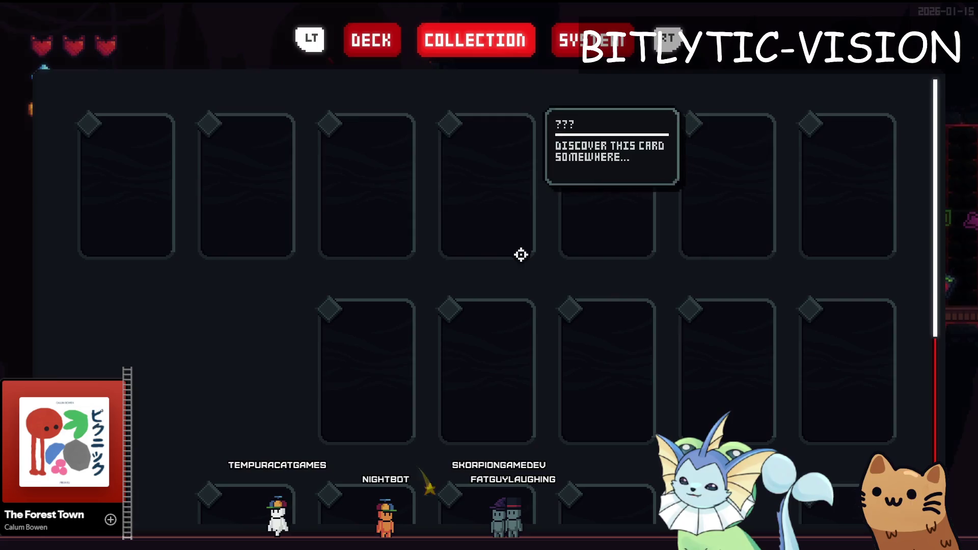
# Step: Close the card menu, walk the cat left onto the teleporter, and jump back onto it
pyautogui.press('Tab')
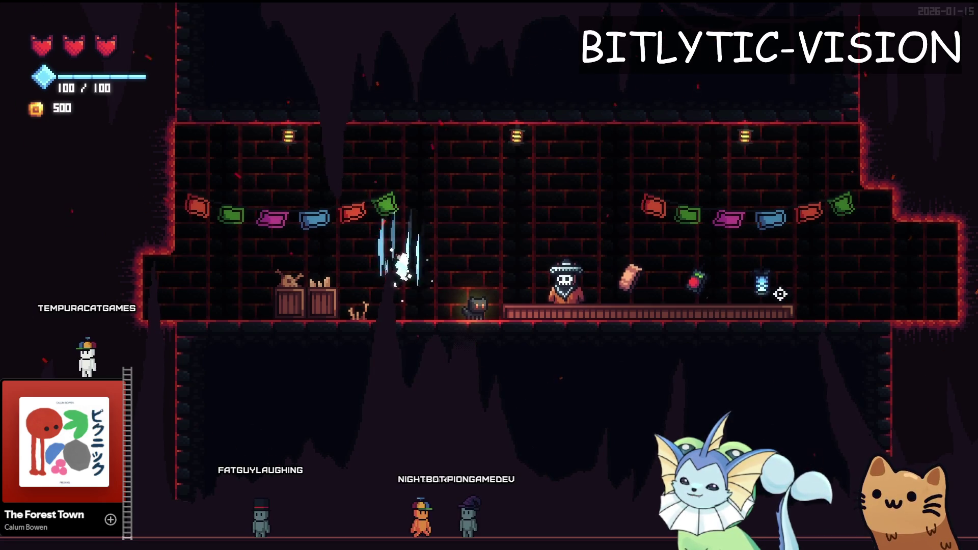
pyautogui.press('a')
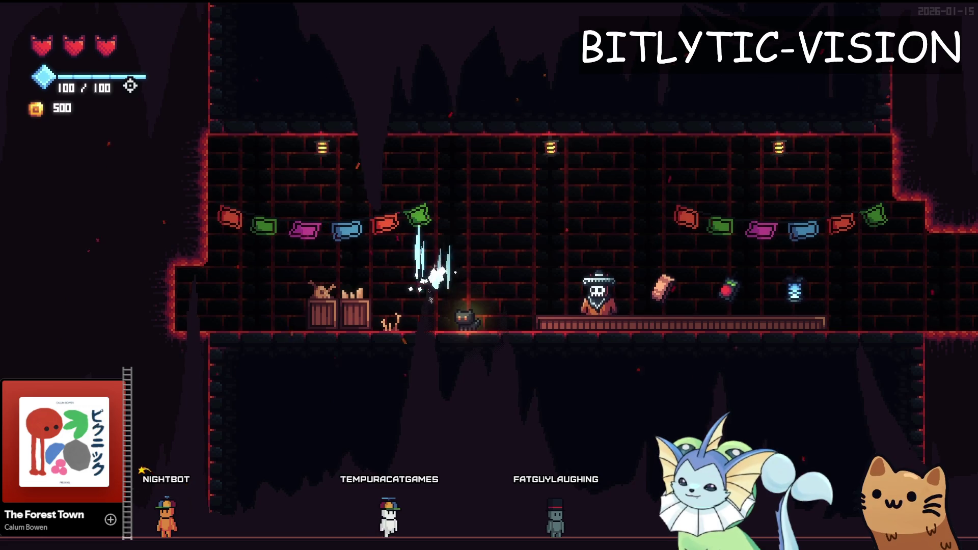
pyautogui.press('a')
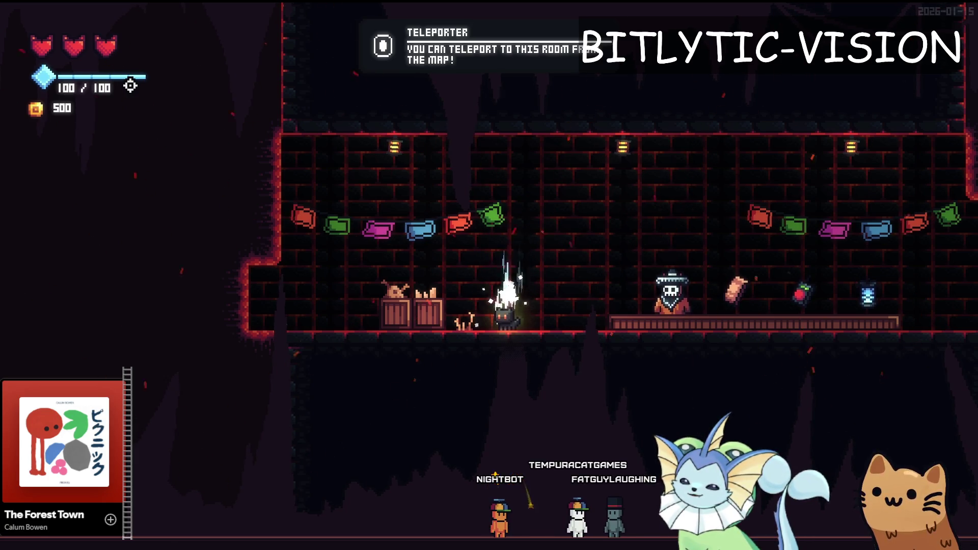
pyautogui.press('space')
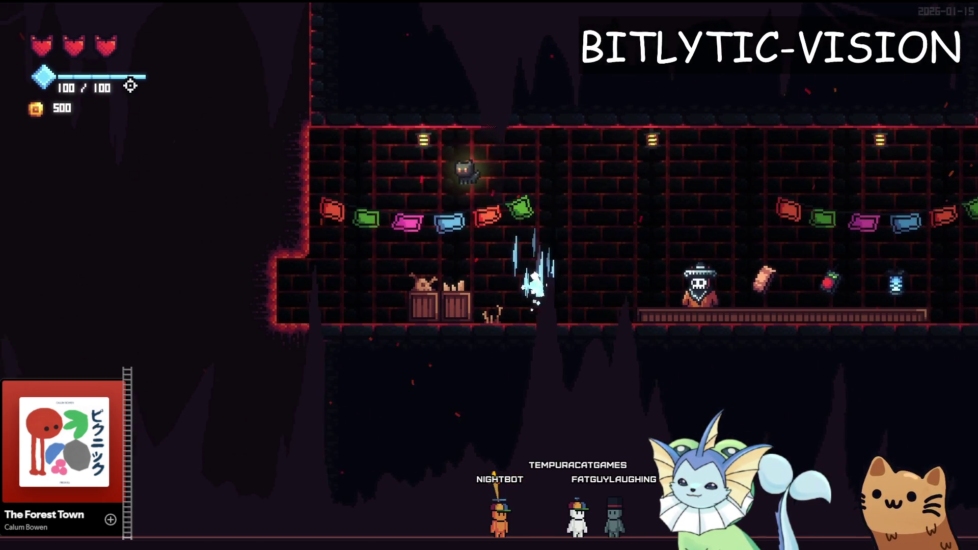
pyautogui.press('Right')
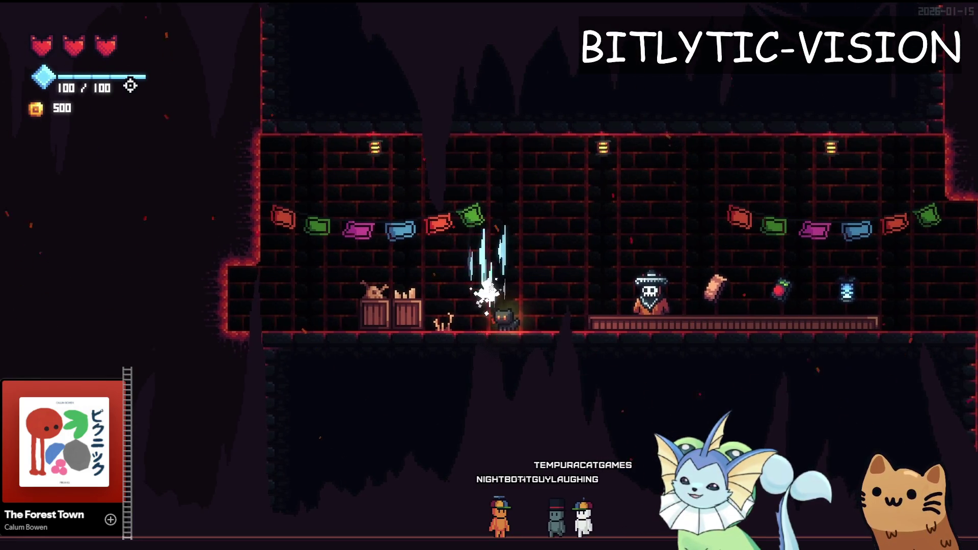
pyautogui.scroll(-1, 561, 306)
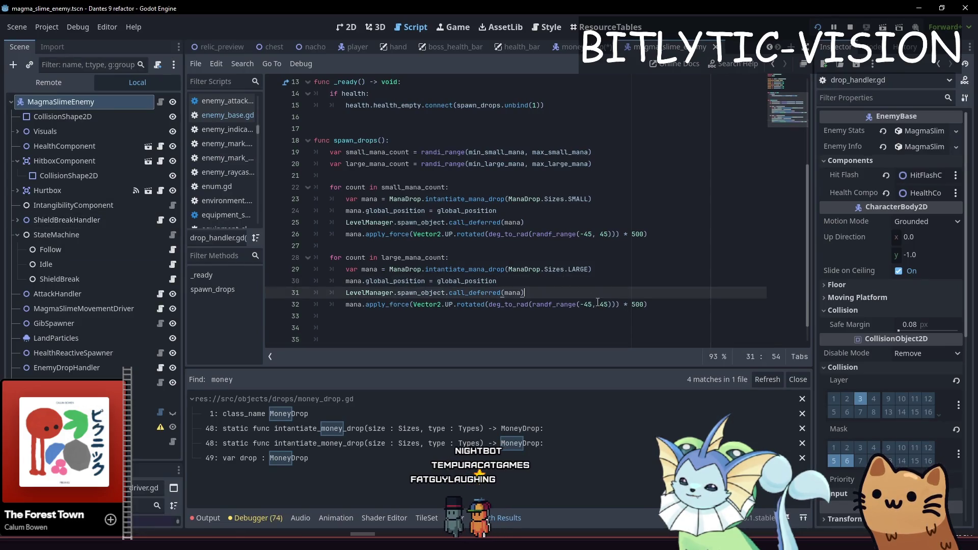
# Step: On line 34 add a 'for i in 1:' loop calling MoneyDrop.intantiate_money_drop via autocomplete
pyautogui.click(564, 306)
pyautogui.write('for ma')
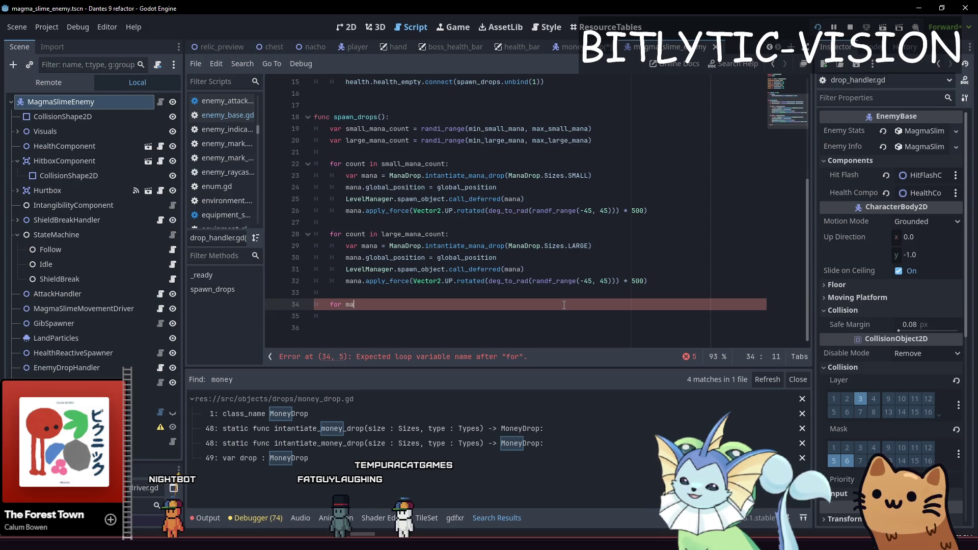
pyautogui.press('BackSpace')
pyautogui.press('BackSpace')
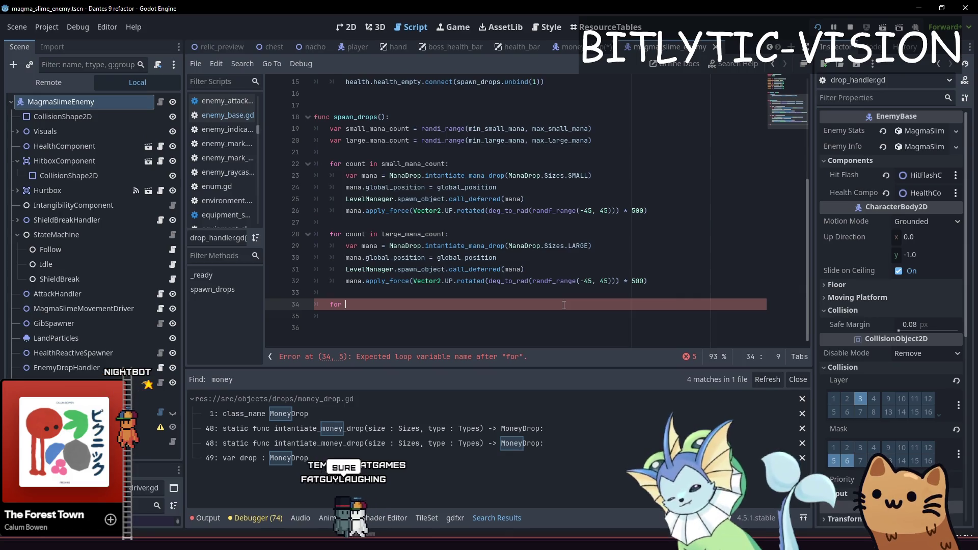
pyautogui.write('i')
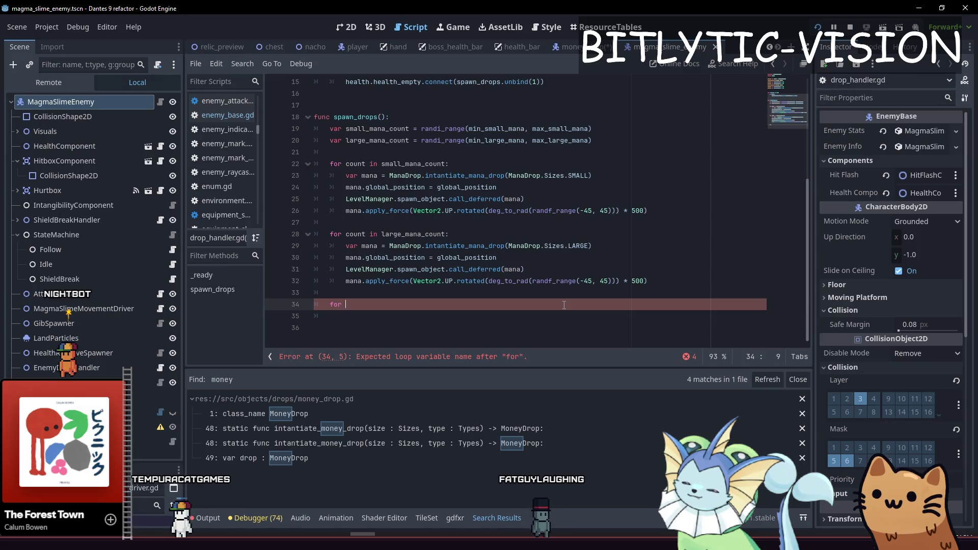
pyautogui.write(' in 1:')
pyautogui.press('Return')
pyautogui.write('MoneyDrop')
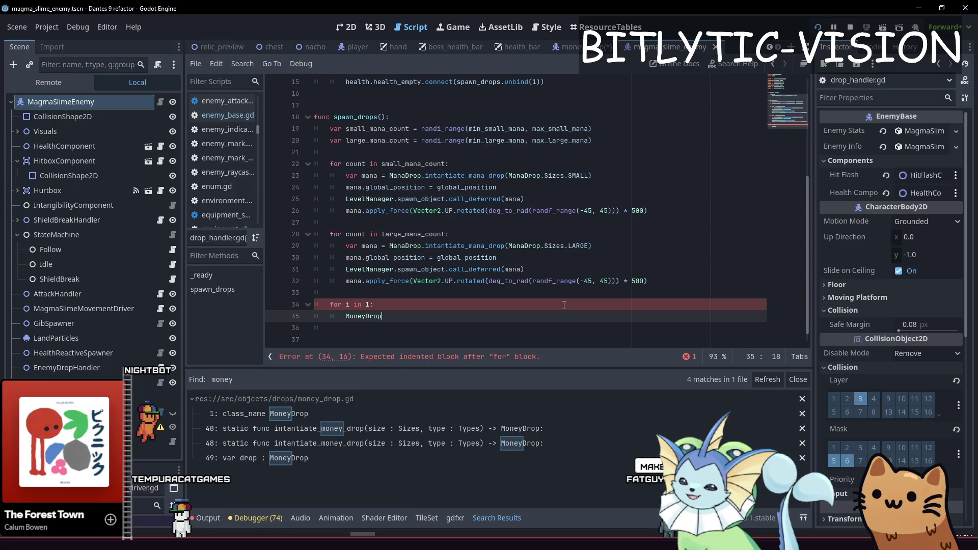
pyautogui.write('.instn')
pyautogui.press('BackSpace')
pyautogui.press('BackSpace')
pyautogui.write('tantiate')
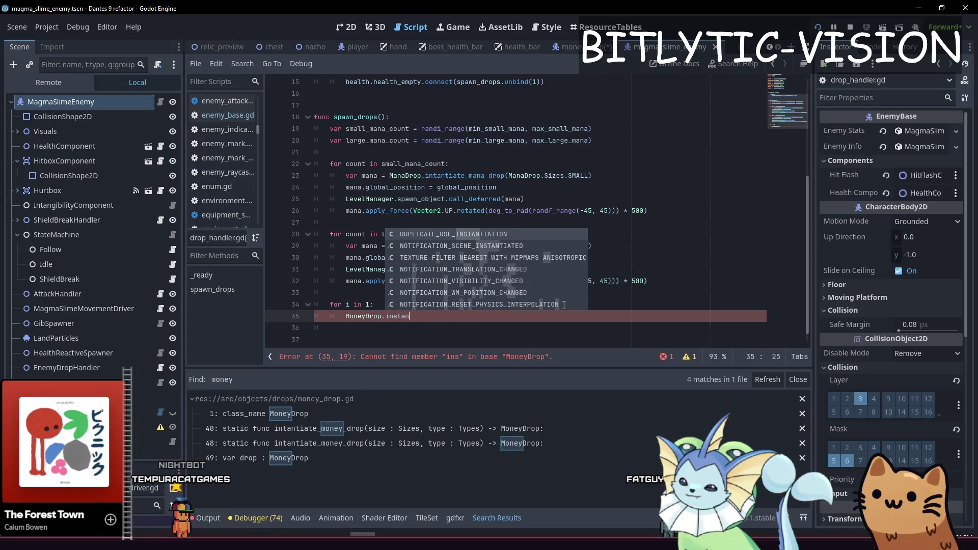
pyautogui.hotkey('ctrl', 'BackSpace')
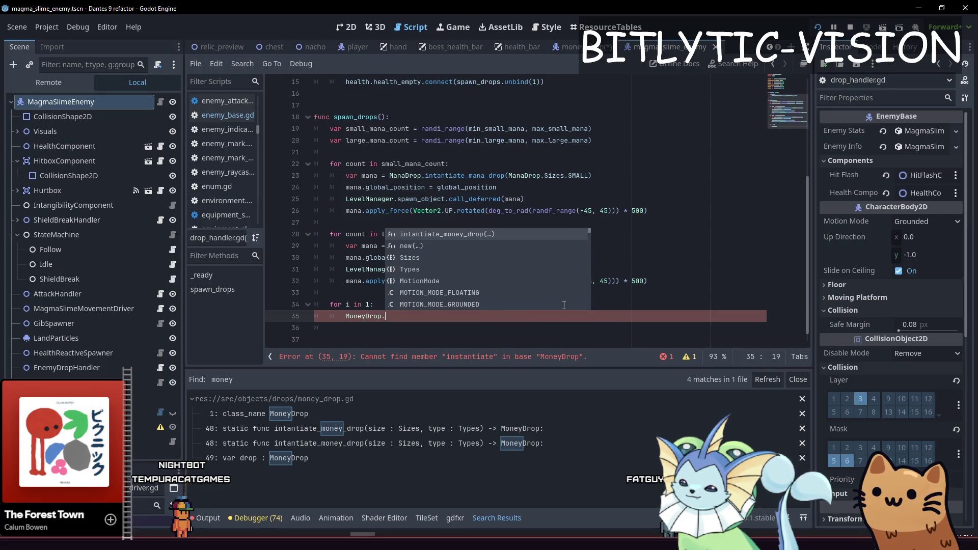
pyautogui.press('Return')
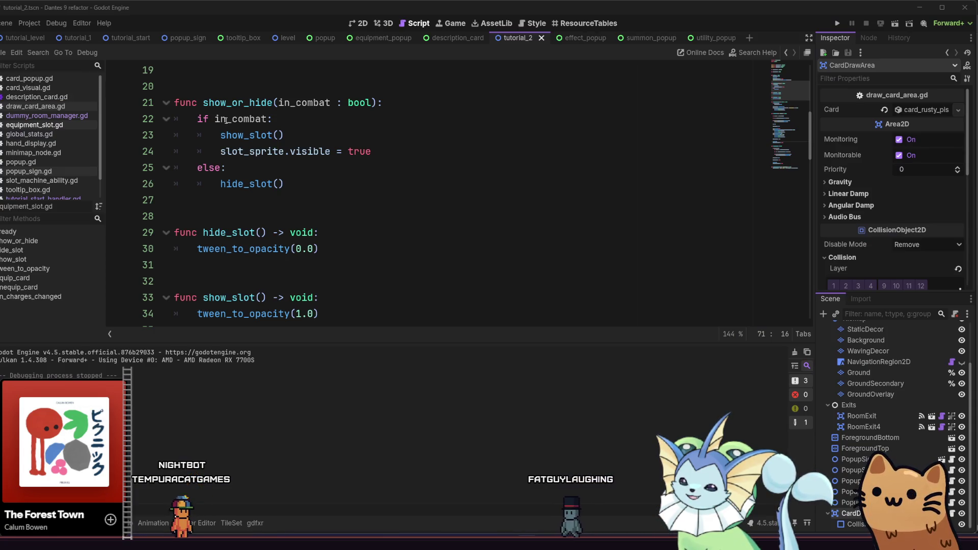
pyautogui.moveTo(232, 119)
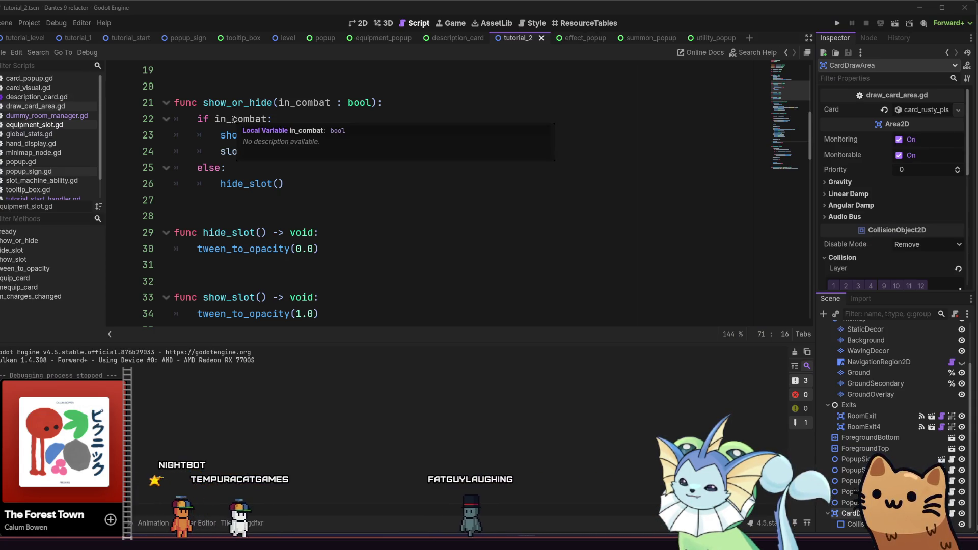
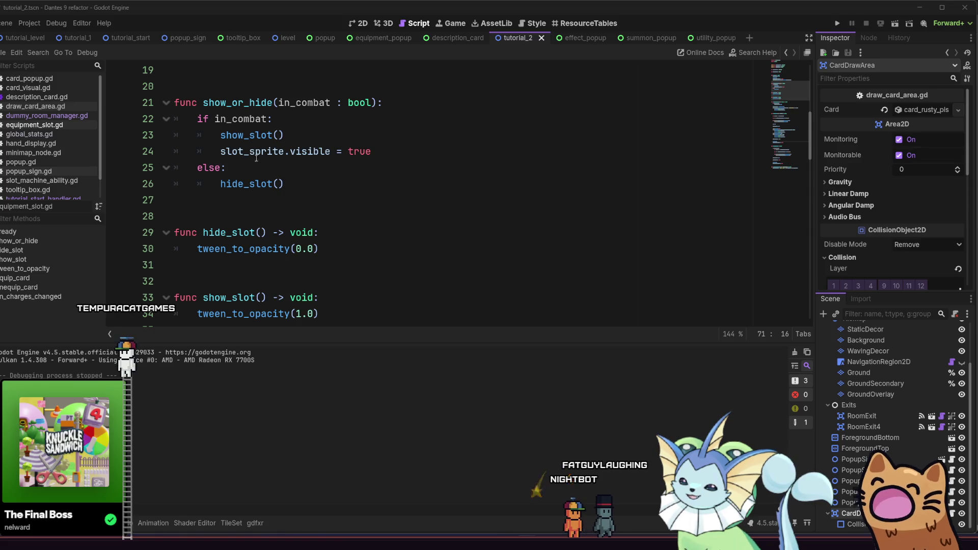
# Step: Pass CONNECT_ONE_SHOT to area_entered.connect on line 8 of draw_card_area.gd, save, and return to tutorial_level
pyautogui.click(360, 185)
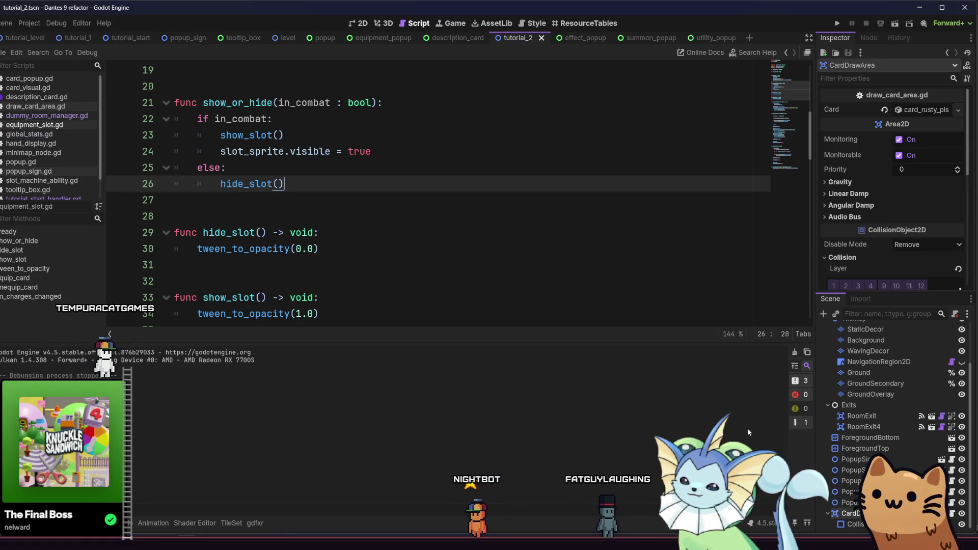
pyautogui.click(36, 106)
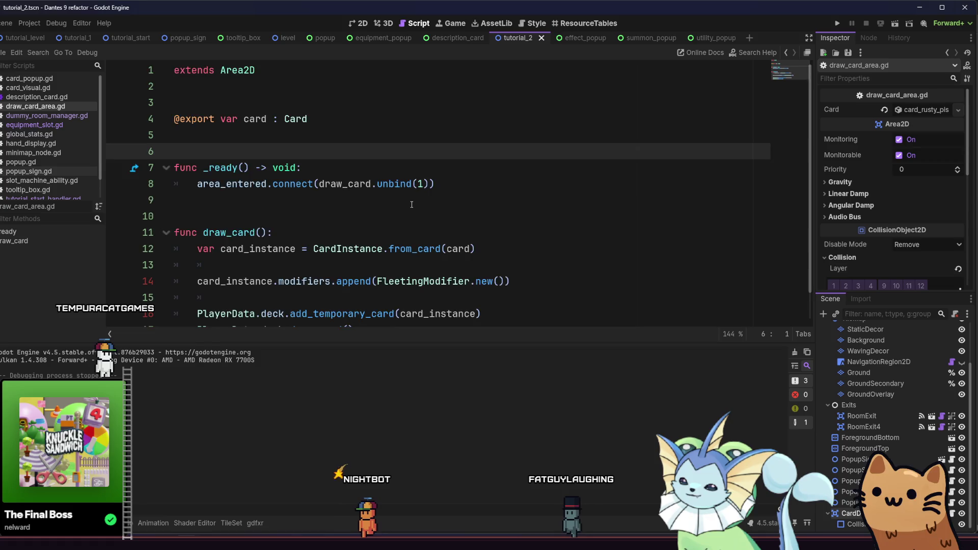
pyautogui.click(429, 152)
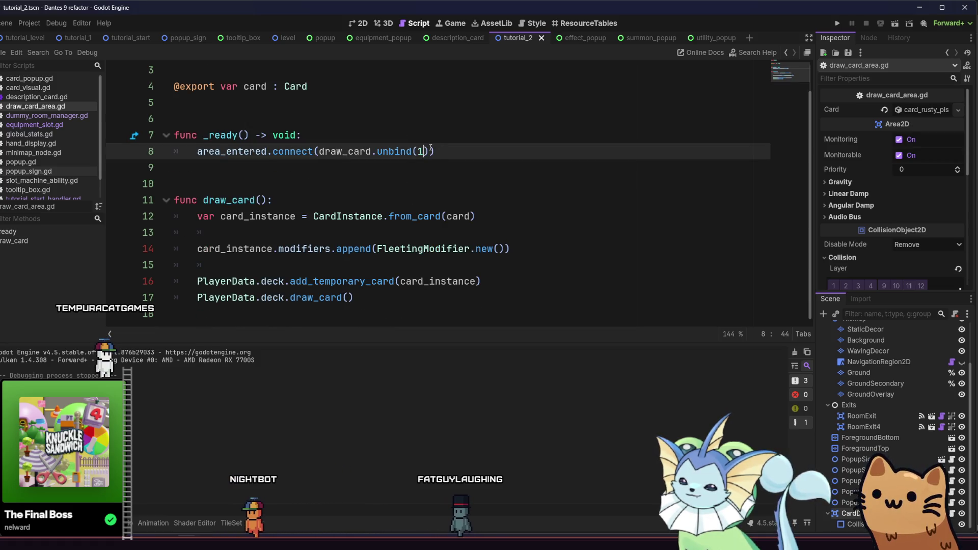
pyautogui.write(', con')
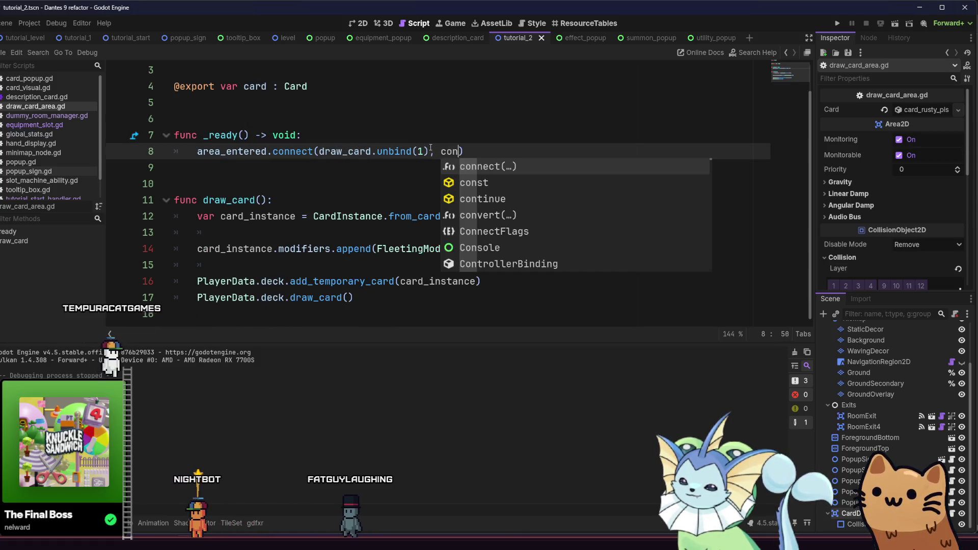
pyautogui.write('nect')
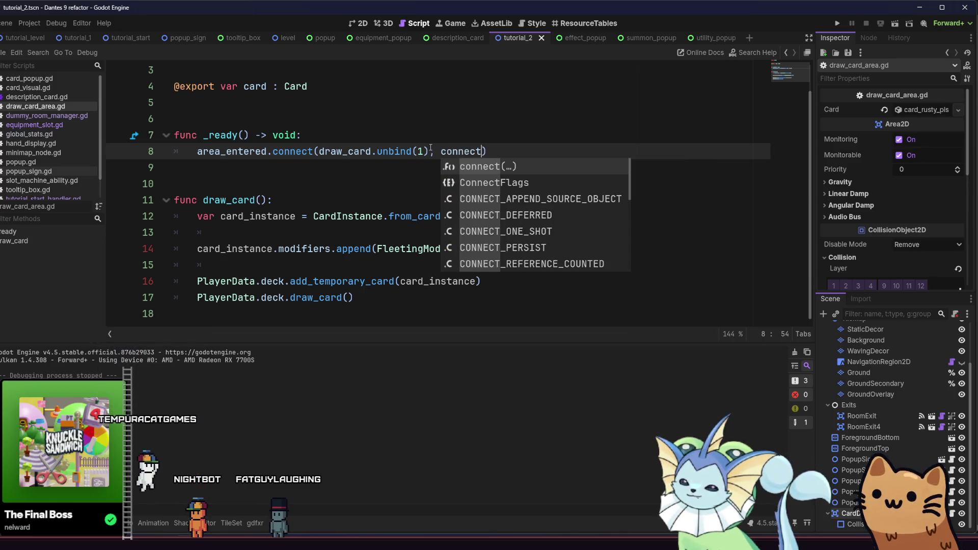
pyautogui.press('Down')
pyautogui.press('Down')
pyautogui.press('Down')
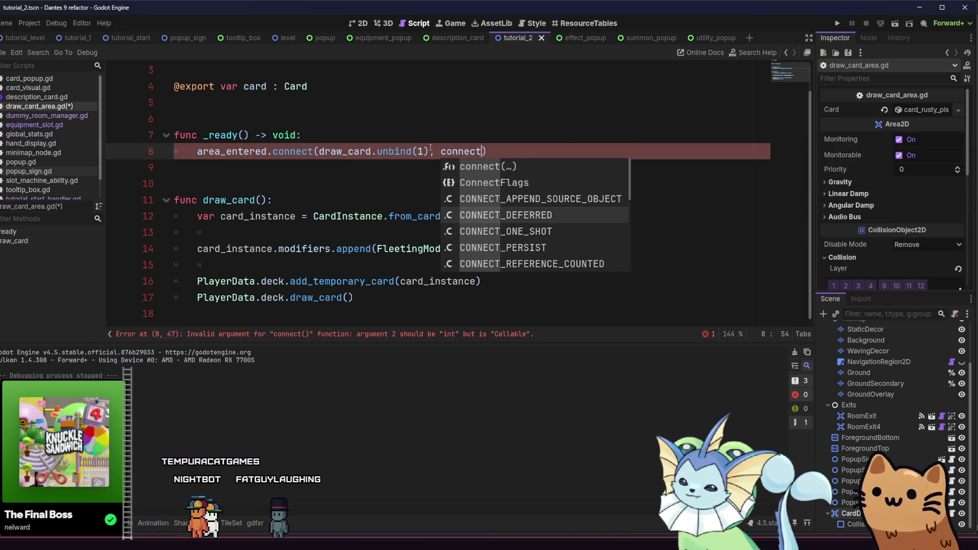
pyautogui.press('Return')
pyautogui.press('Down')
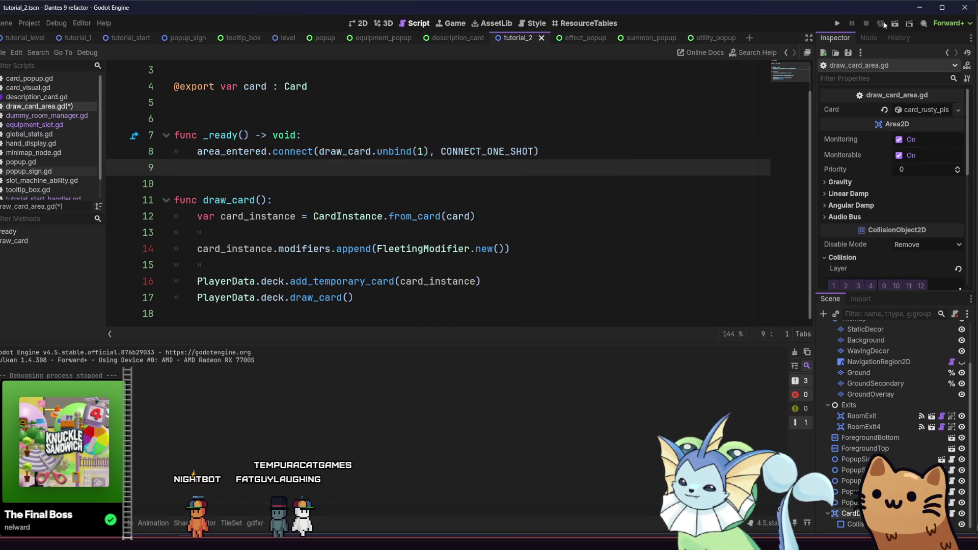
pyautogui.hotkey('ctrl', 's')
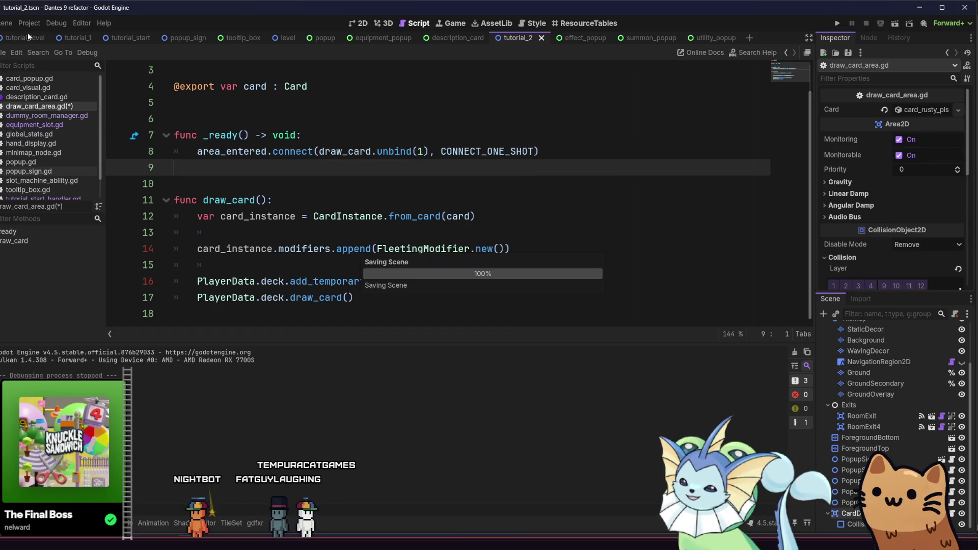
pyautogui.click(28, 35)
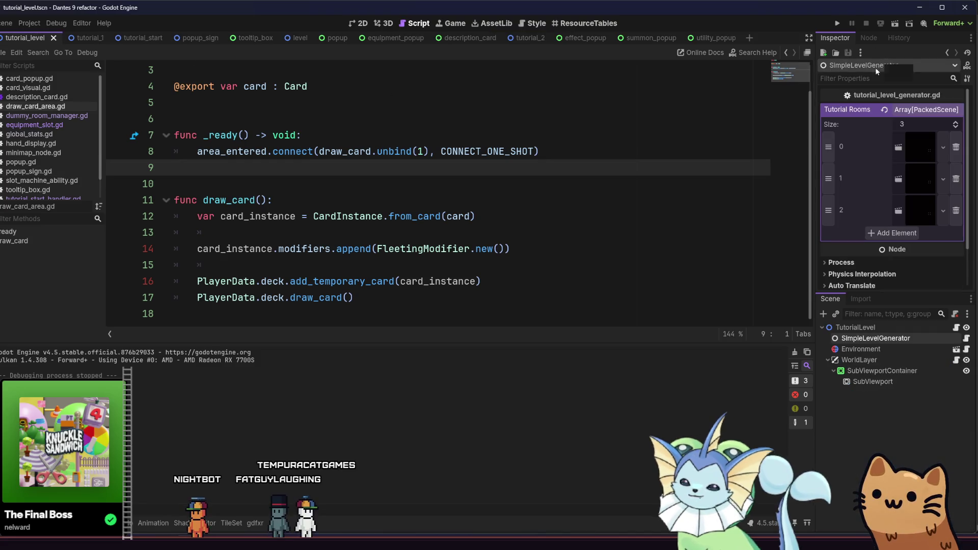
# Step: Quick-open start_menu.gd by searching 'start' and scroll through the script
pyautogui.hotkey('alt', 'f')
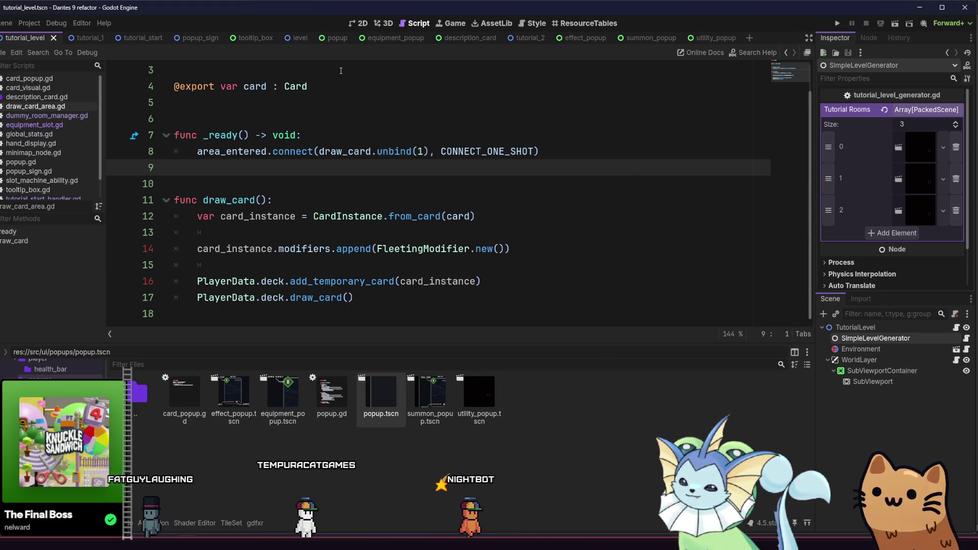
pyautogui.hotkey('alt', 'shift', 'o')
pyautogui.write('start')
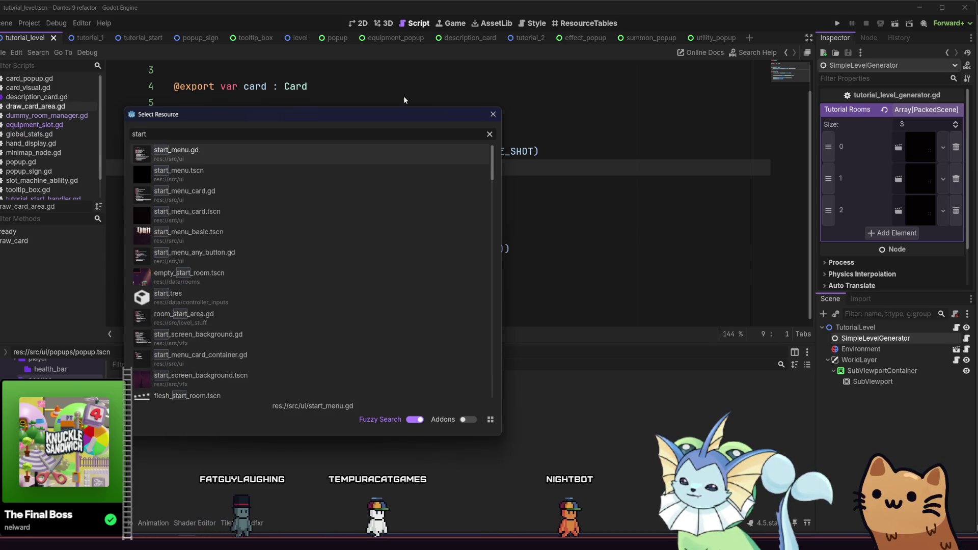
pyautogui.scroll(15, 229, 198)
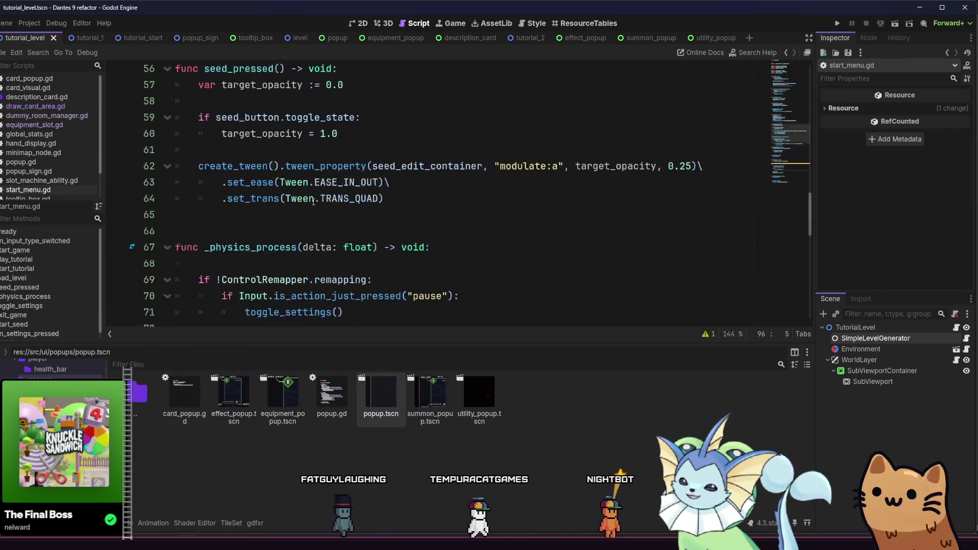
pyautogui.scroll(-4, 313, 202)
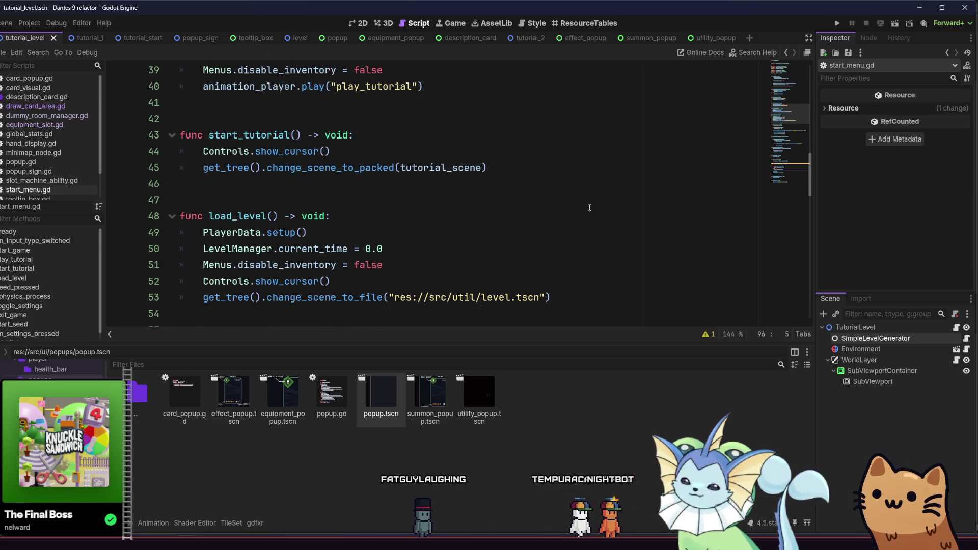
pyautogui.scroll(1, 596, 201)
pyautogui.scroll(-2, 603, 196)
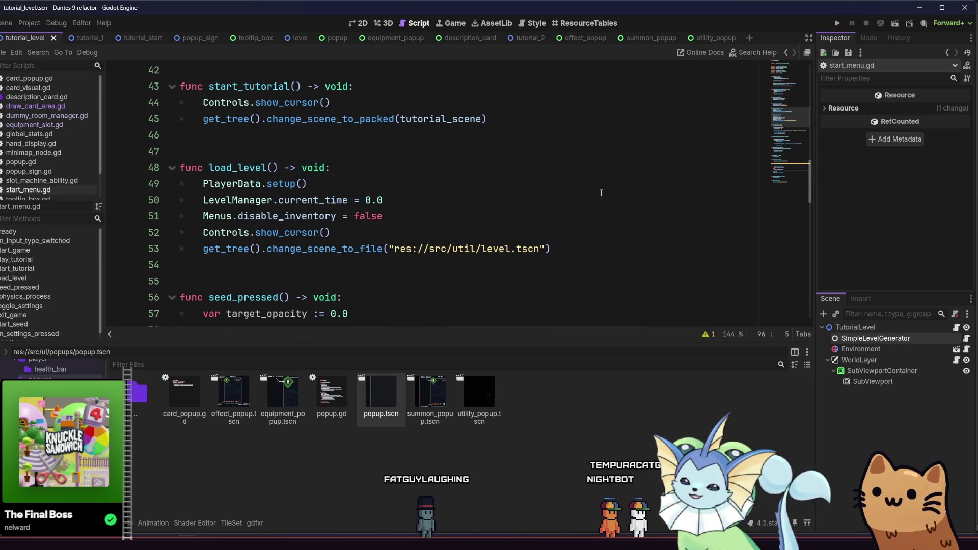
pyautogui.scroll(-6, 571, 203)
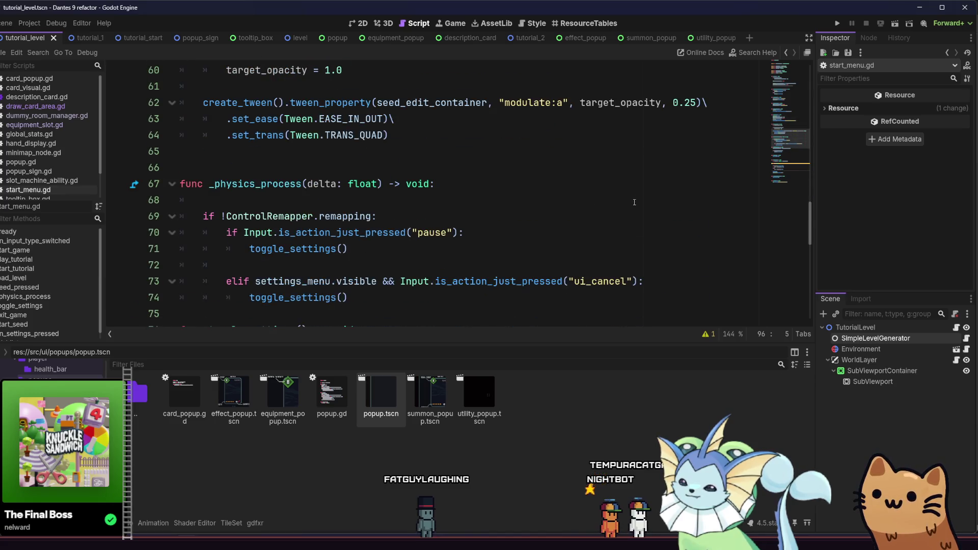
pyautogui.scroll(-11, 634, 202)
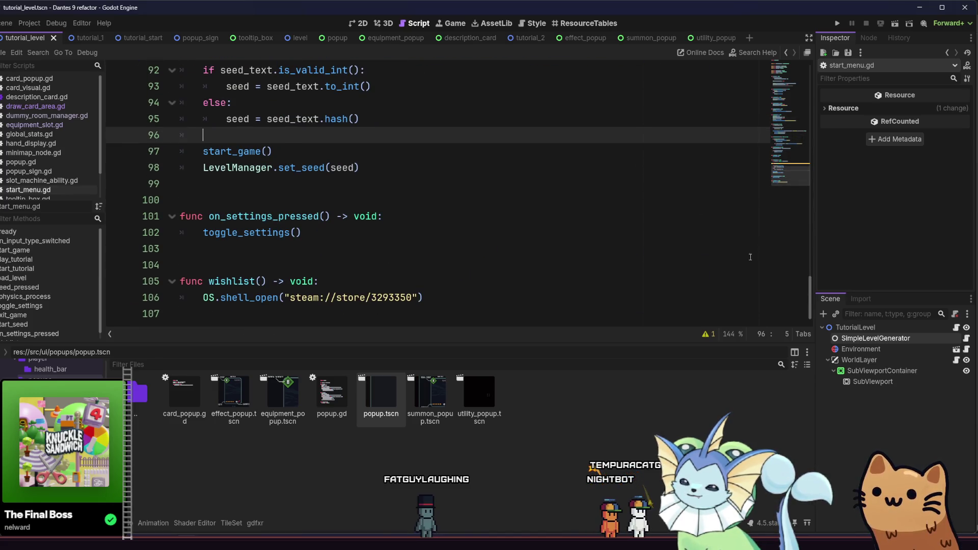
pyautogui.moveTo(806, 304)
pyautogui.mouseDown()
pyautogui.moveTo(815, 92)
pyautogui.moveTo(833, 148)
pyautogui.moveTo(831, 83)
pyautogui.mouseUp()
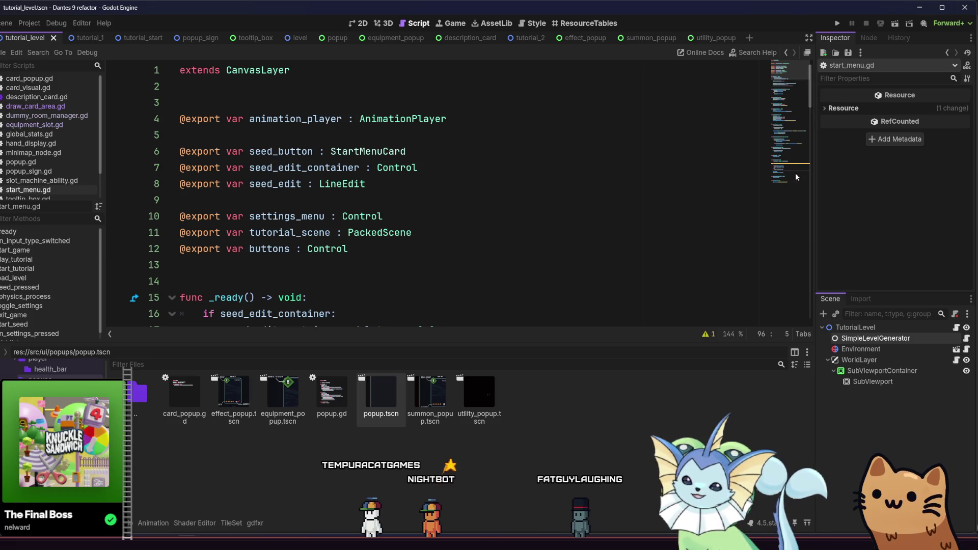
# Step: Open the start_menu.tscn scene through Quick Open
pyautogui.hotkey('shift', 'alt', 'o')
pyautogui.write('start')
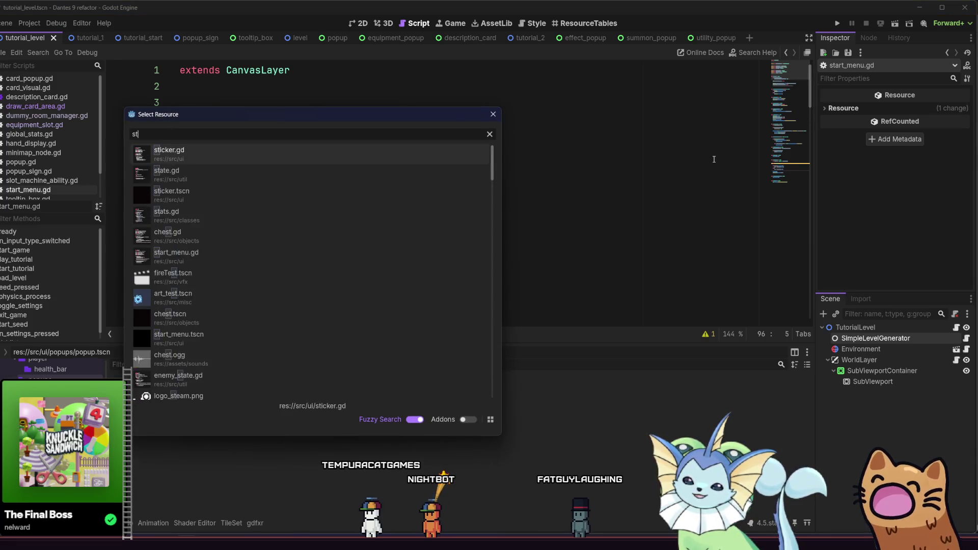
pyautogui.press('Down')
pyautogui.press('Return')
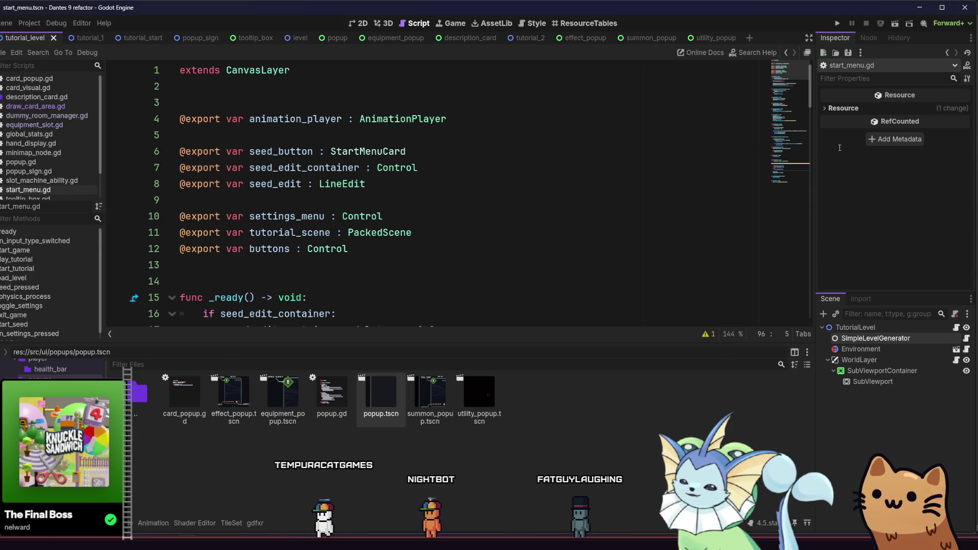
# Step: Inspect the StartSeed, Tutorial card, CardButtons and Environment nodes in the start menu scene
pyautogui.scroll(-1, 850, 383)
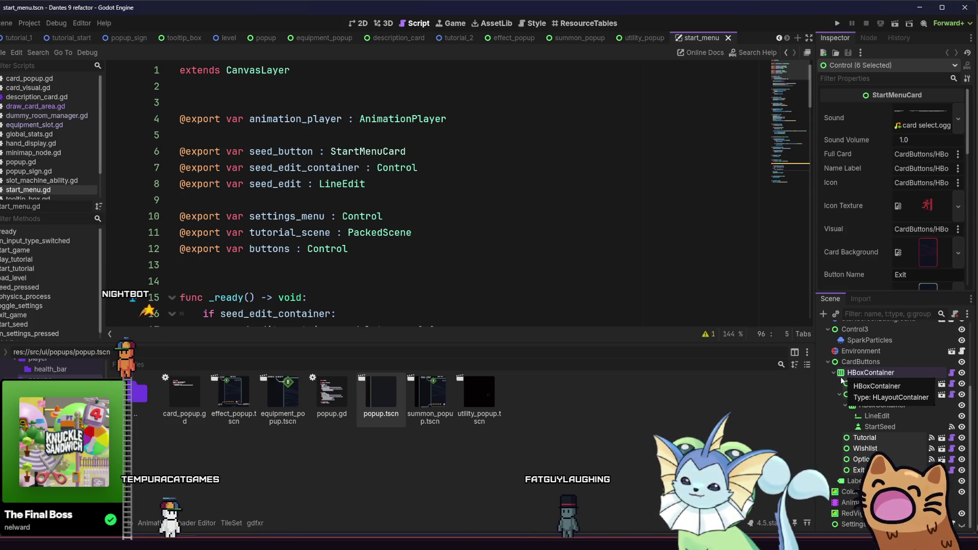
pyautogui.click(879, 428)
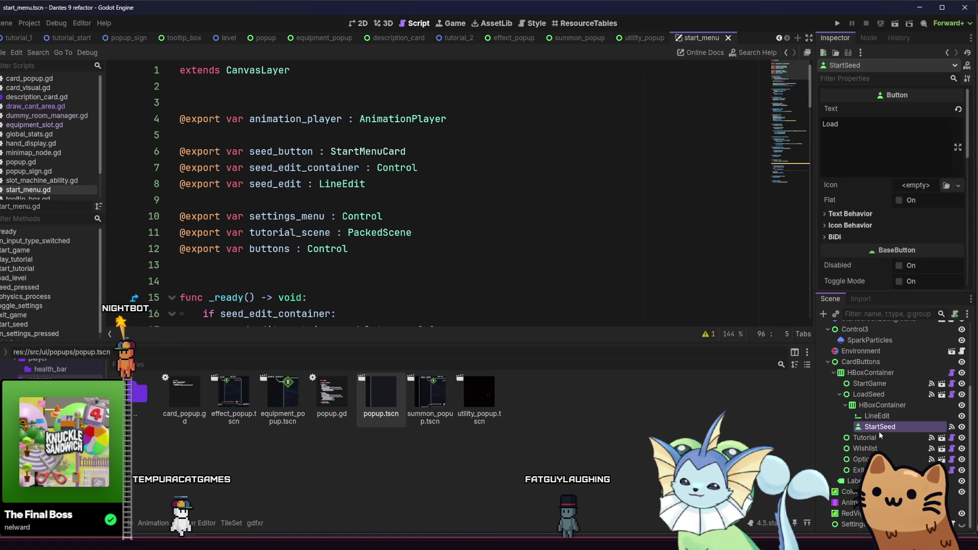
pyautogui.click(883, 439)
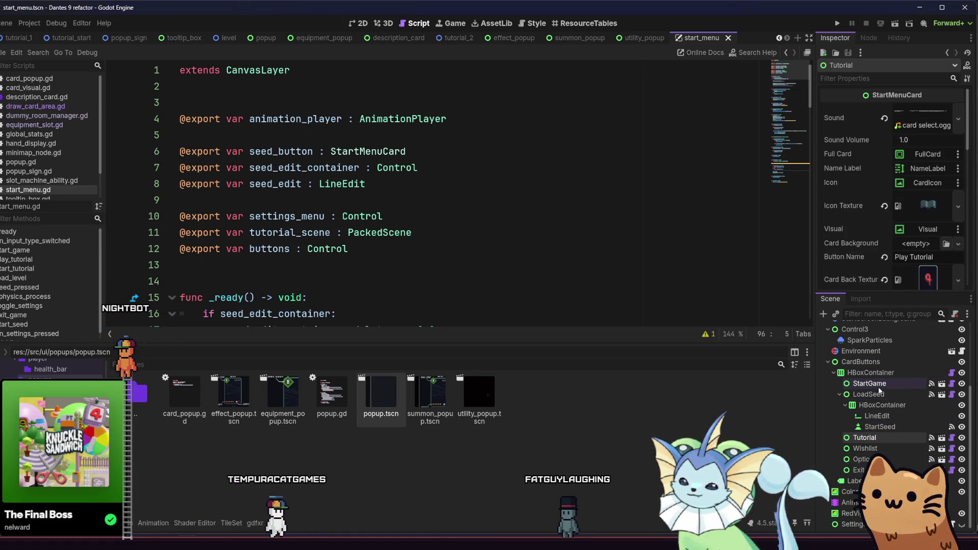
pyautogui.click(867, 362)
pyautogui.click(861, 352)
pyautogui.scroll(3, 886, 356)
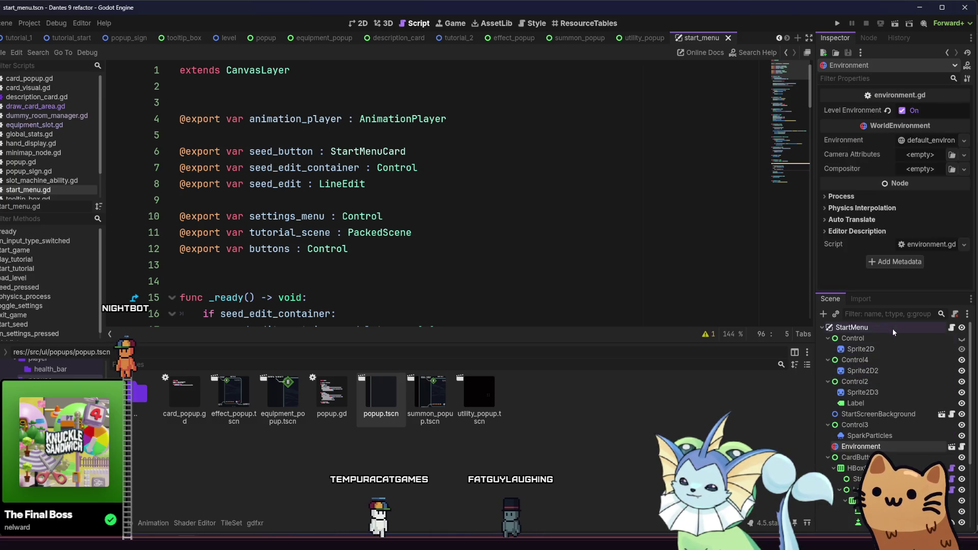
# Step: On the StartMenu root, clear Tutorial Scene and load tutorial_level.tscn into it
pyautogui.click(894, 330)
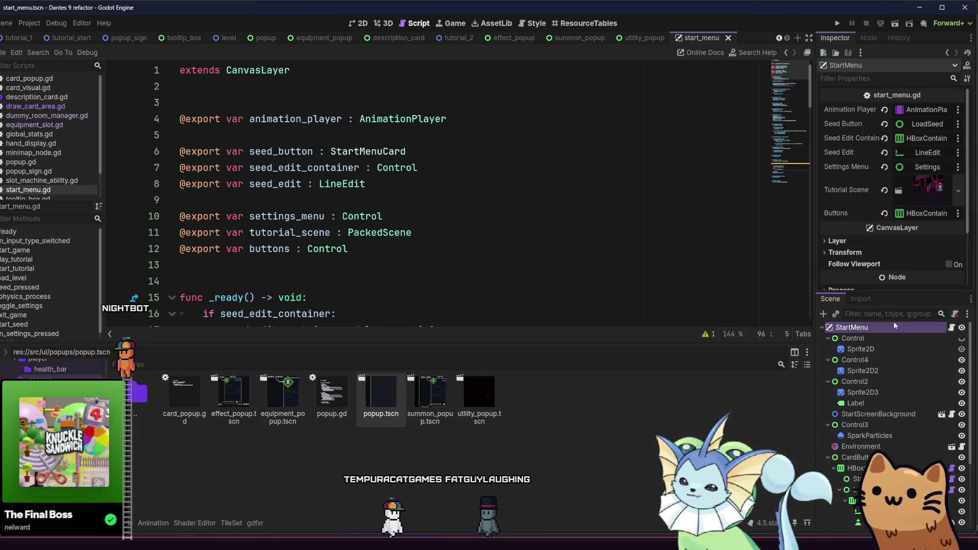
pyautogui.click(884, 194)
pyautogui.click(899, 182)
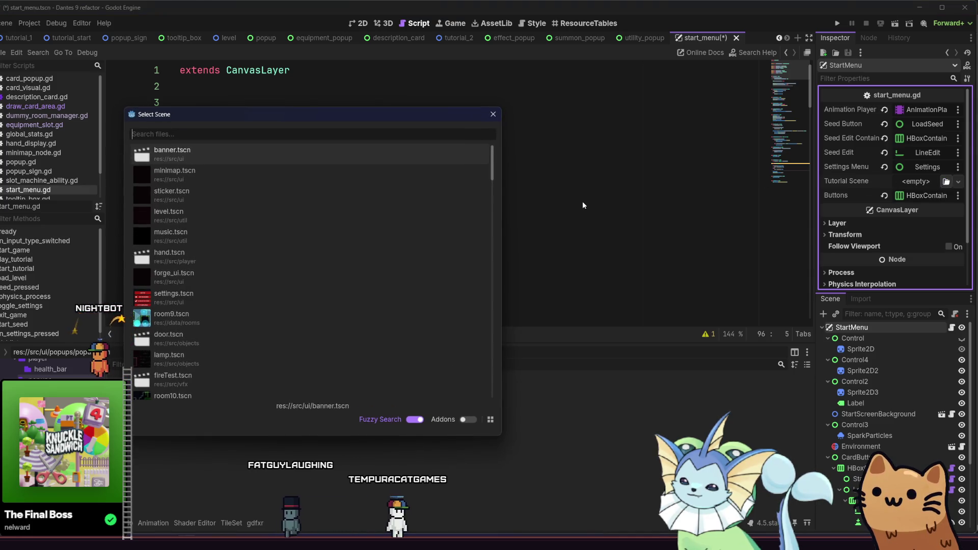
pyautogui.write('tutoria')
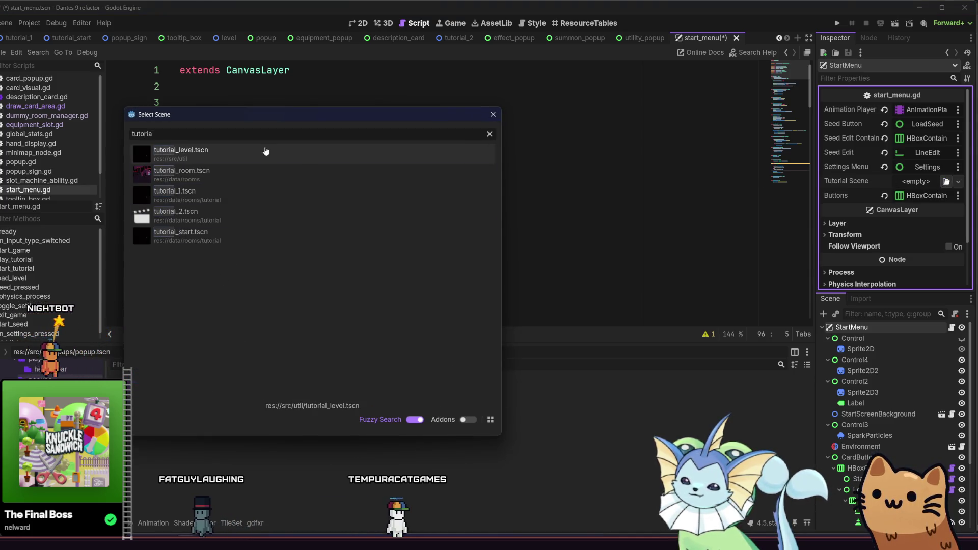
pyautogui.doubleClick(266, 151)
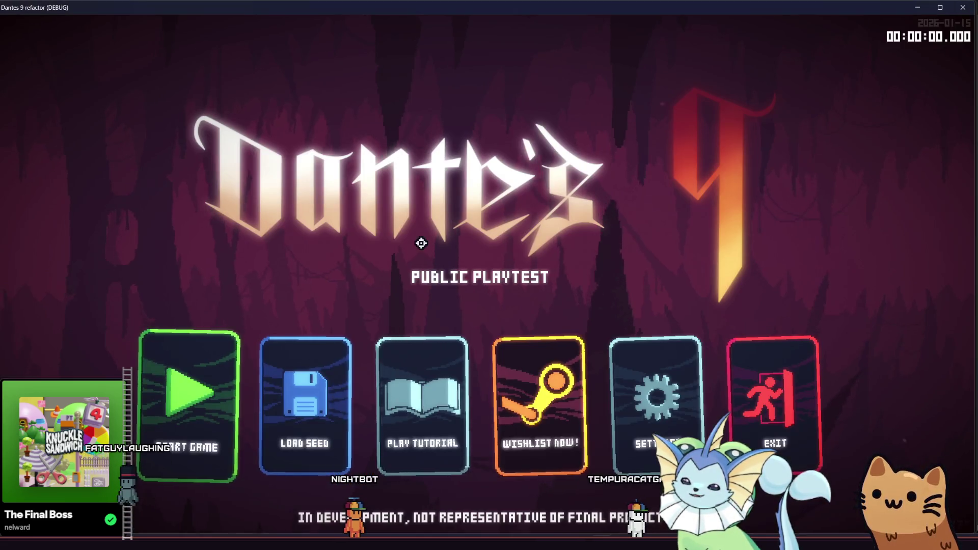
# Step: Start the tutorial, run, jump and drop the cat into the cave room, then slash an enemy
pyautogui.click(399, 418)
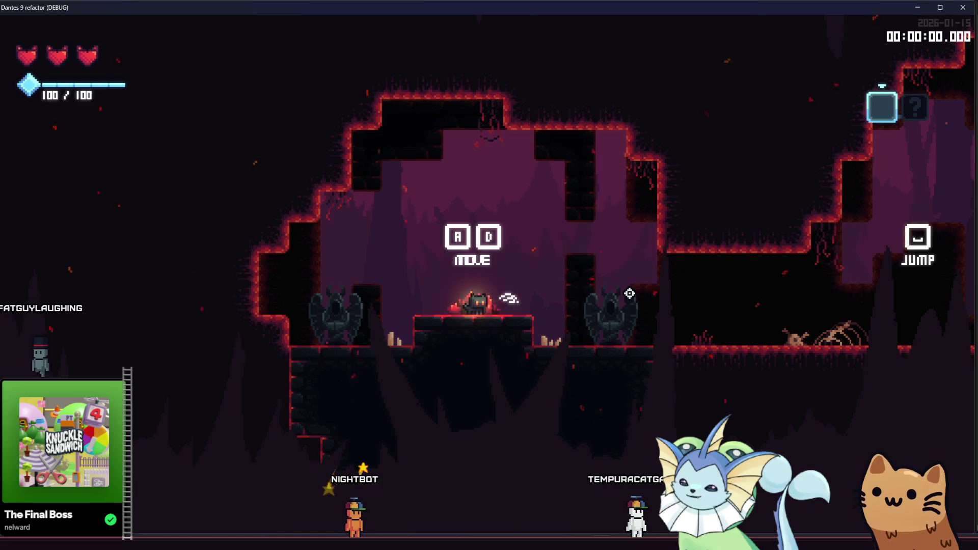
pyautogui.press('d')
pyautogui.press('space')
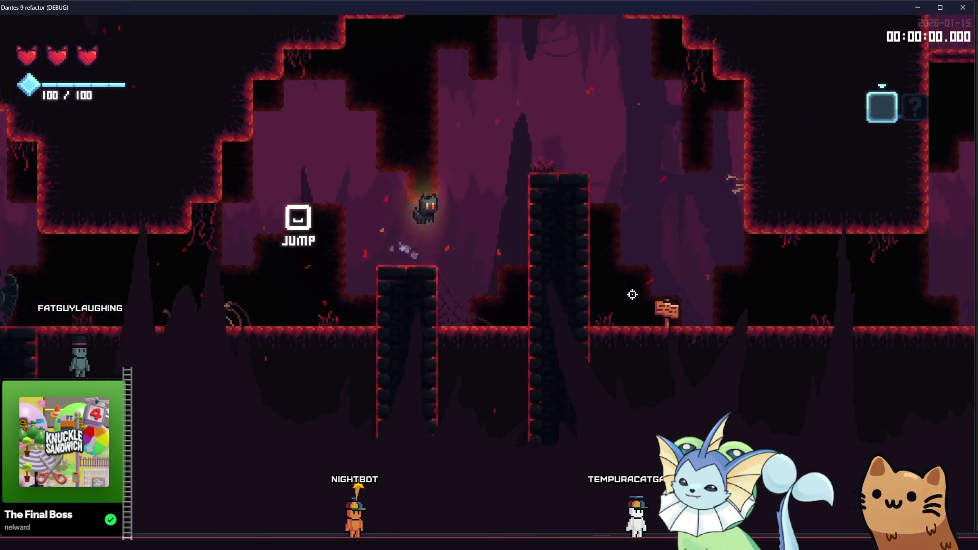
pyautogui.press('d')
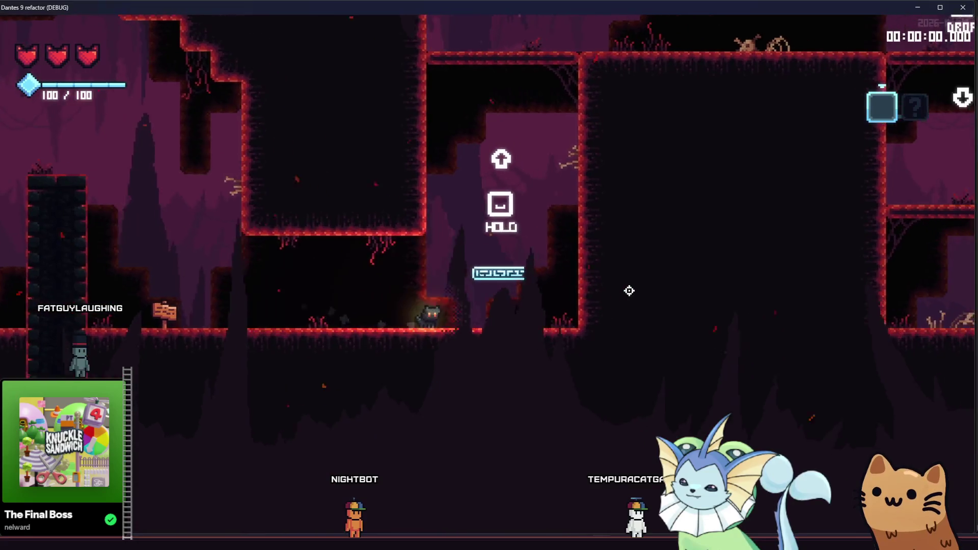
pyautogui.press('space')
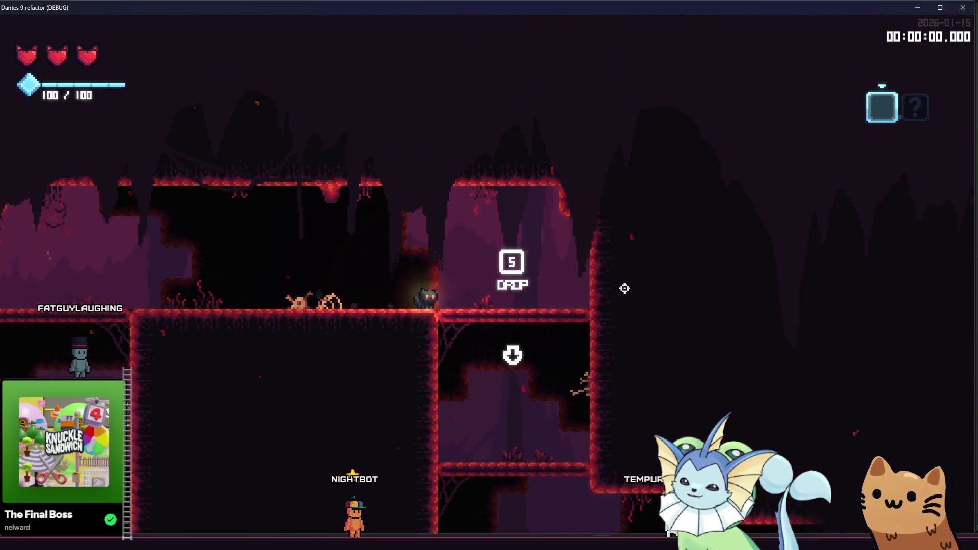
pyautogui.press('d')
pyautogui.press('s')
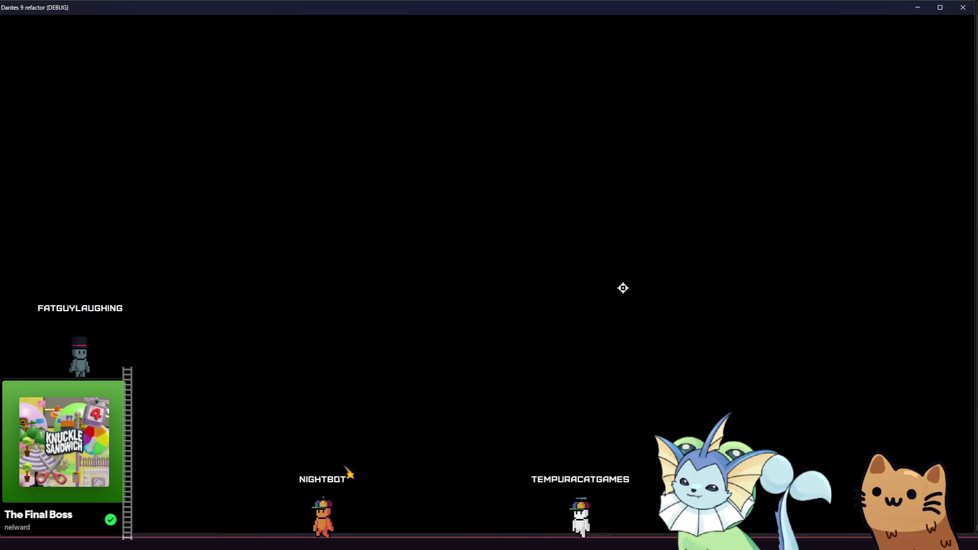
pyautogui.press('d')
pyautogui.click(605, 289)
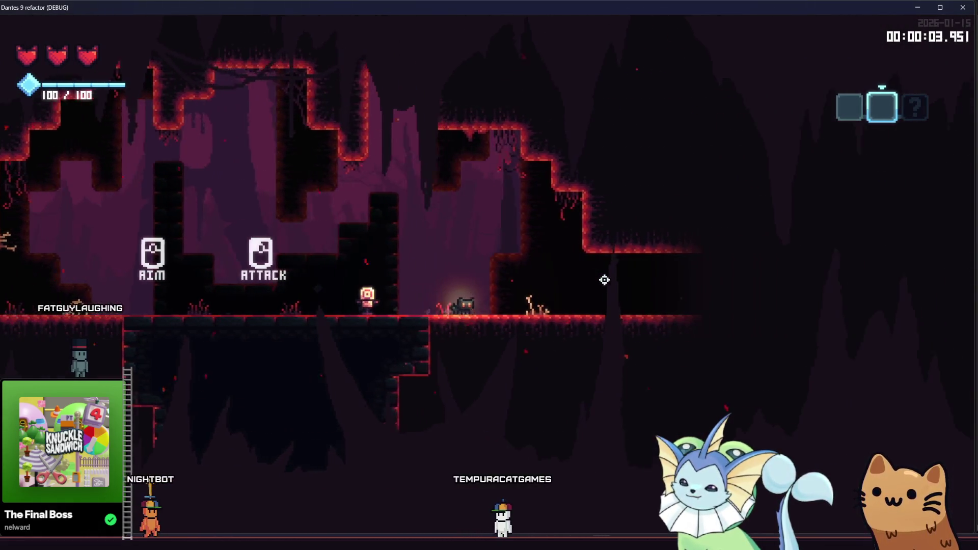
# Step: Pick up the Rusty Pistol card and stand on the signpost to show the Equipment Card
pyautogui.press('d')
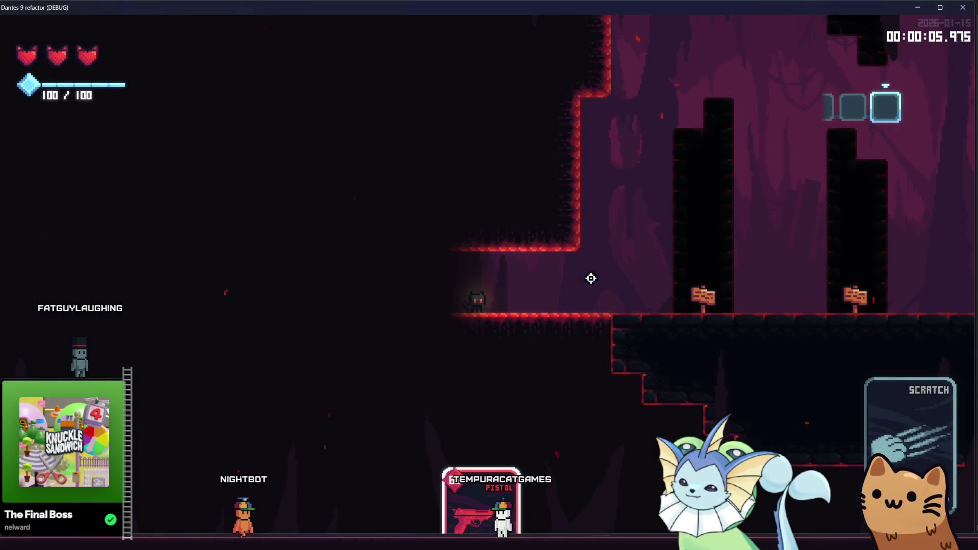
pyautogui.press('d')
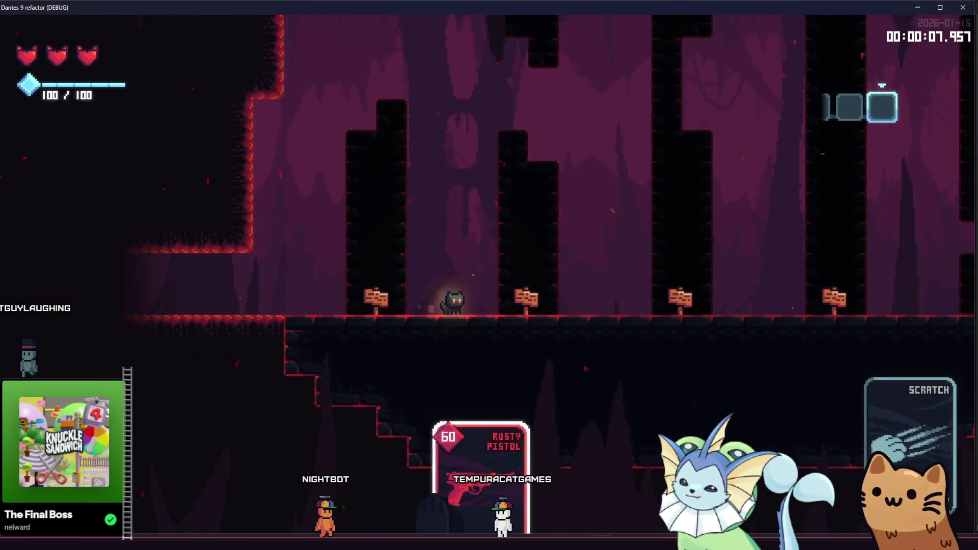
pyautogui.press('space')
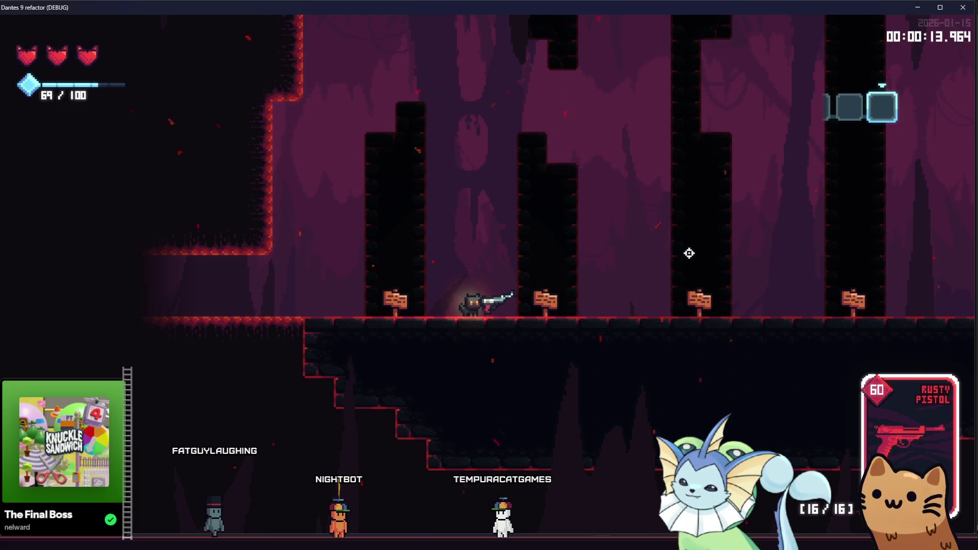
pyautogui.press('a')
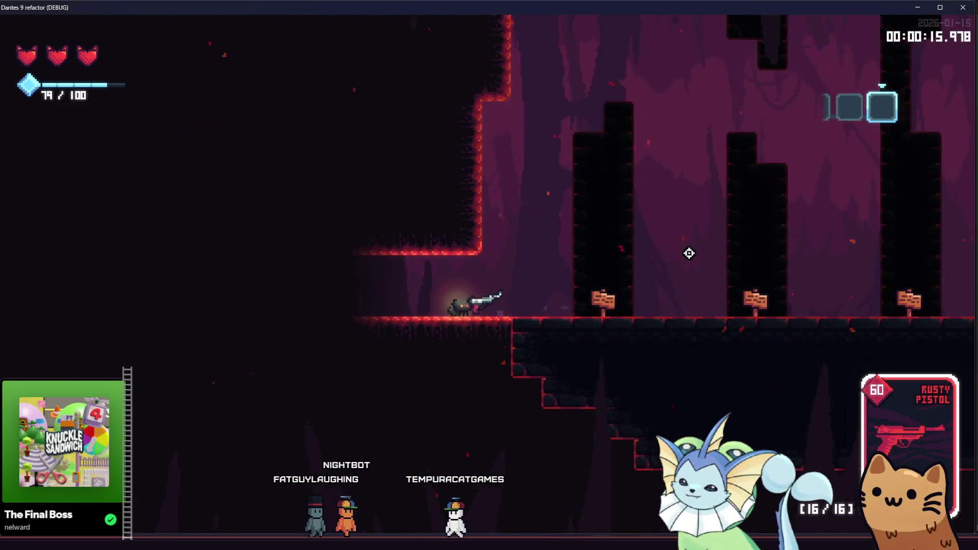
pyautogui.press('d')
pyautogui.press('d')
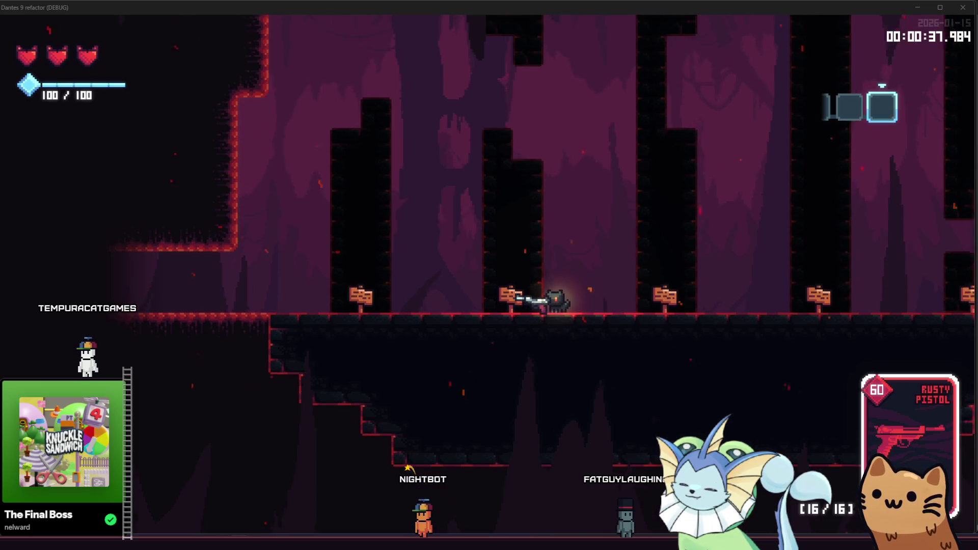
# Step: Fire the Rusty Pistol repeatedly
pyautogui.click(359, 248)
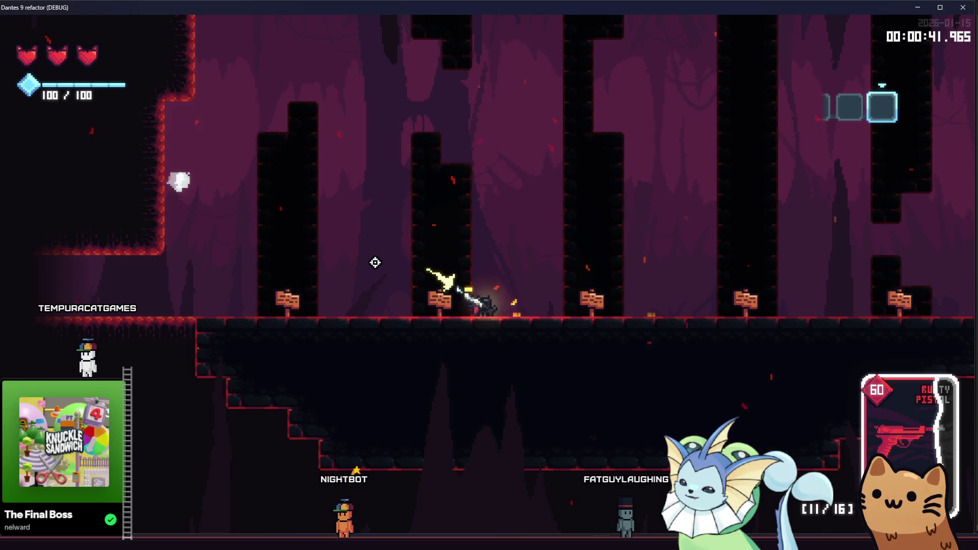
pyautogui.click(374, 261)
pyautogui.click(373, 260)
pyautogui.click(372, 244)
pyautogui.click(372, 240)
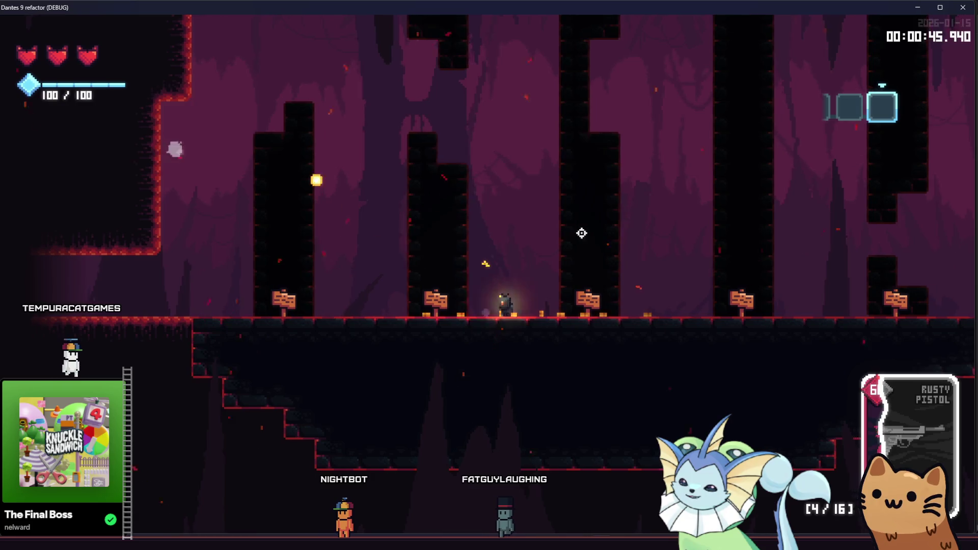
pyautogui.click(651, 244)
# Step: Step on and off the signposts to check the Equipment Card popups show and hide
pyautogui.press('a')
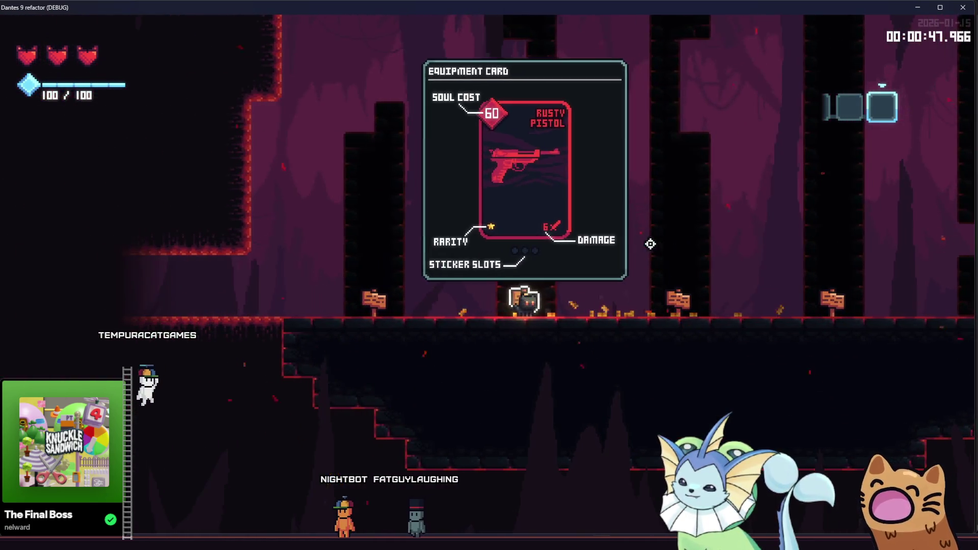
pyautogui.press('a')
pyautogui.press('d')
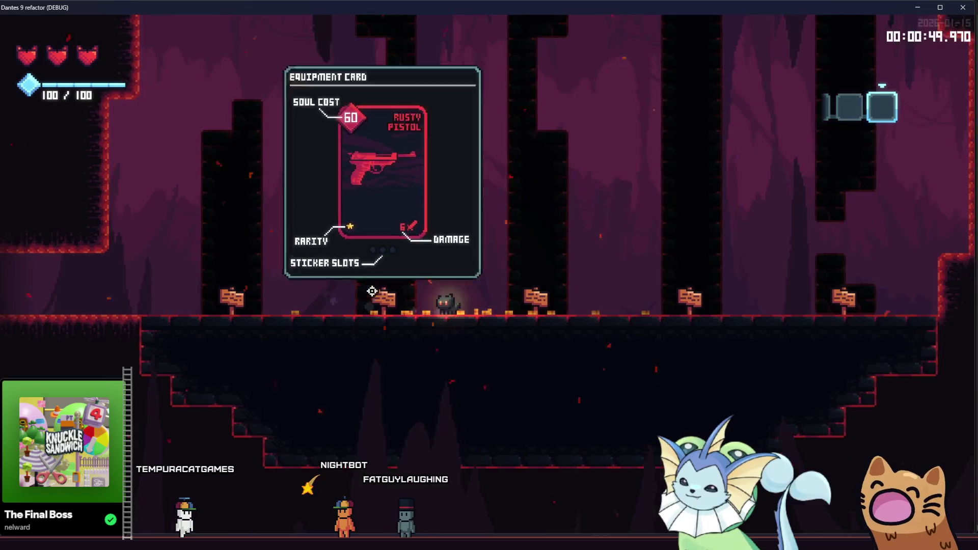
pyautogui.press('d')
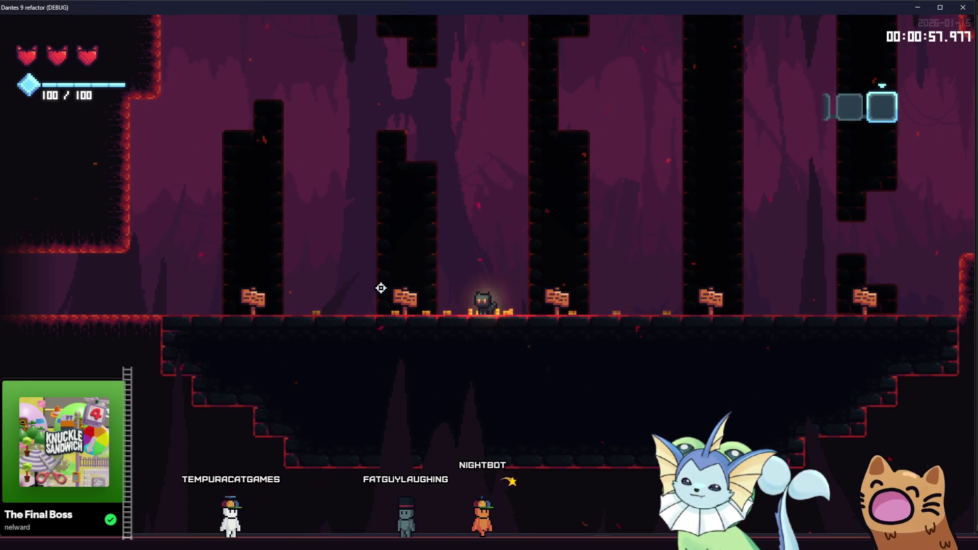
pyautogui.press('a')
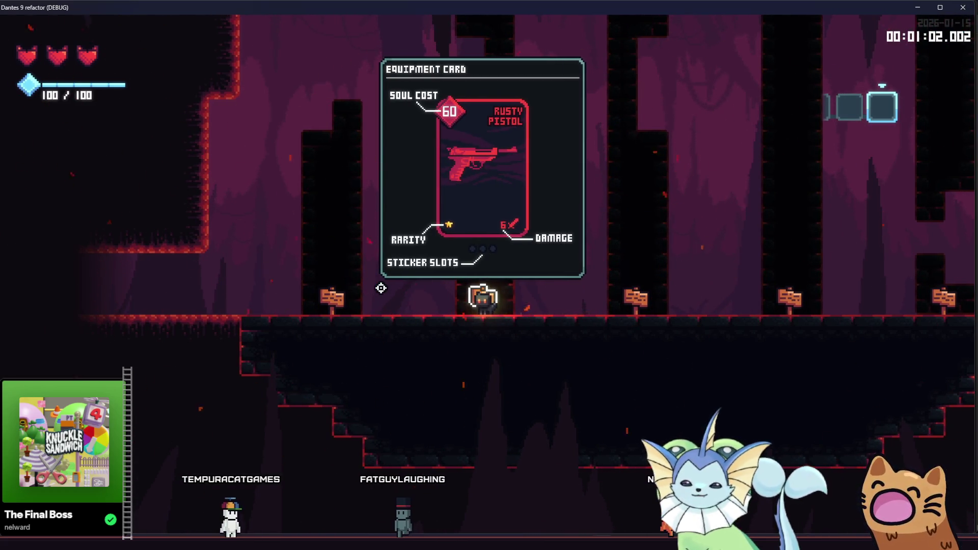
pyautogui.press('a')
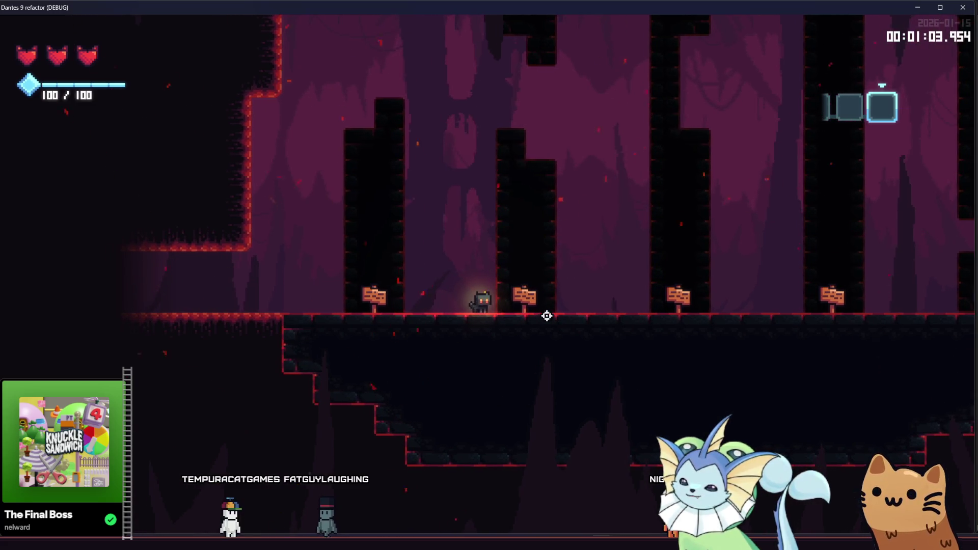
pyautogui.press('d')
pyautogui.press('d')
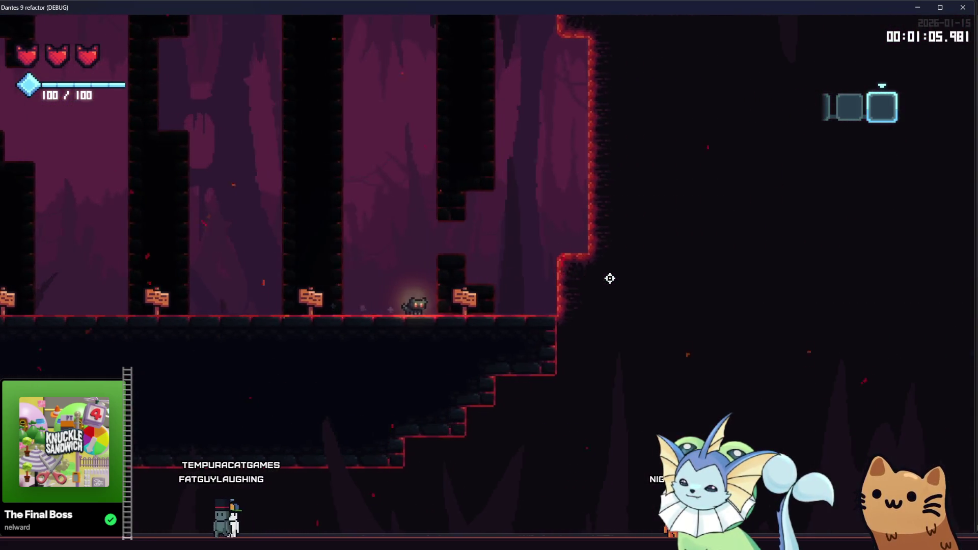
pyautogui.press('d')
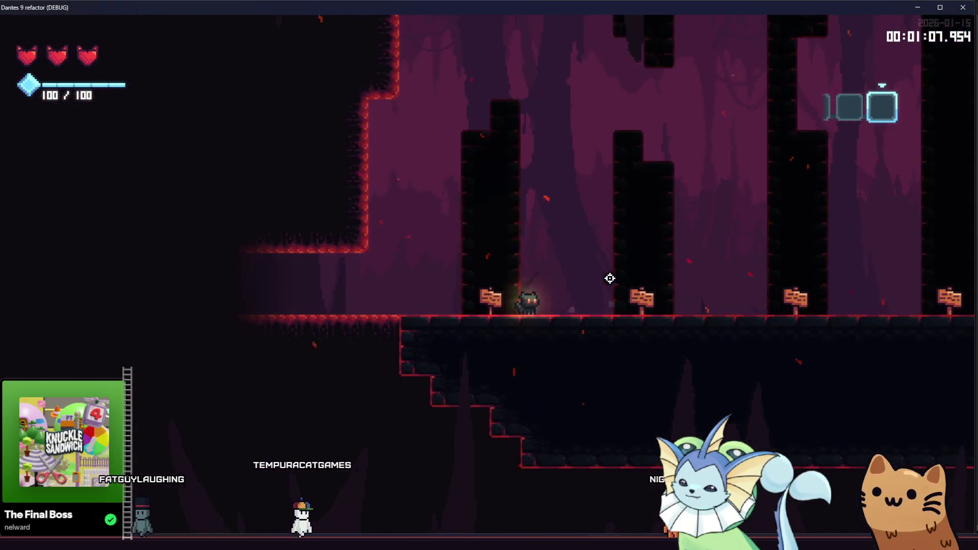
# Step: Run and jump to the far right wall, then run back left along the ledge
pyautogui.press('d')
pyautogui.press('space')
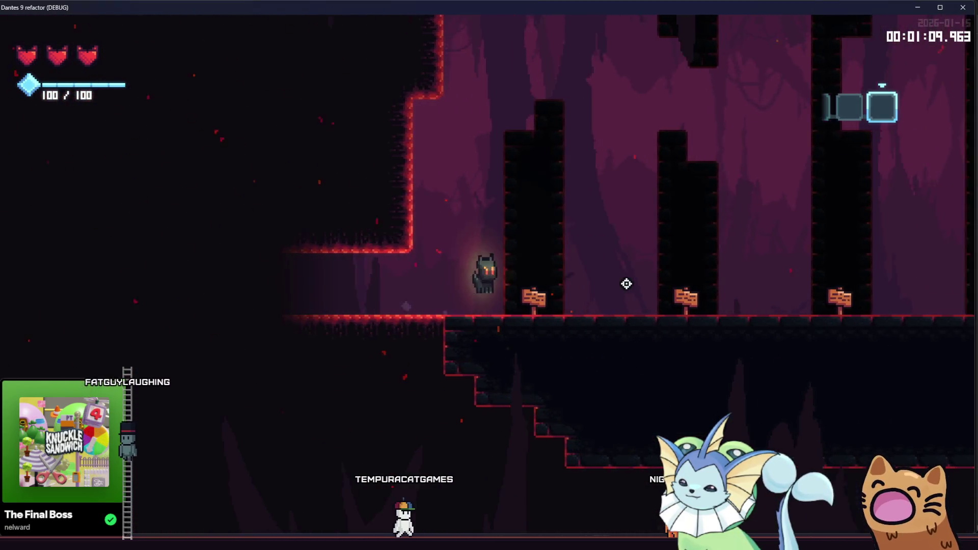
pyautogui.press('d')
pyautogui.press('space')
pyautogui.press('space')
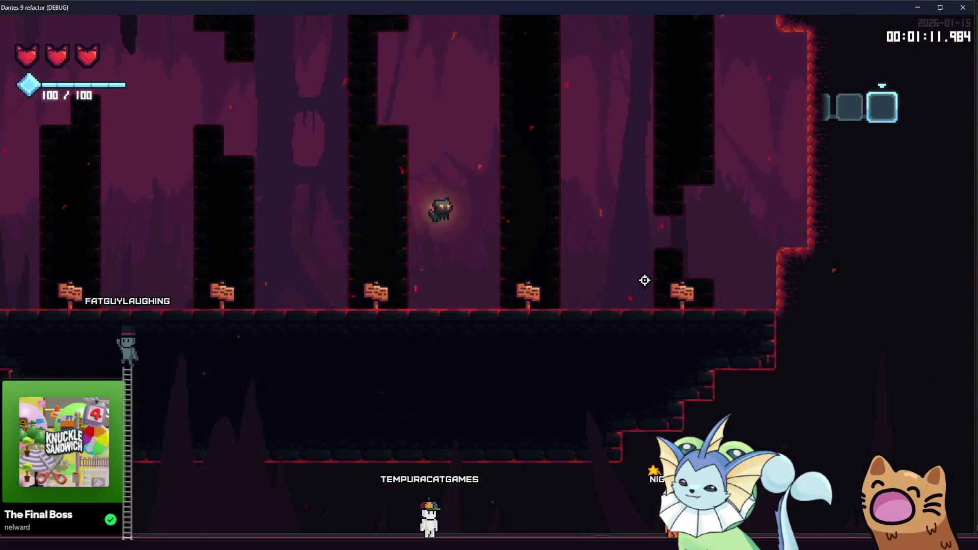
pyautogui.press('a')
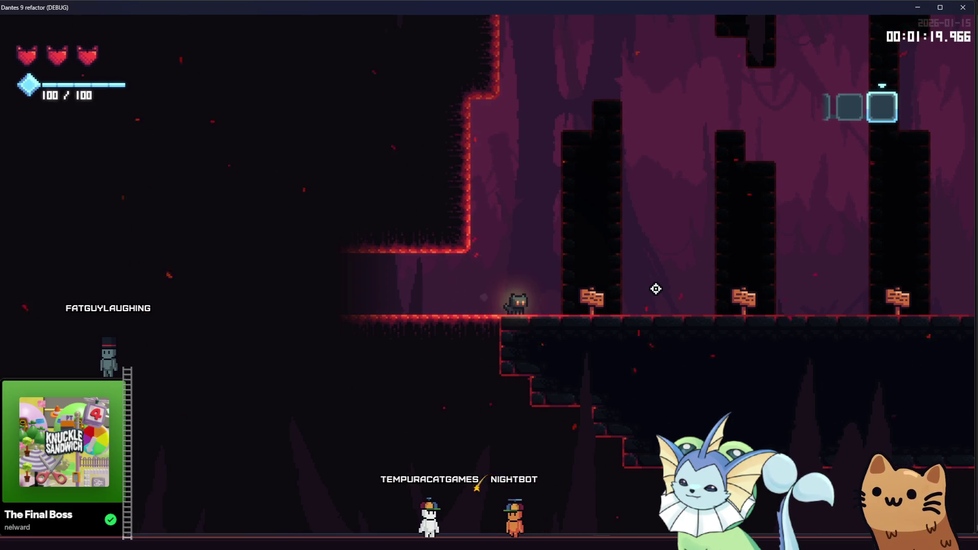
pyautogui.press('a')
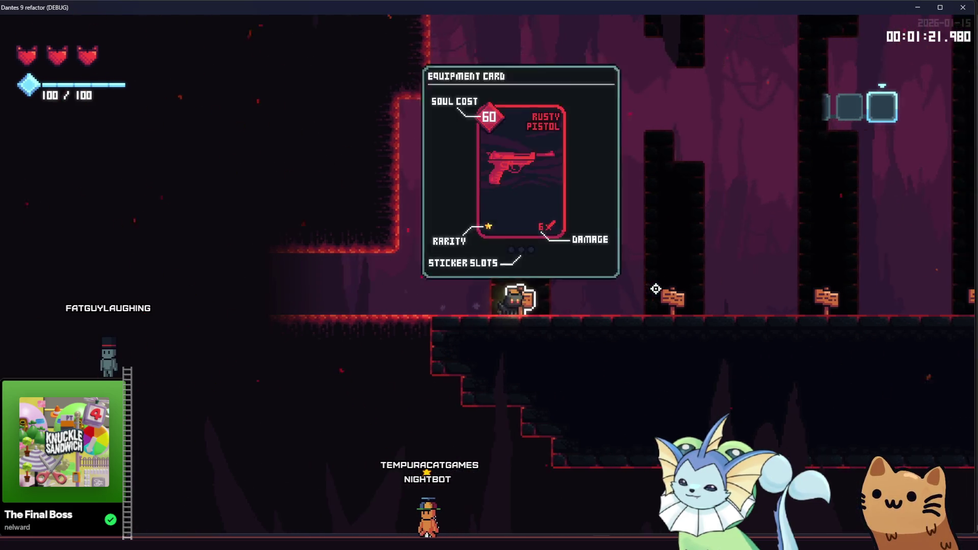
pyautogui.press('a')
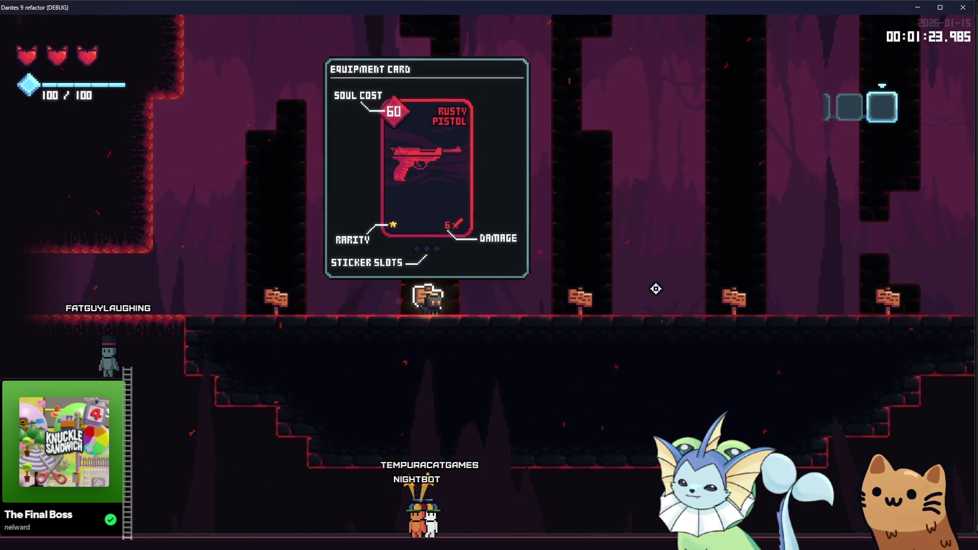
# Step: Move onto and off the Energy Drink signpost to show and hide its card
pyautogui.press('d')
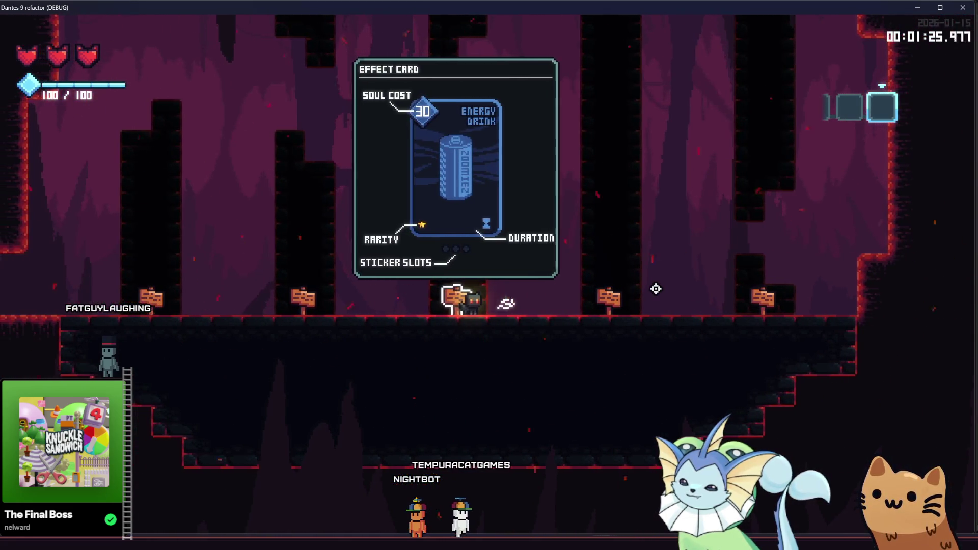
pyautogui.press('d')
pyautogui.press('a')
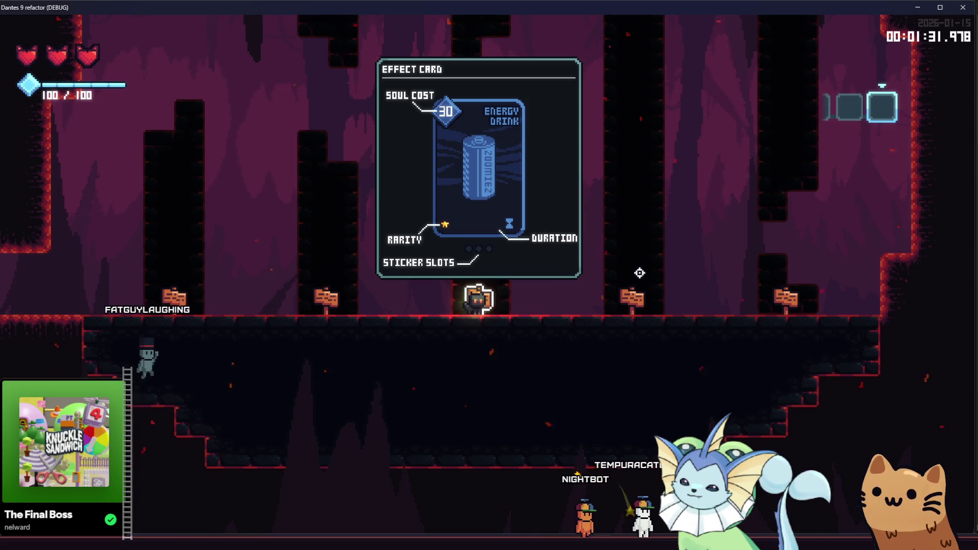
pyautogui.press('d')
# Step: Toggle the debug menu, show the Energy Drink Effect Card again, then stop the debug run
pyautogui.press('`')
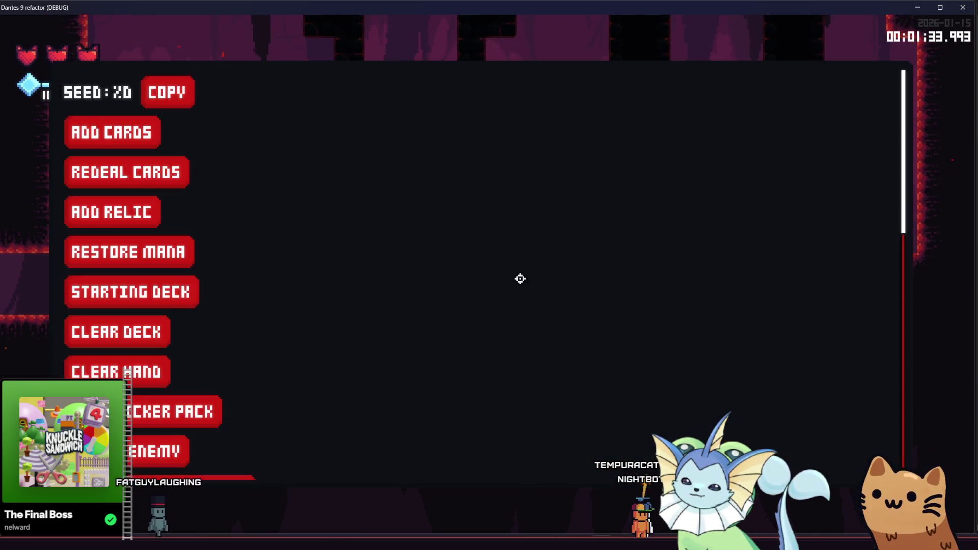
pyautogui.press('`')
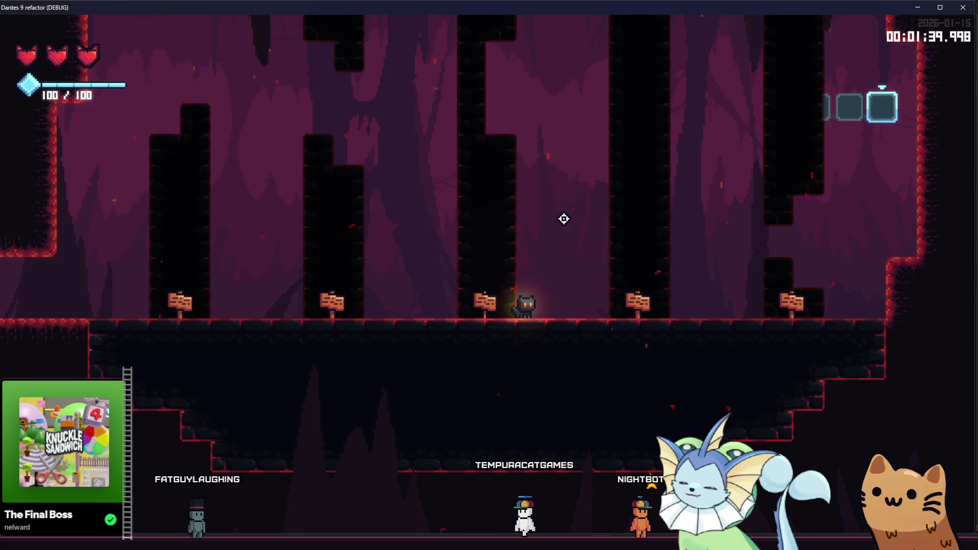
pyautogui.press('space')
pyautogui.press('a')
pyautogui.press('w')
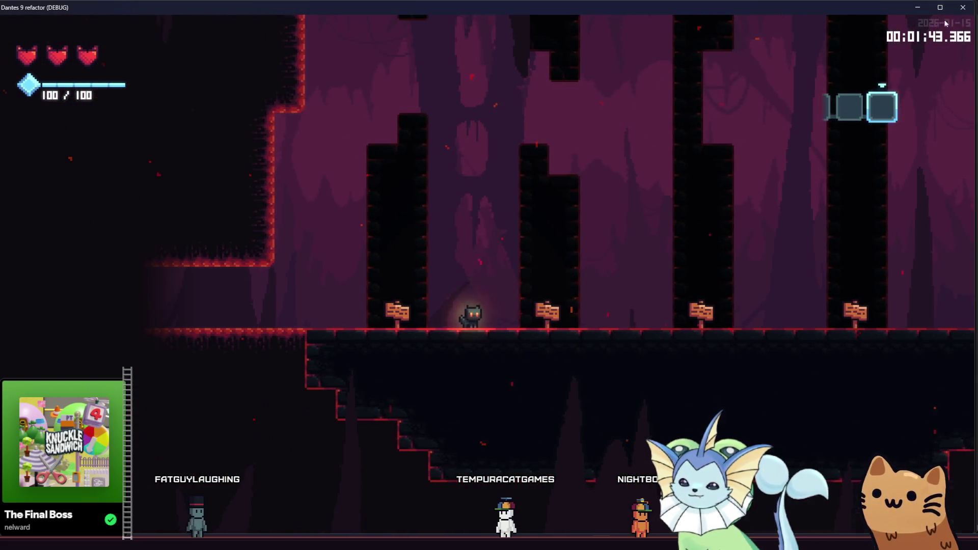
pyautogui.click(963, 7)
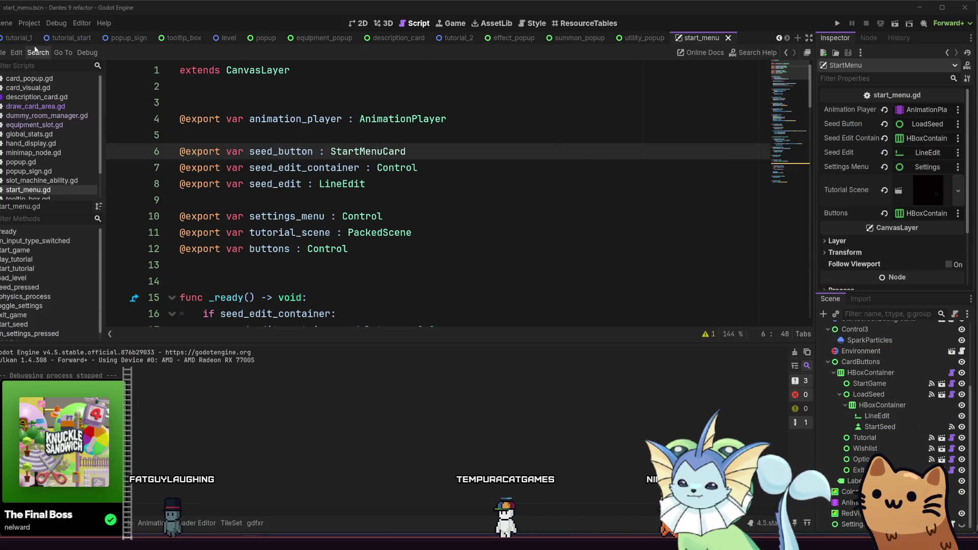
# Step: Open draw_card_area.gd from the tutorial_2 scene and insert a new line 12 in draw_card()
pyautogui.click(20, 39)
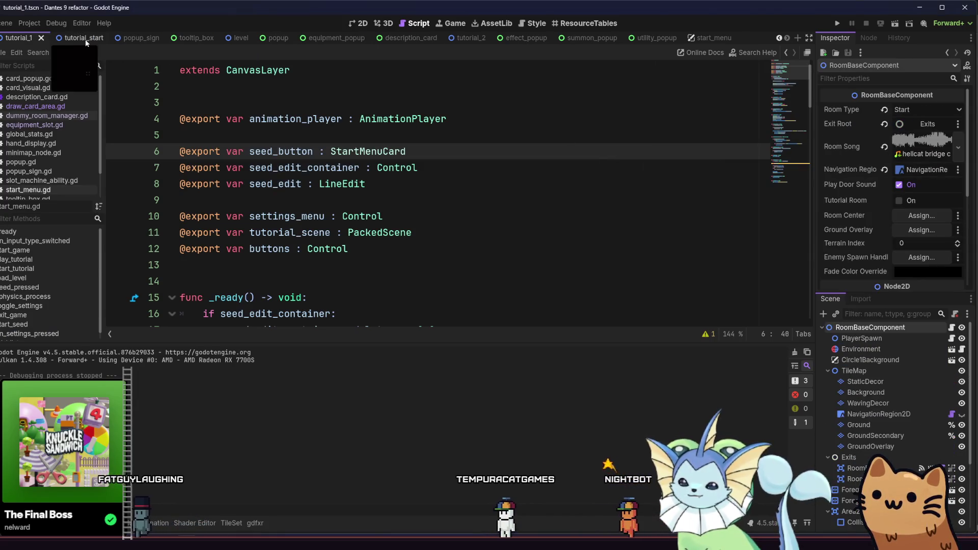
pyautogui.click(470, 40)
pyautogui.click(951, 514)
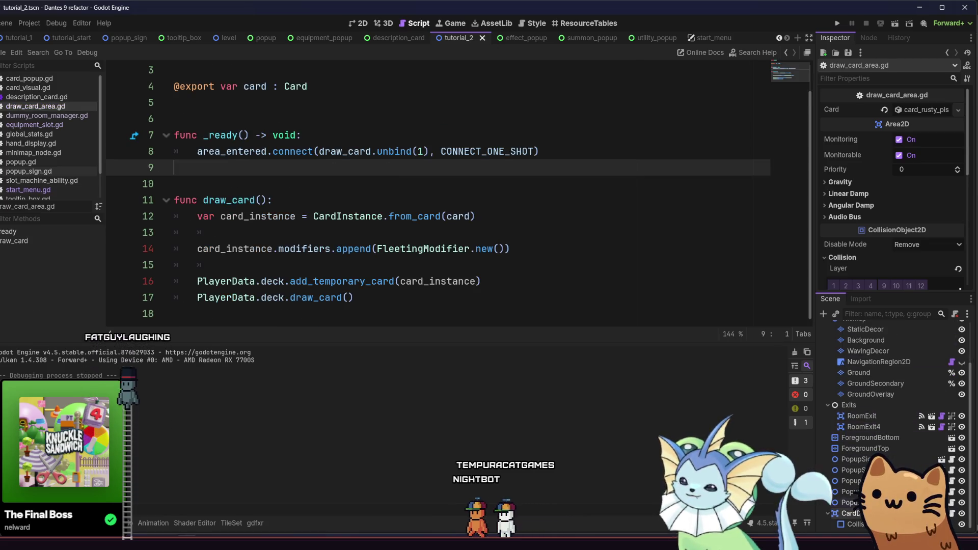
pyautogui.click(431, 196)
pyautogui.press('Return')
# Step: Type a PlayerData.inf reference on line 12, then erase it
pyautogui.write('Player')
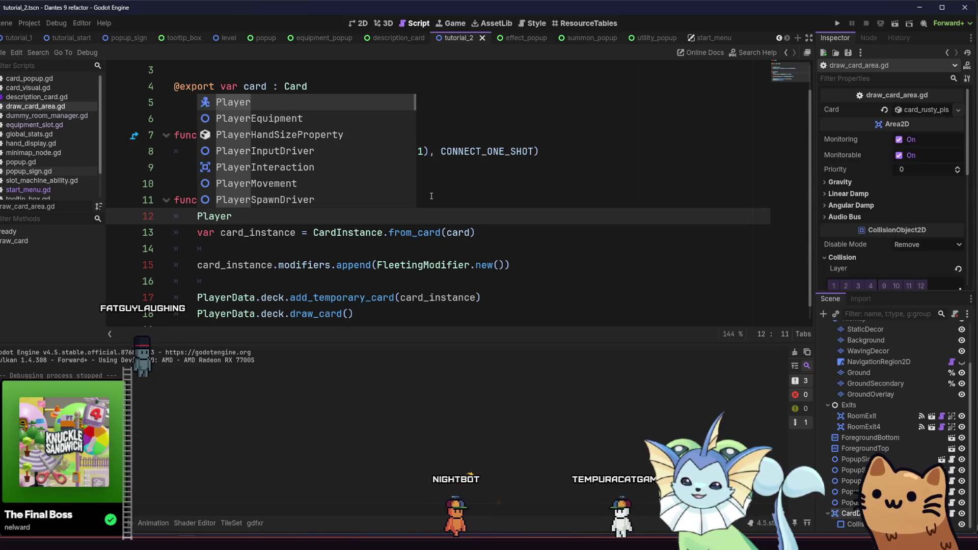
pyautogui.write('Data.inf')
pyautogui.press('BackSpace')
pyautogui.press('BackSpace')
pyautogui.press('BackSpace')
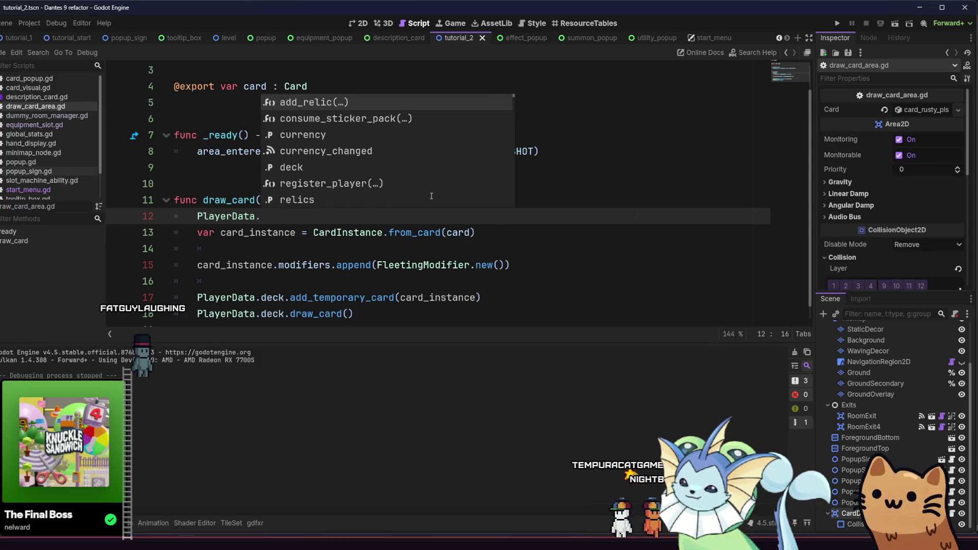
pyautogui.press('BackSpace')
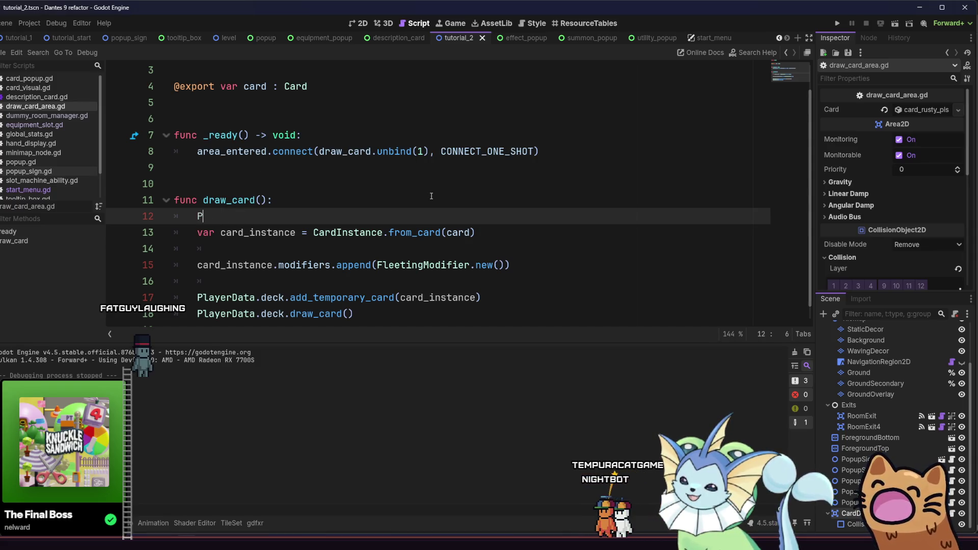
pyautogui.write('ebug')
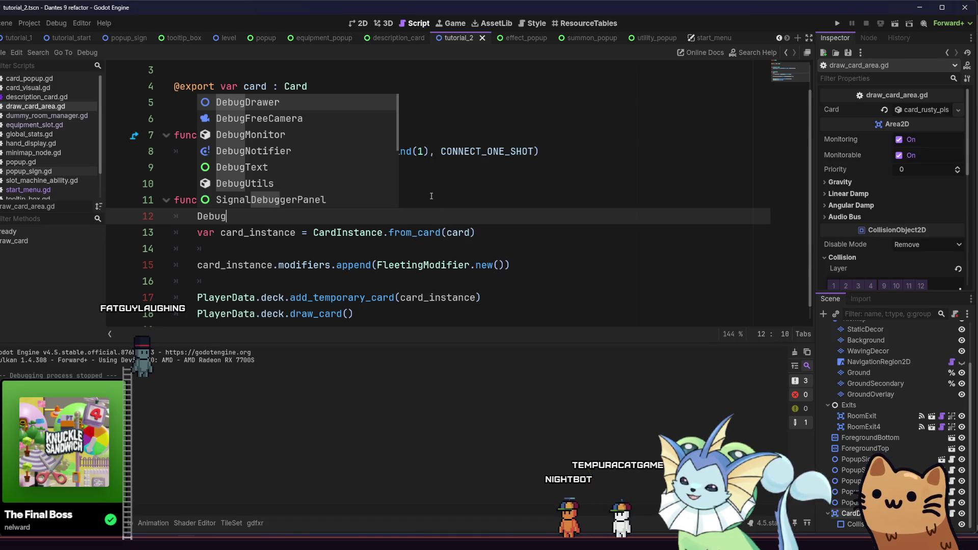
pyautogui.press('BackSpace')
pyautogui.press('BackSpace')
pyautogui.press('BackSpace')
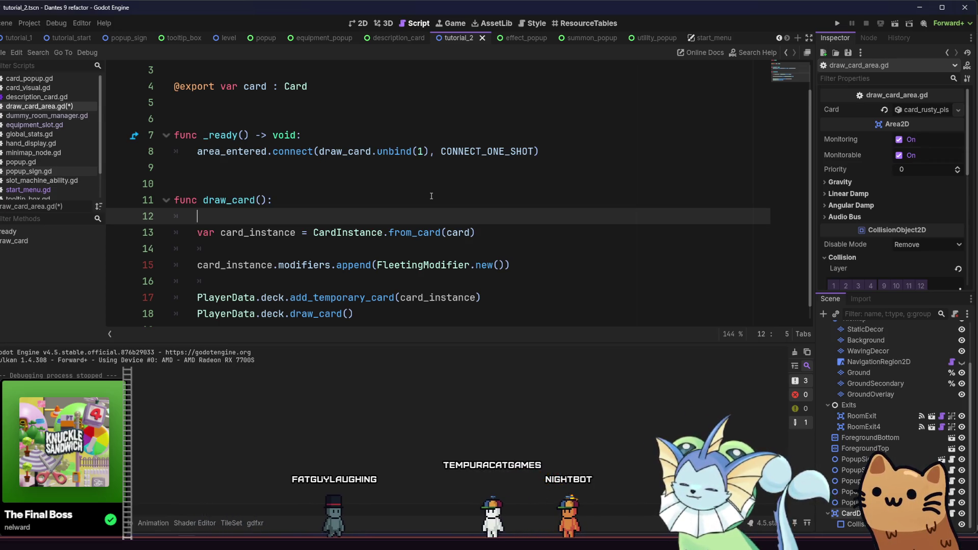
# Step: Write 'DebugUtils.infinite_mana = true' on line 12 using autocomplete
pyautogui.write('Deb')
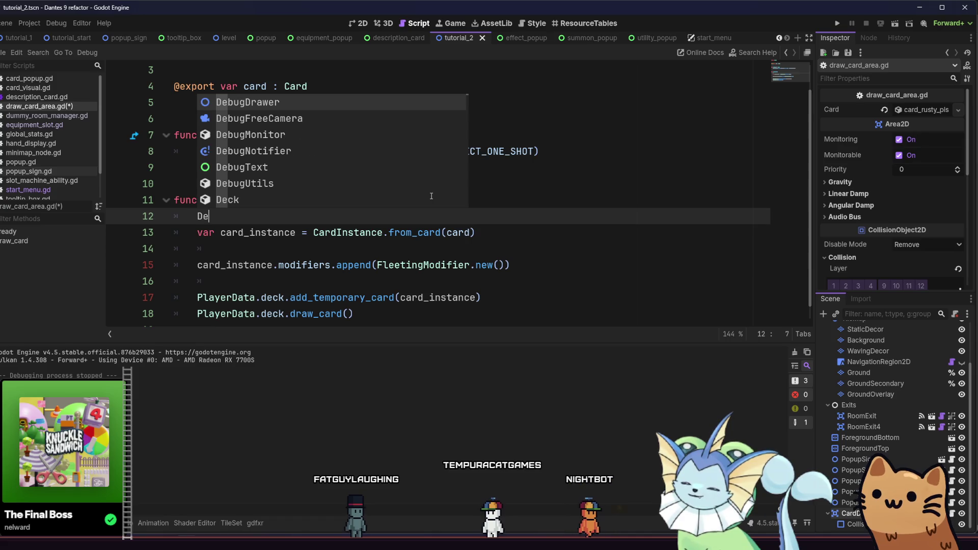
pyautogui.write('ugU')
pyautogui.press('Return')
pyautogui.write('.')
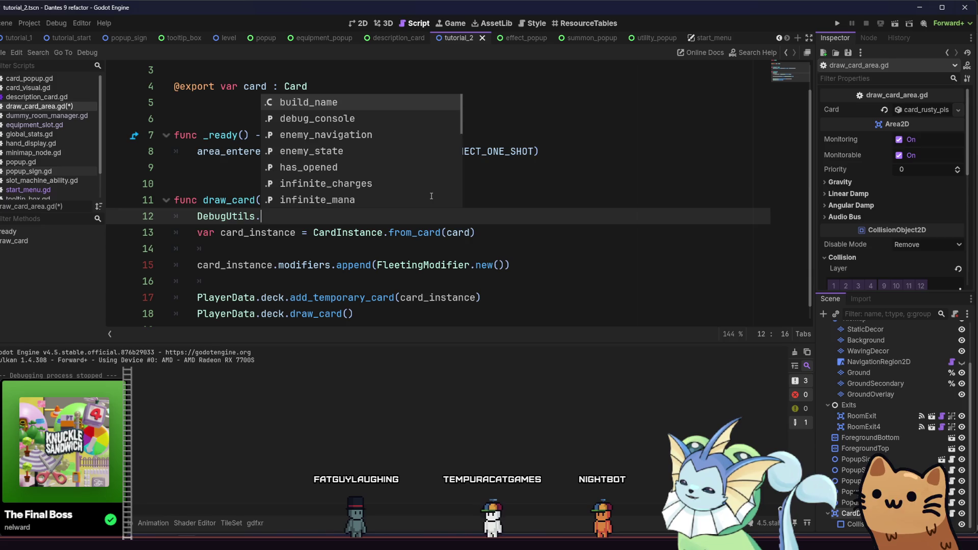
pyautogui.write('in')
pyautogui.press('Down')
pyautogui.press('Return')
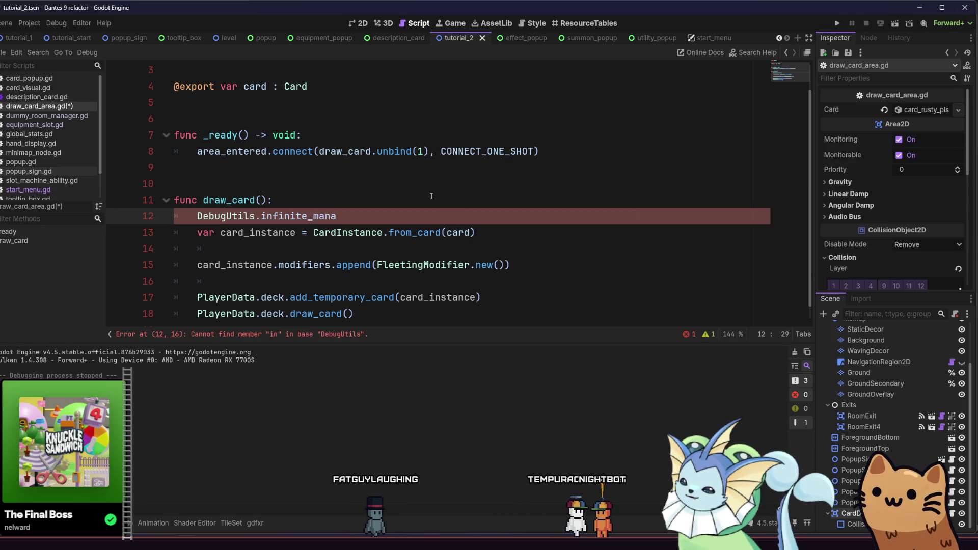
pyautogui.write('tr')
pyautogui.press('Return')
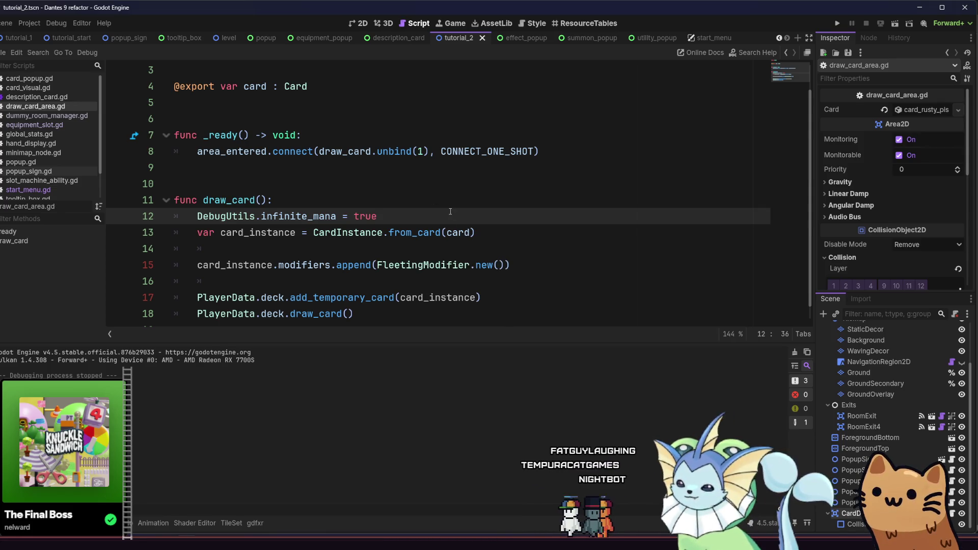
pyautogui.scroll(-1, 451, 213)
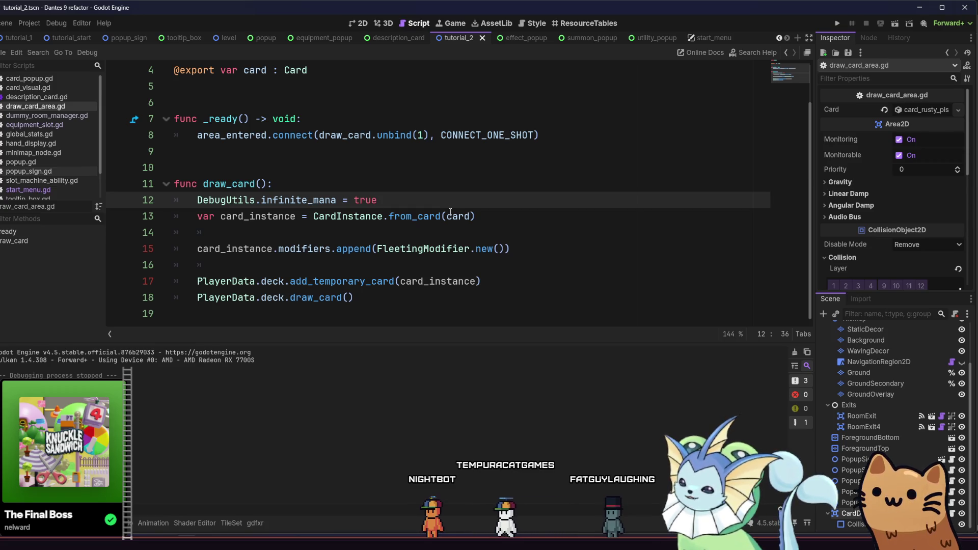
pyautogui.scroll(2, 450, 212)
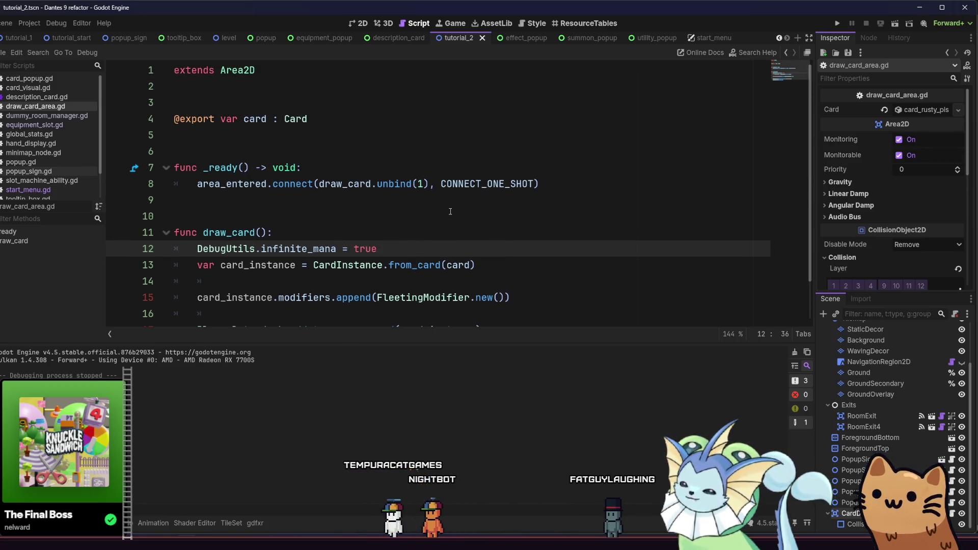
pyautogui.scroll(-2, 451, 212)
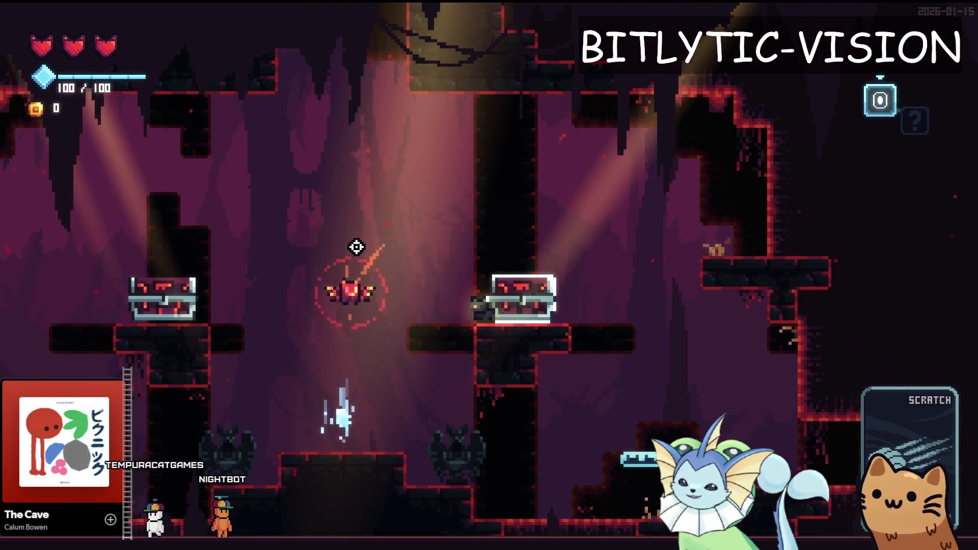
# Step: Spawn FLYINGFIREPROJECTILEENEMY and a GROUNDENEMYFIRE past the chest via the debug menu, then stop the game
pyautogui.press('d')
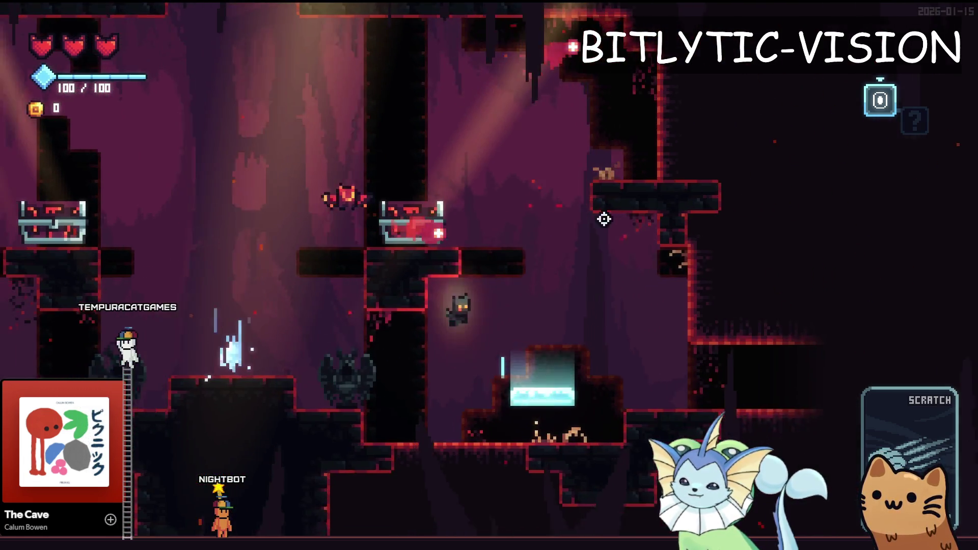
pyautogui.press('`')
pyautogui.click(727, 380)
pyautogui.press('`')
pyautogui.click(721, 409)
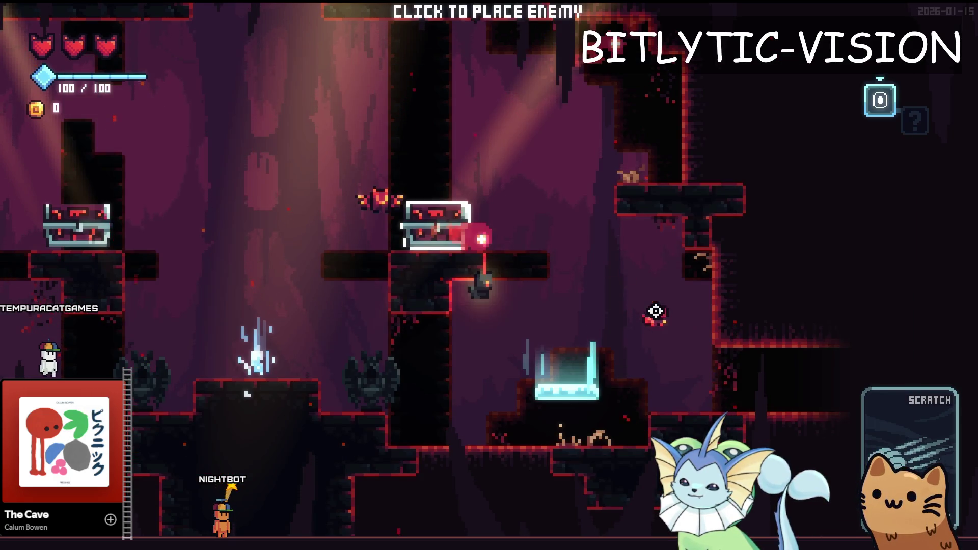
pyautogui.click(656, 311)
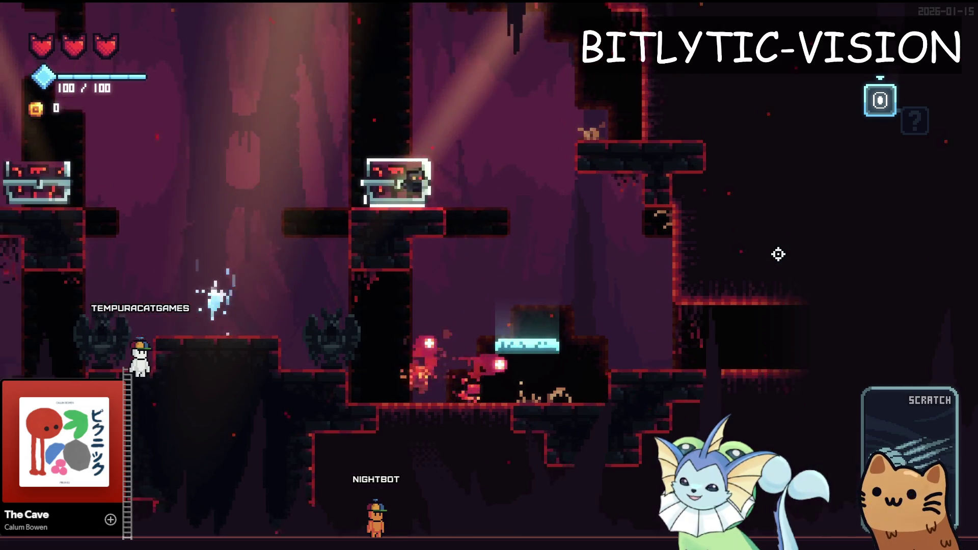
pyautogui.press('F8')
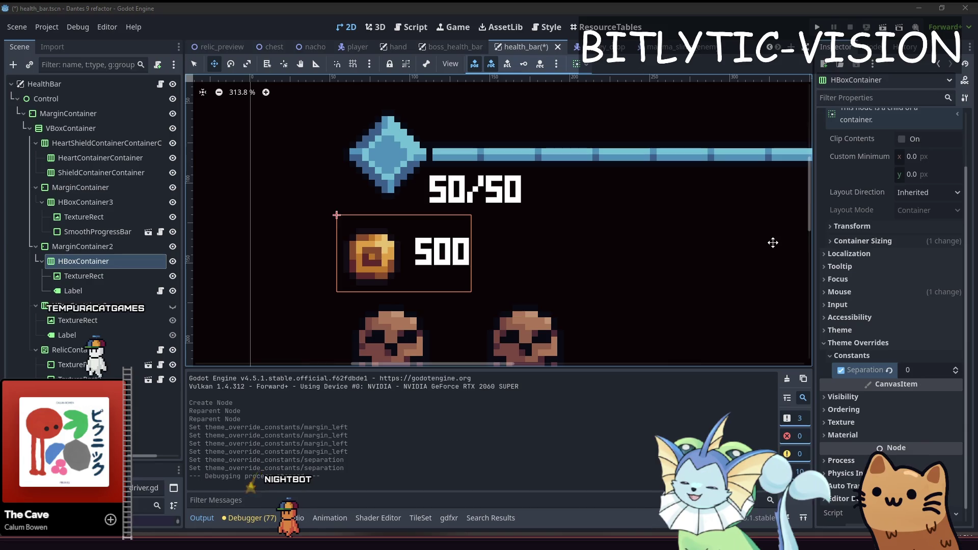
# Step: Try MarginContainer2 left margins of 16 and 12, settle on 14, and save
pyautogui.click(82, 246)
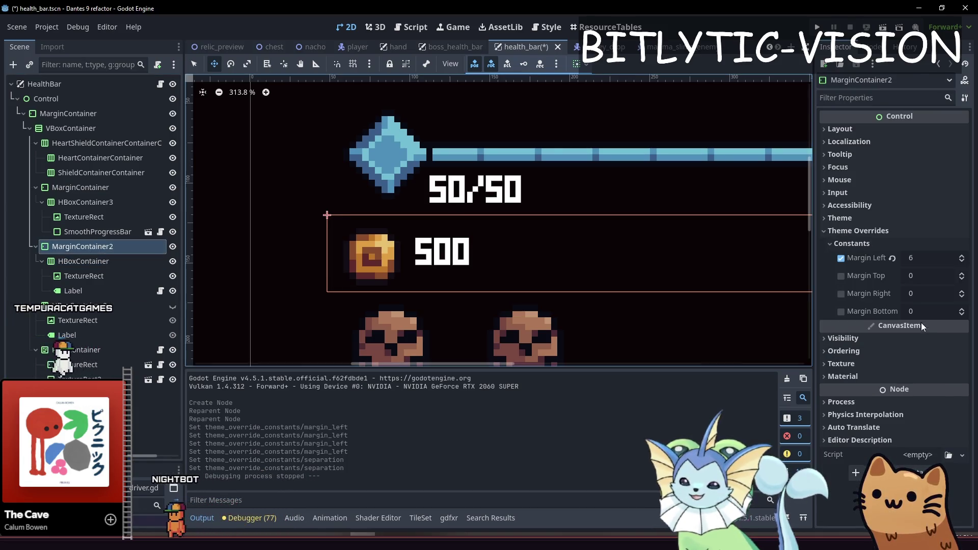
pyautogui.click(920, 259)
pyautogui.write('16')
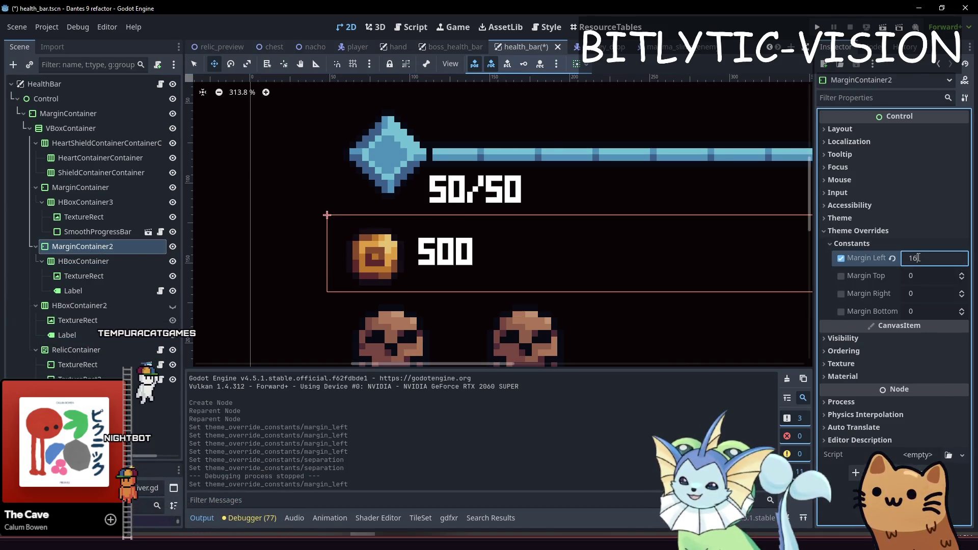
pyautogui.press('Return')
pyautogui.doubleClick(920, 258)
pyautogui.write('12')
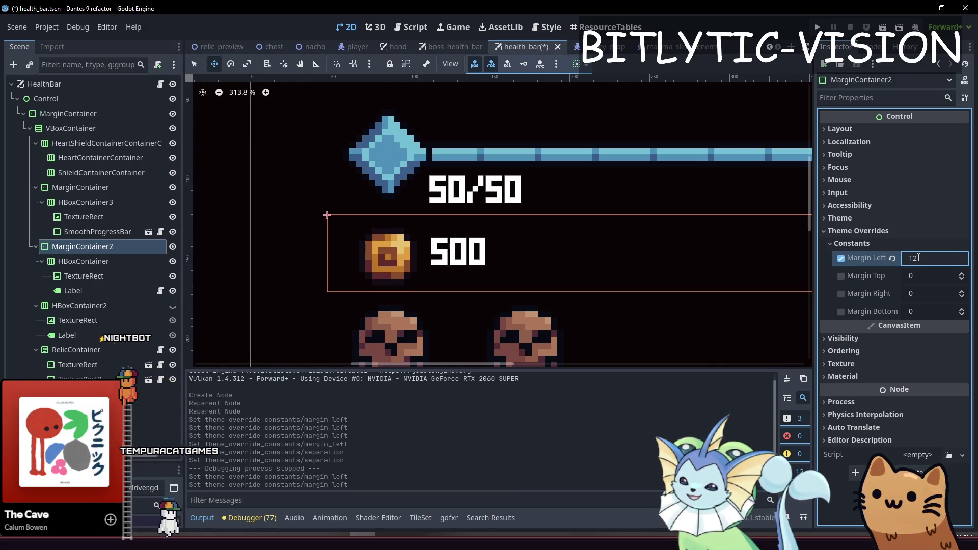
pyautogui.press('Return')
pyautogui.doubleClick(919, 258)
pyautogui.write('14')
pyautogui.press('Return')
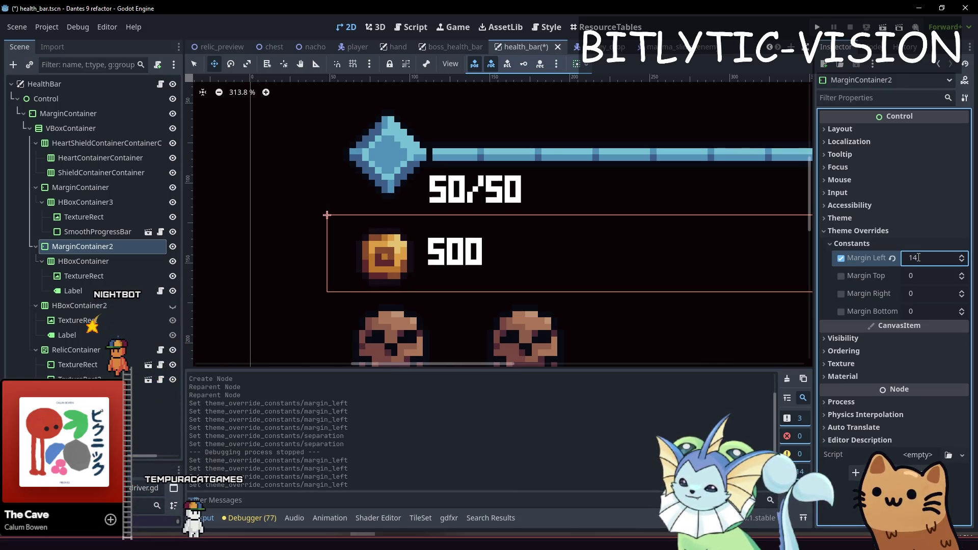
pyautogui.hotkey('ctrl', 's')
# Step: Deselect MarginContainer2 on the canvas in selection mode and save the scene again
pyautogui.scroll(-8, 476, 248)
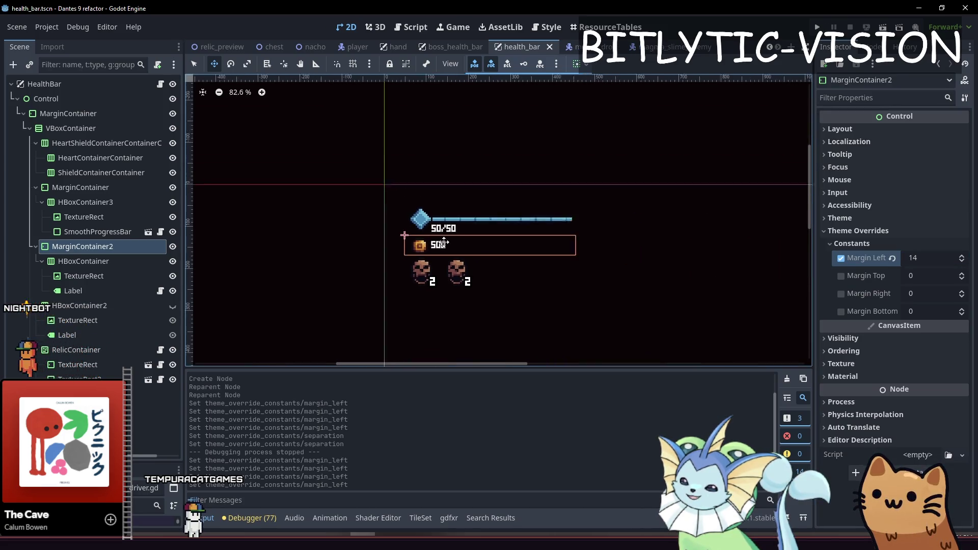
pyautogui.scroll(-5, 476, 248)
pyautogui.scroll(7, 465, 255)
pyautogui.scroll(-4, 466, 255)
pyautogui.scroll(4, 465, 254)
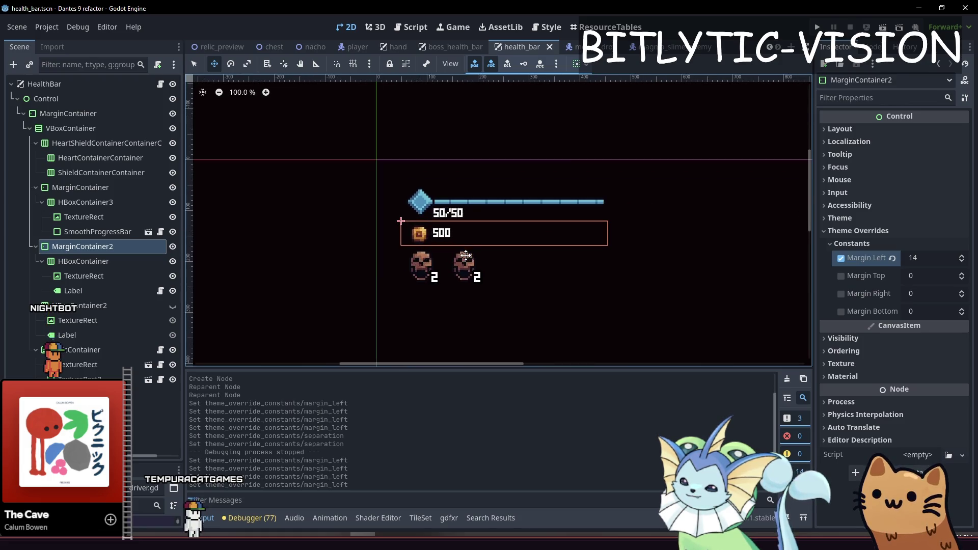
pyautogui.press('q')
pyautogui.click(573, 128)
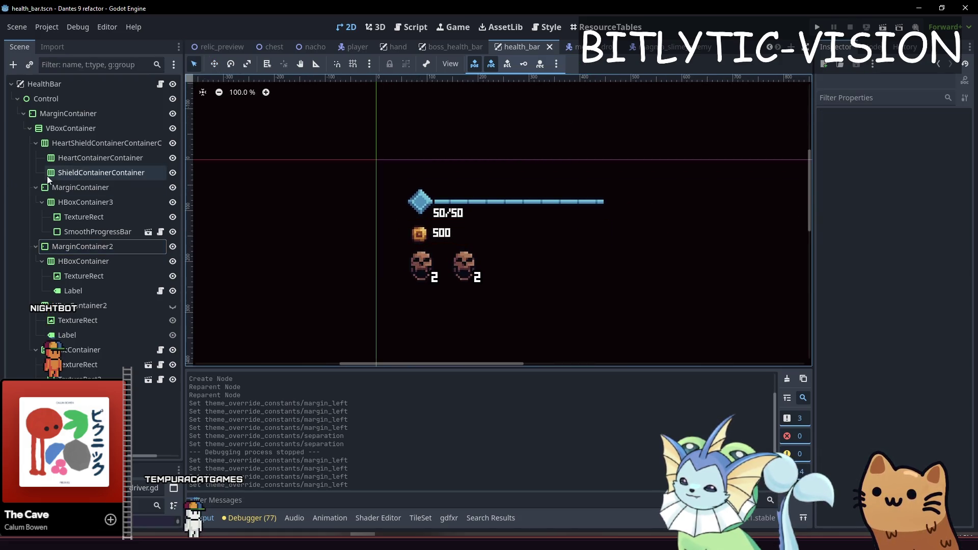
pyautogui.hotkey('ctrl', 's')
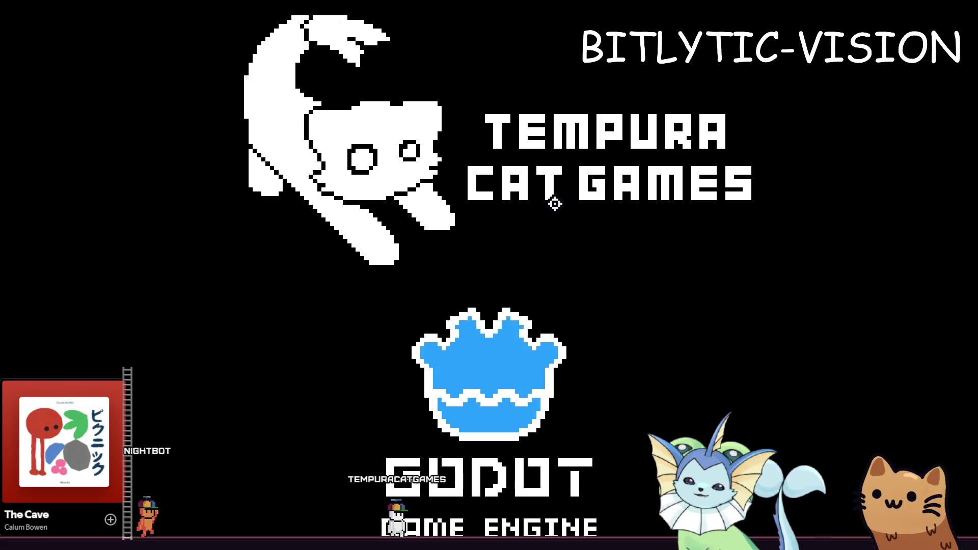
# Step: Walk the cat back and forth around the shop counter, ending under the shopkeeper
pyautogui.press('a')
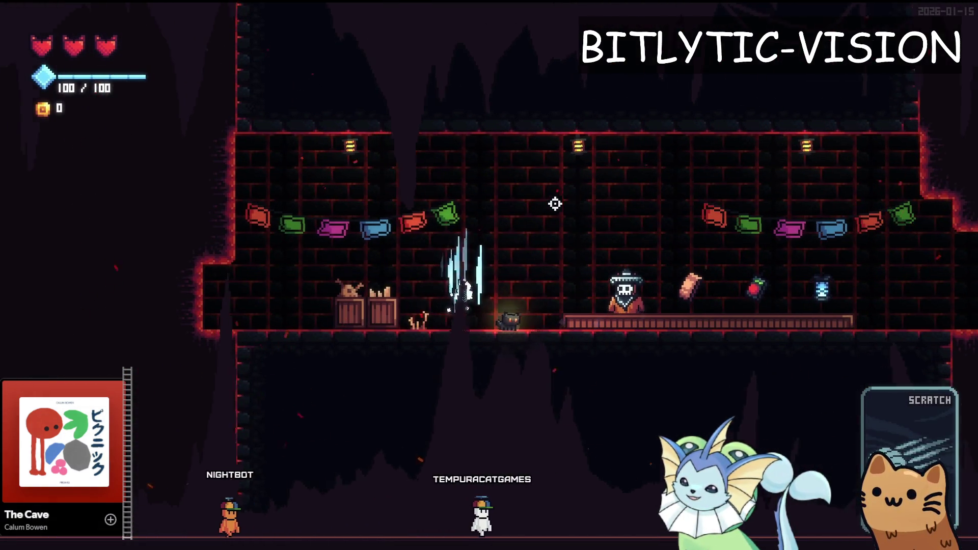
pyautogui.press('d')
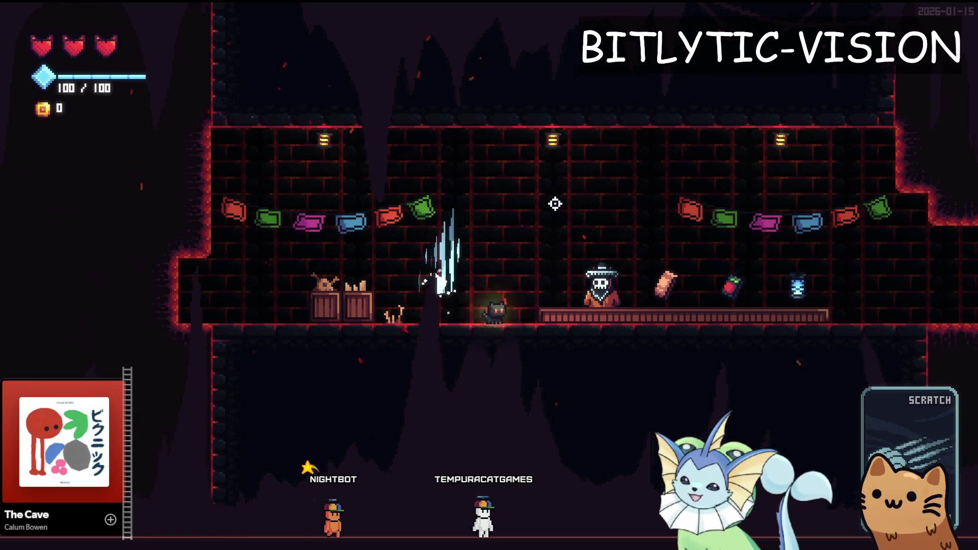
pyautogui.press('a')
pyautogui.press('d')
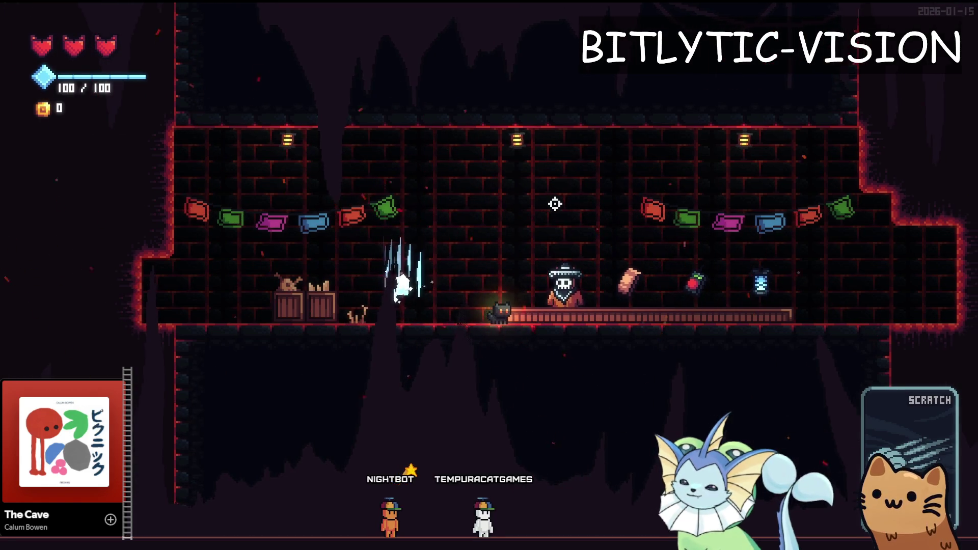
# Step: From the debug menu, spawn EYEBALL and FLYINGFIREPROJECTILEENEMY enemies and add the AWP card
pyautogui.press('`')
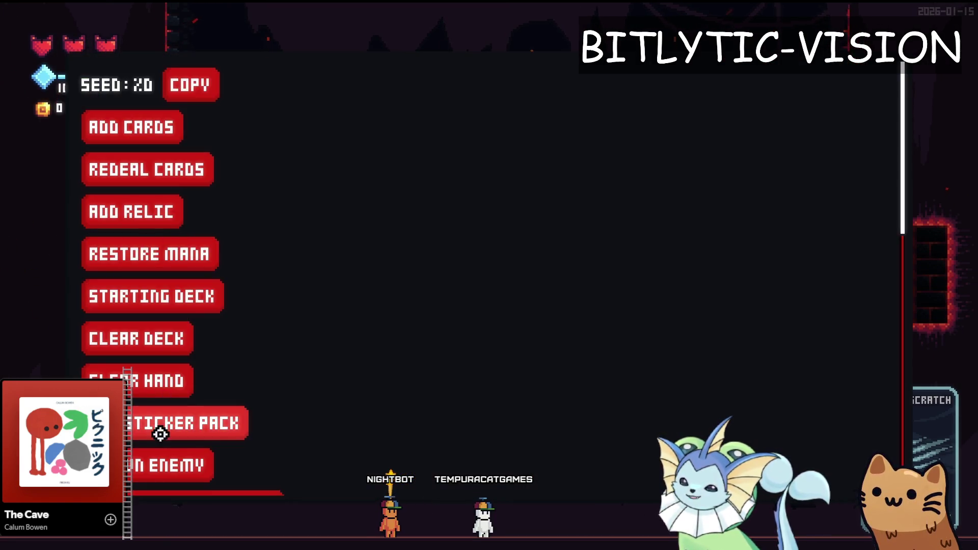
pyautogui.click(147, 461)
pyautogui.click(753, 168)
pyautogui.click(791, 345)
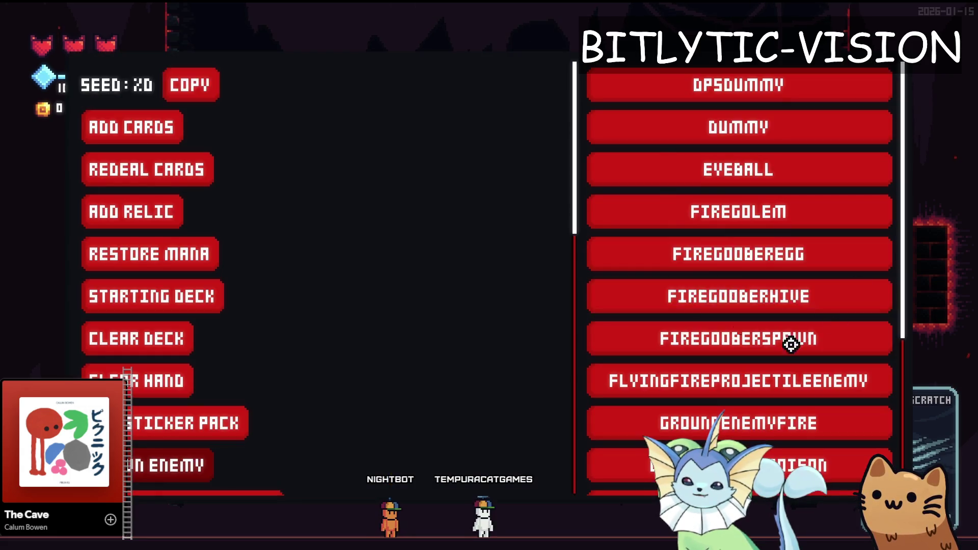
pyautogui.click(737, 372)
pyautogui.press('`')
pyautogui.press('`')
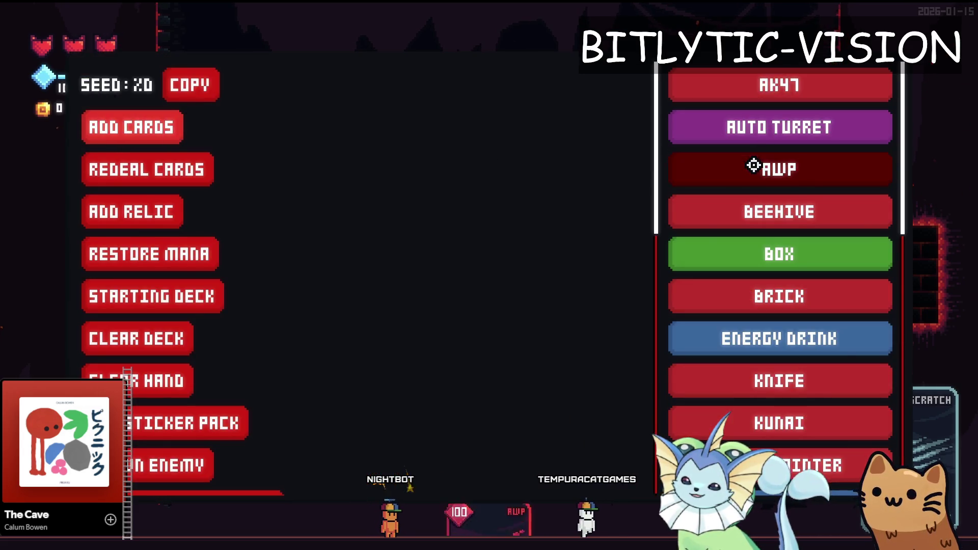
pyautogui.press('`')
# Step: Run the player back and forth along the shop room in the running game
pyautogui.press('d')
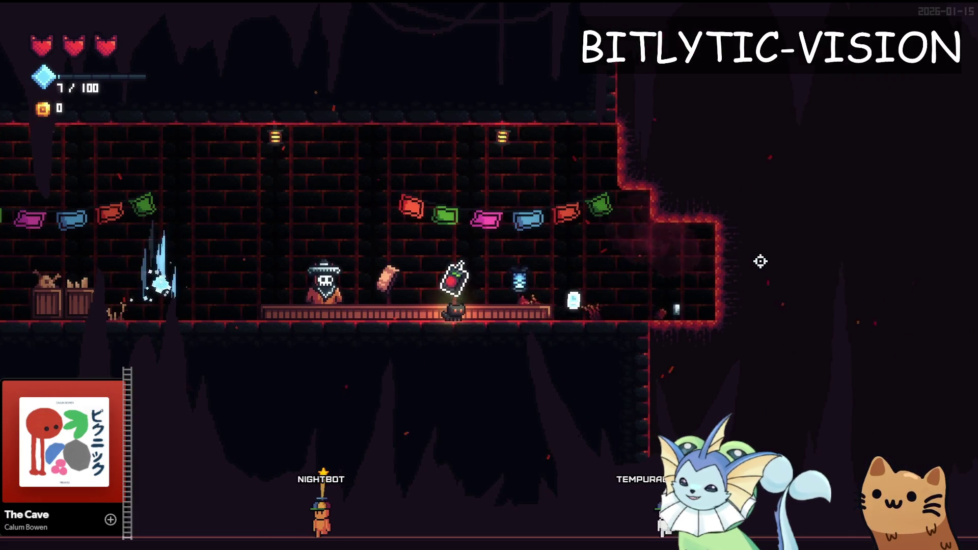
pyautogui.press('a')
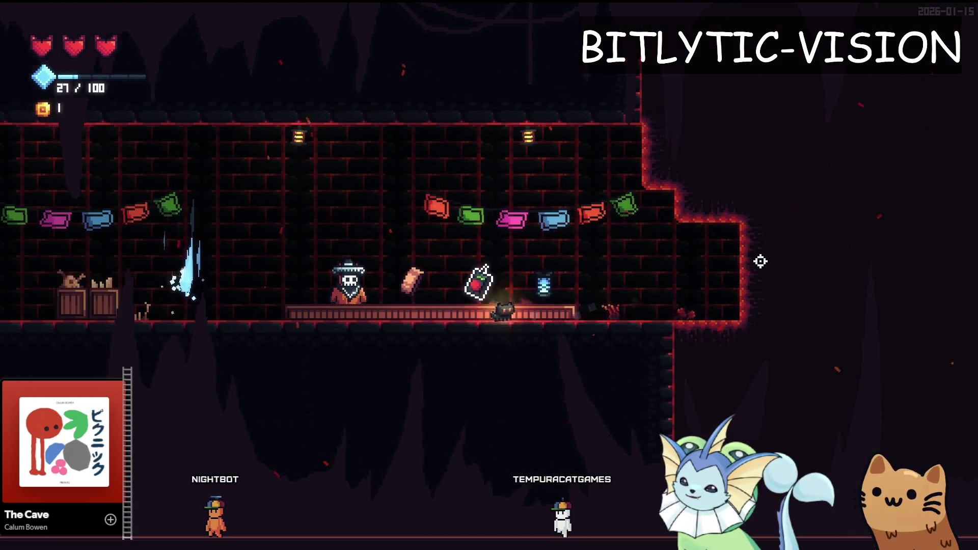
pyautogui.press('a')
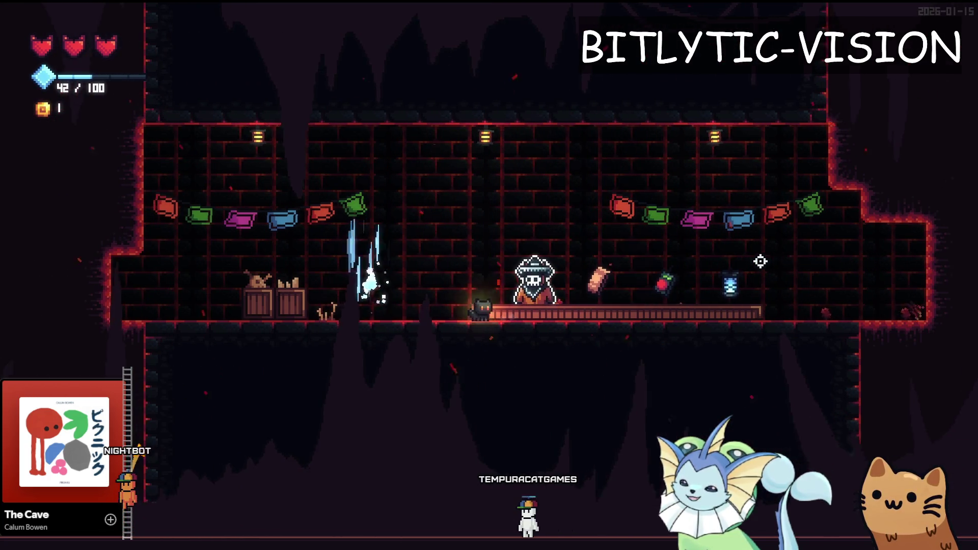
pyautogui.press('d')
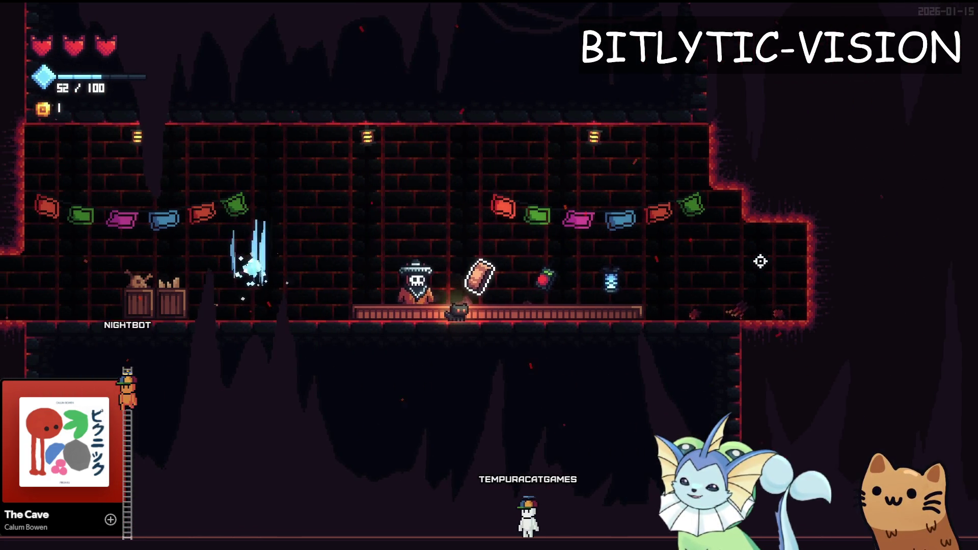
pyautogui.press('a')
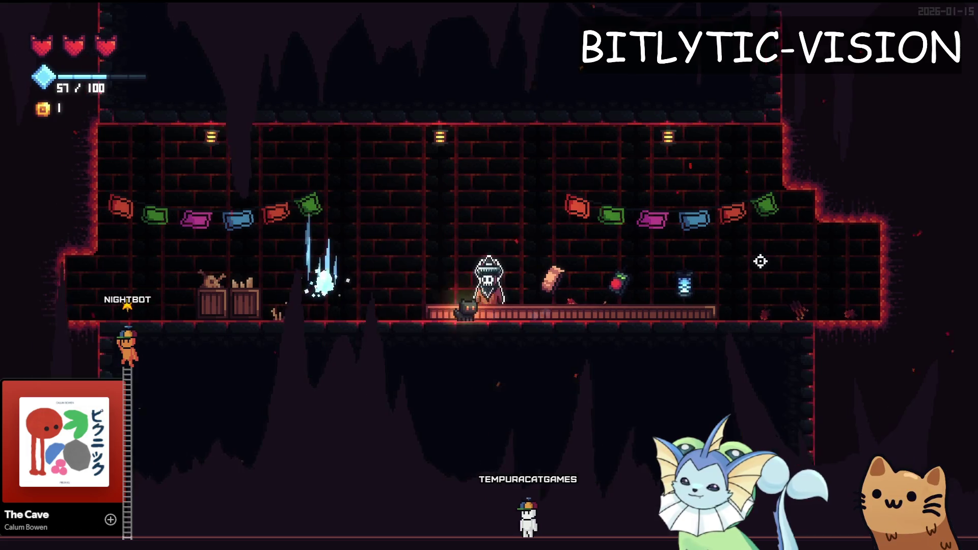
# Step: Dismiss the game's pause menu, return to the editor and bring up the quick file search
pyautogui.hotkey('alt', 'Tab')
pyautogui.hotkey('alt', 'Tab')
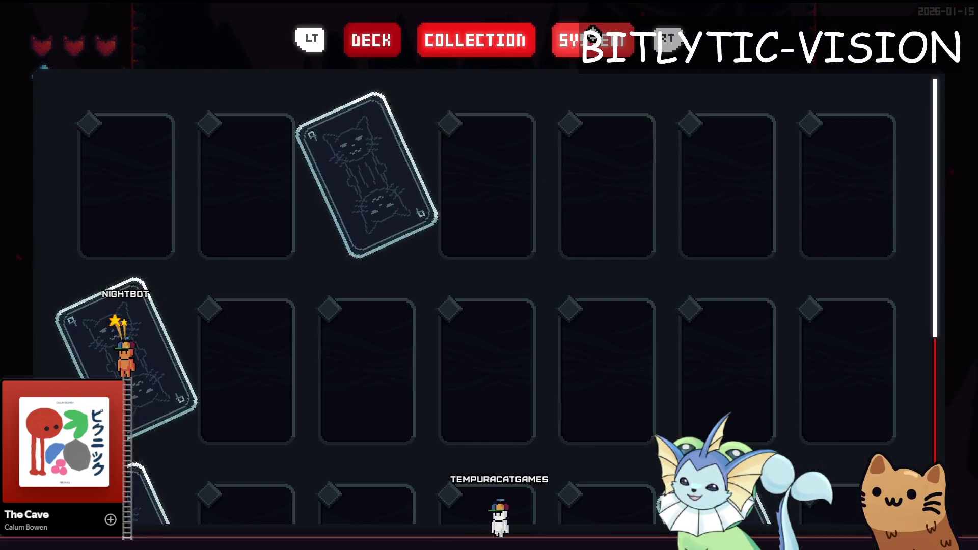
pyautogui.press('e')
pyautogui.press('e')
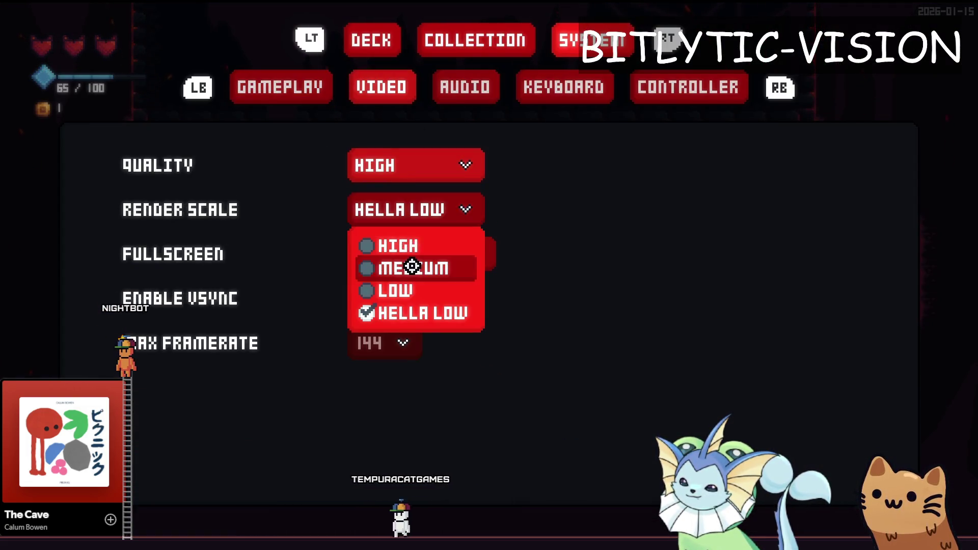
pyautogui.press('Escape')
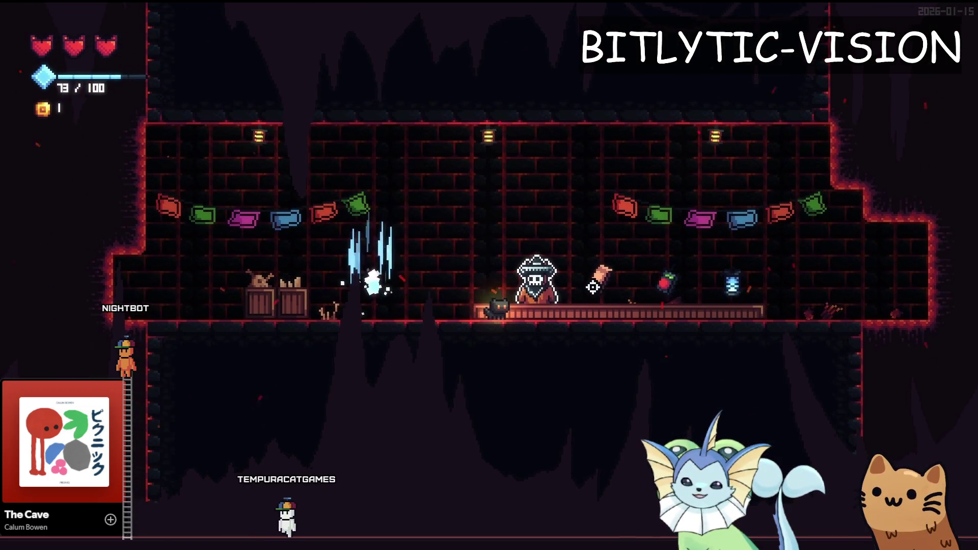
pyautogui.hotkey('alt', 'Tab')
pyautogui.hotkey('shift', 'alt', 'o')
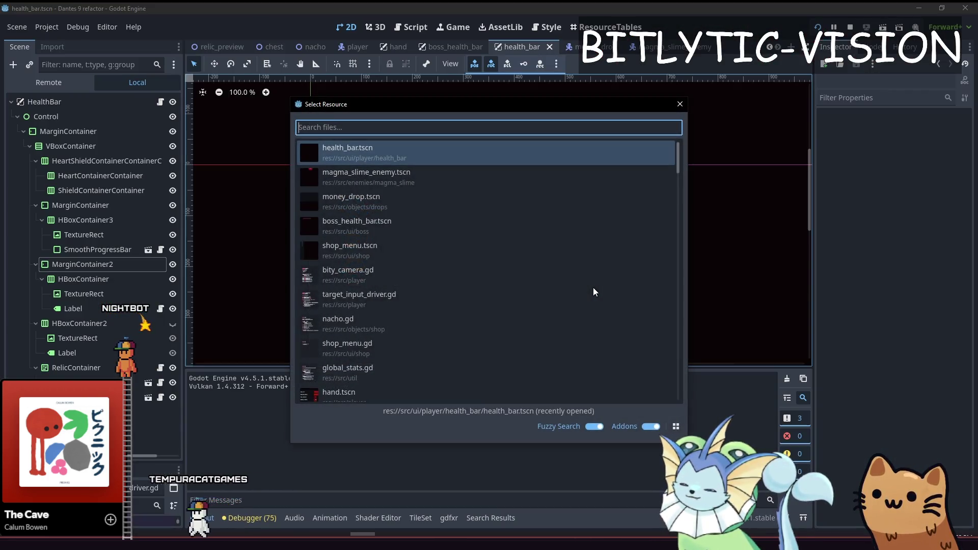
# Step: Search shop_menu.tscn, then relic_display, and open relic_display.gd in the Script editor
pyautogui.write('player')
pyautogui.hotkey('ctrl', 'BackSpace')
pyautogui.write('shop_menu.tscn')
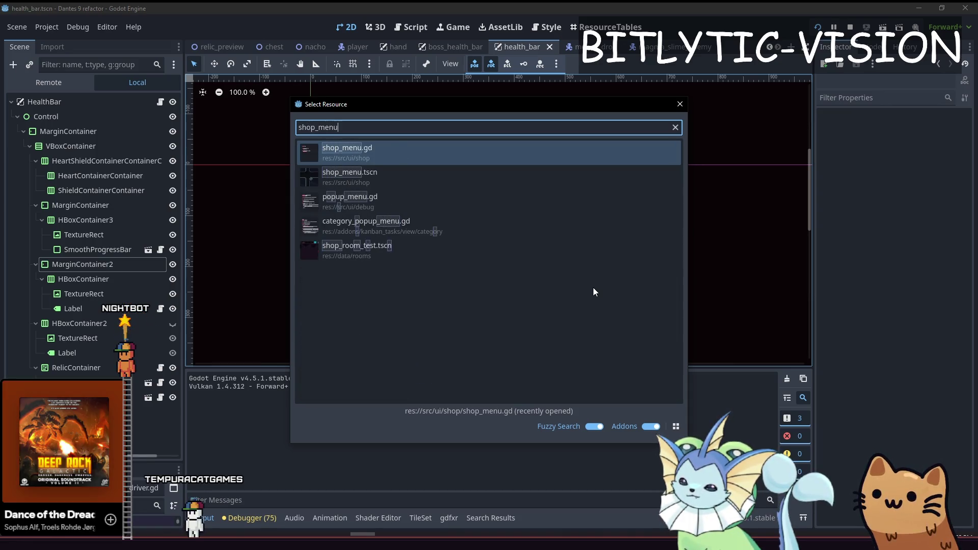
pyautogui.press('Escape')
pyautogui.hotkey('shift', 'alt', 'o')
pyautogui.write('relic_display')
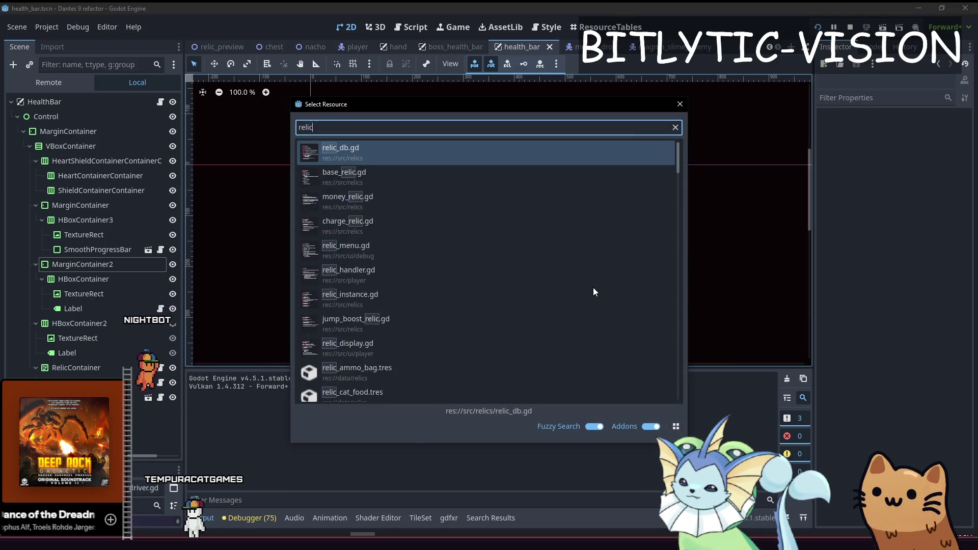
pyautogui.press('Return')
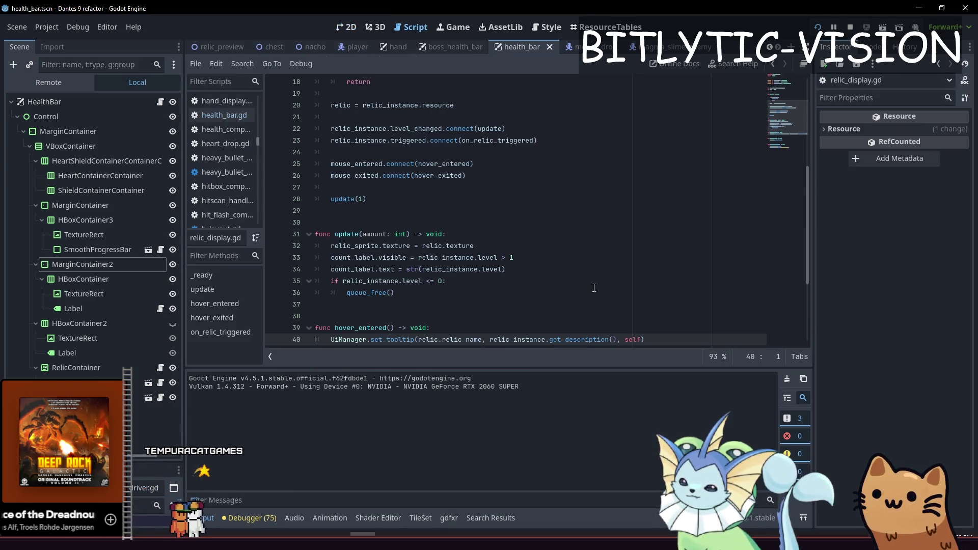
pyautogui.scroll(3, 234, 44)
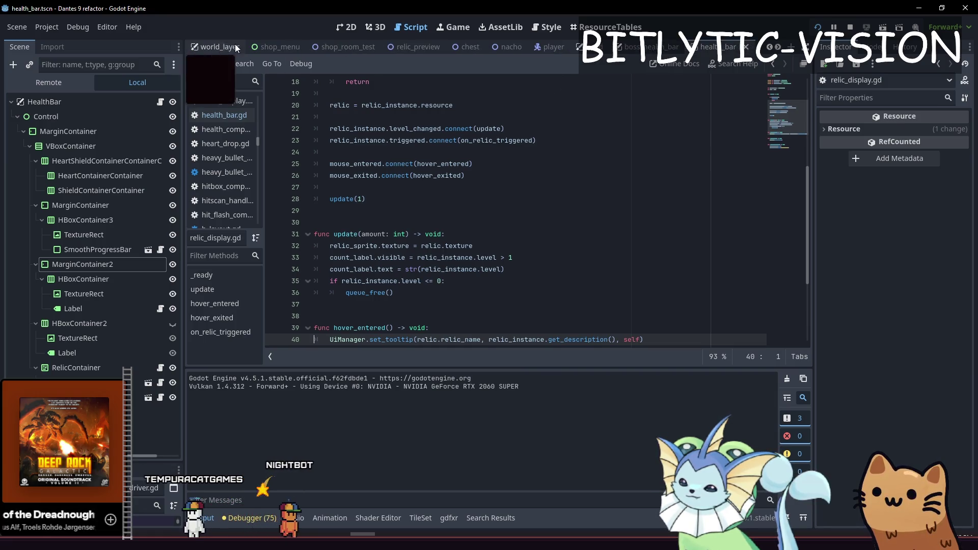
# Step: Open the relic_preview scene and its attached relic_preview.gd script
pyautogui.click(423, 44)
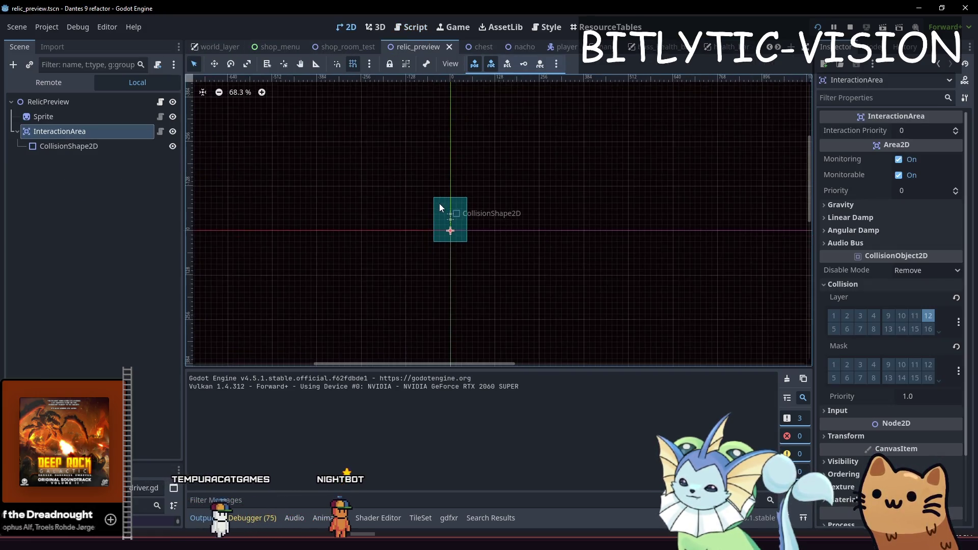
pyautogui.click(161, 102)
pyautogui.click(463, 328)
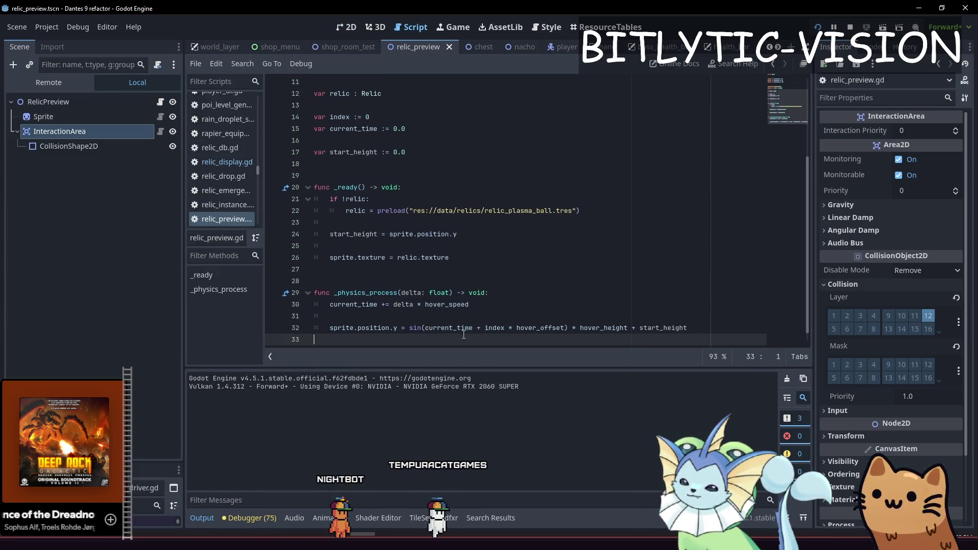
# Step: Insert blank lines after the sprite.texture assignment in _ready()
pyautogui.scroll(-1, 695, 332)
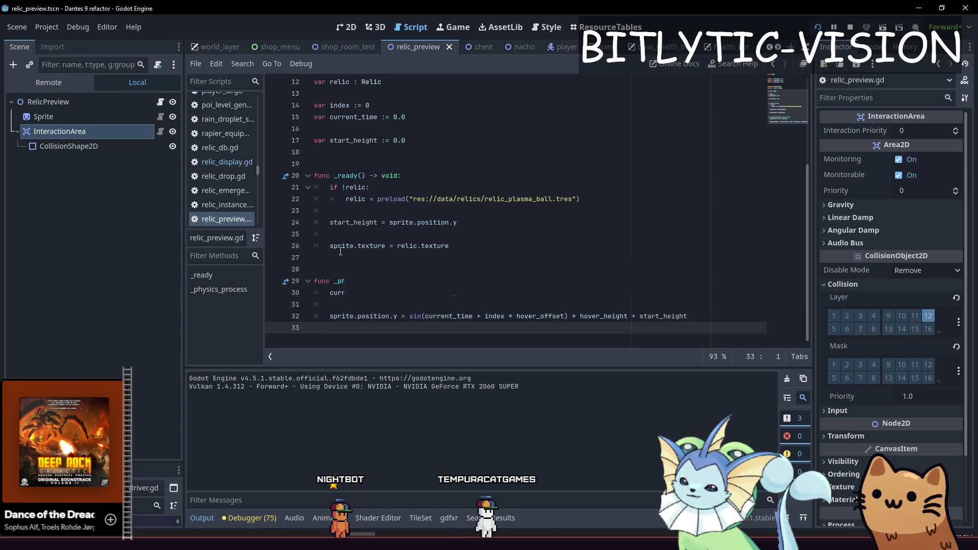
pyautogui.click(341, 251)
pyautogui.press('End')
pyautogui.press('Return')
pyautogui.press('Return')
pyautogui.press('Up')
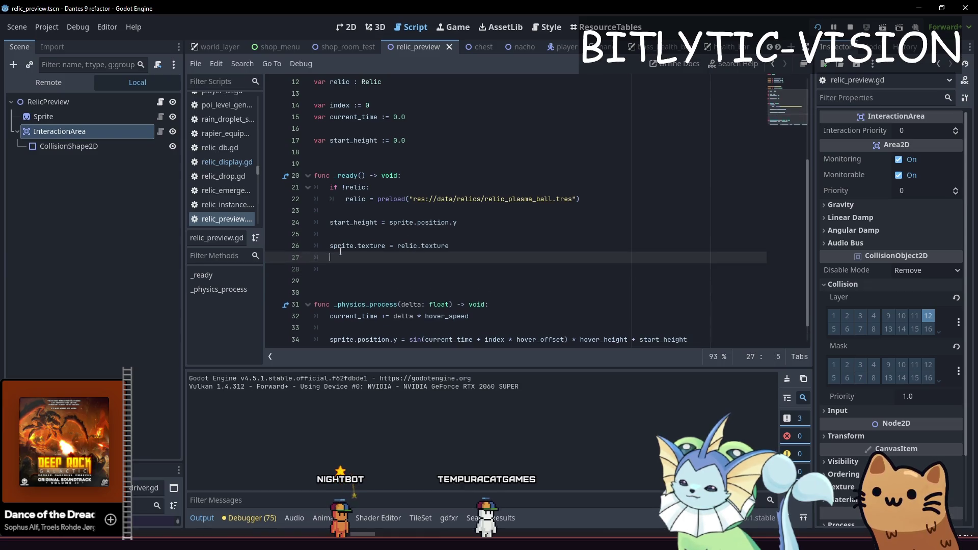
pyautogui.press('Down')
pyautogui.write('v')
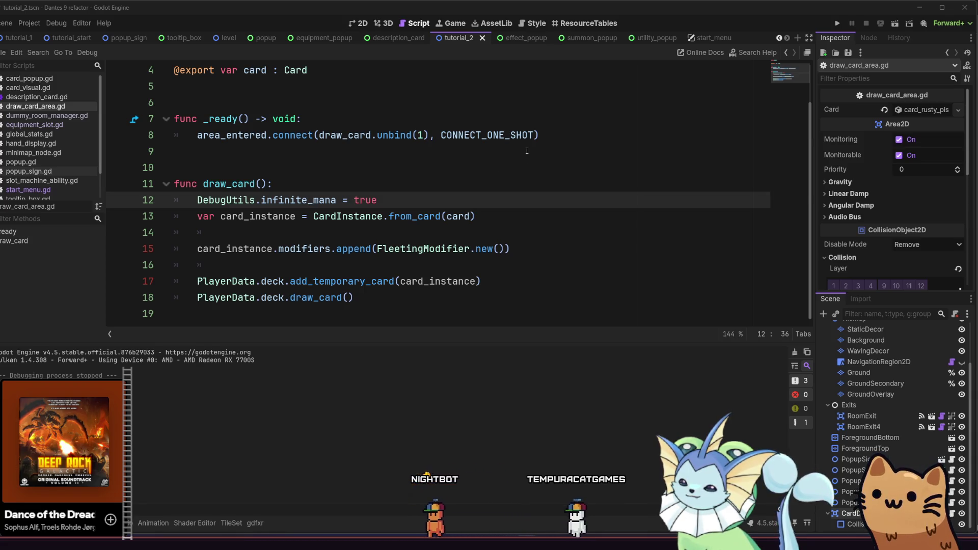
# Step: In the 2D view select CardDrawArea, save tutorial_2 and switch to the tutorial_1 scene
pyautogui.click(370, 116)
pyautogui.hotkey('ctrl', 'F1')
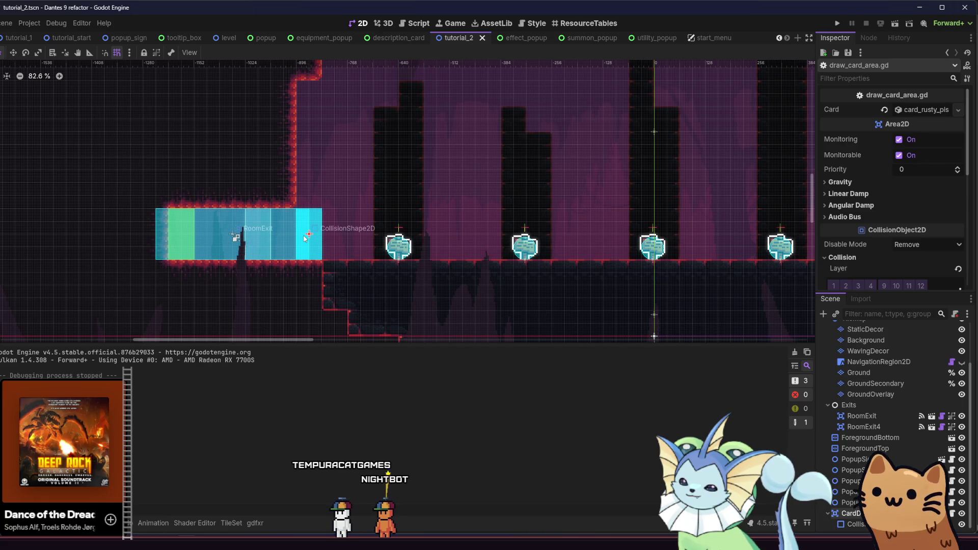
pyautogui.click(850, 525)
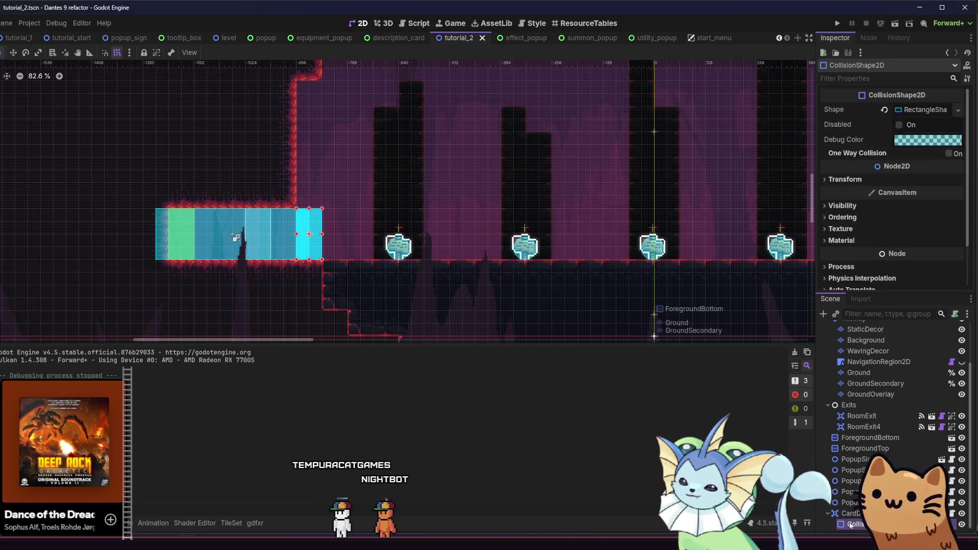
pyautogui.click(860, 514)
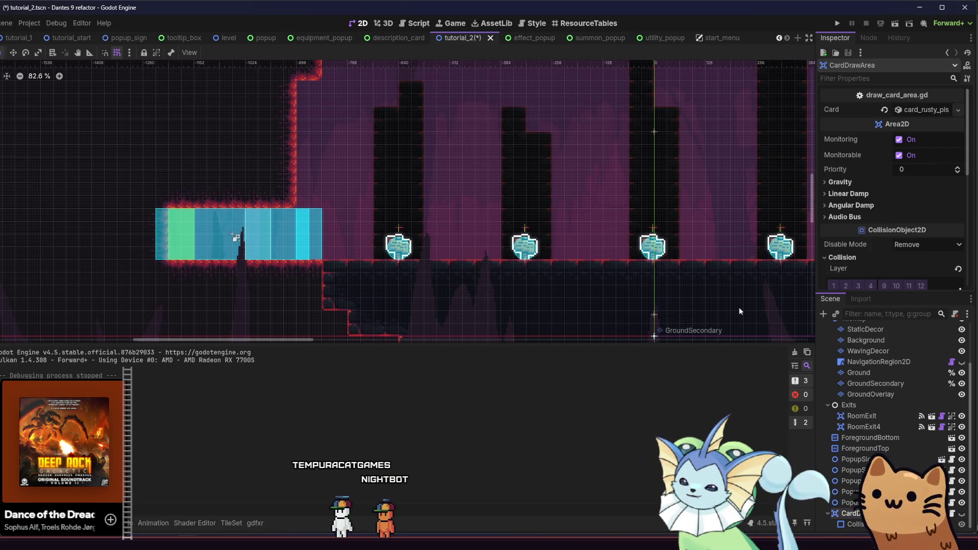
pyautogui.hotkey('ctrl', 's')
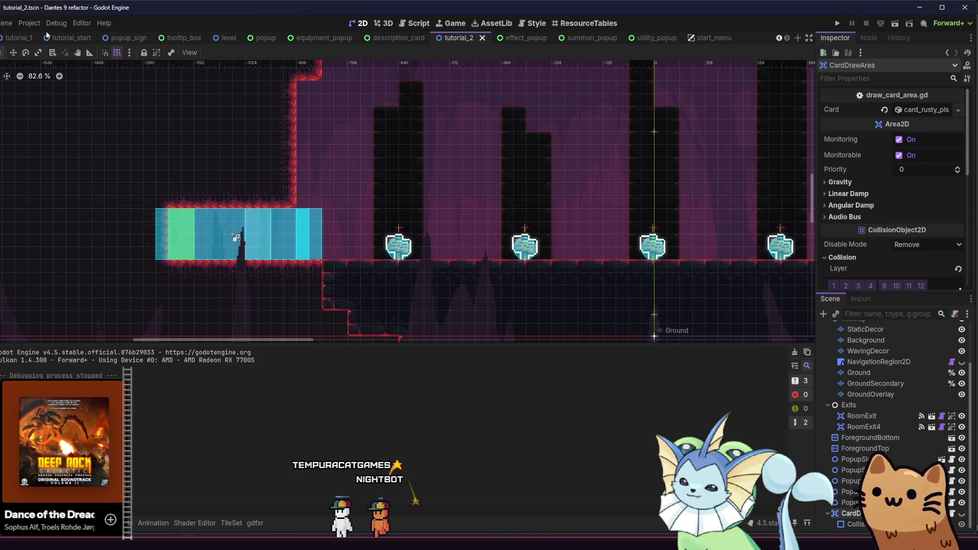
pyautogui.click(26, 37)
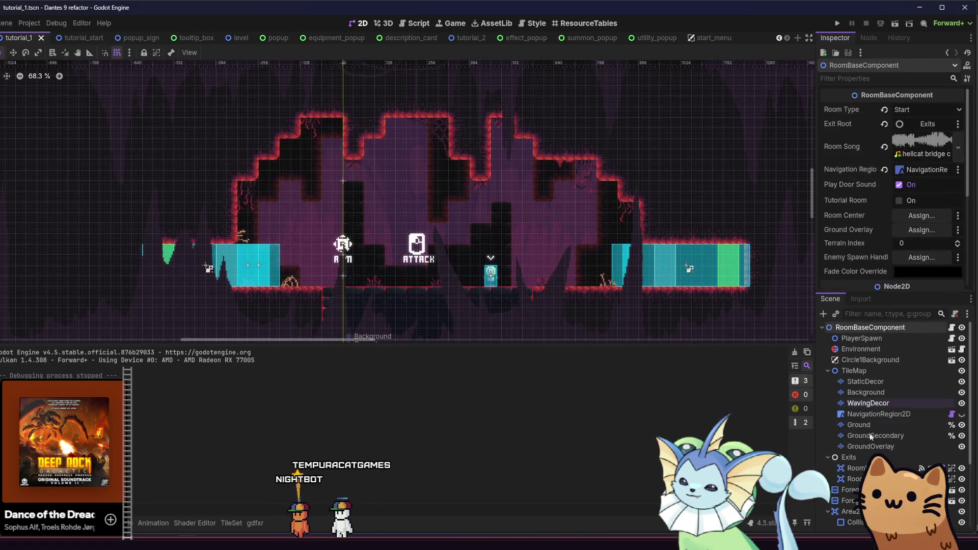
# Step: Copy lines 3–24 of dummy_room_manager.gd, then return to draw_card_area.gd in tutorial_2
pyautogui.scroll(-5, 871, 437)
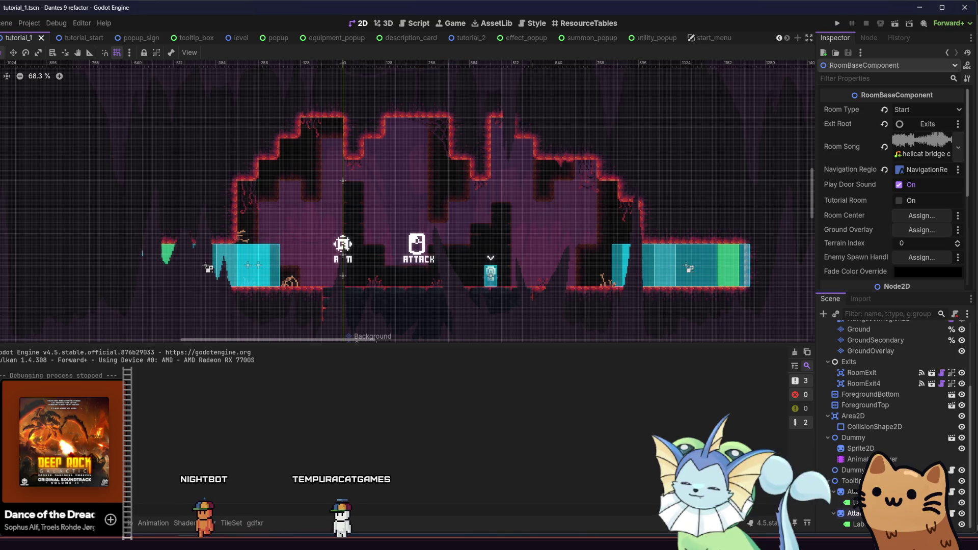
pyautogui.click(951, 470)
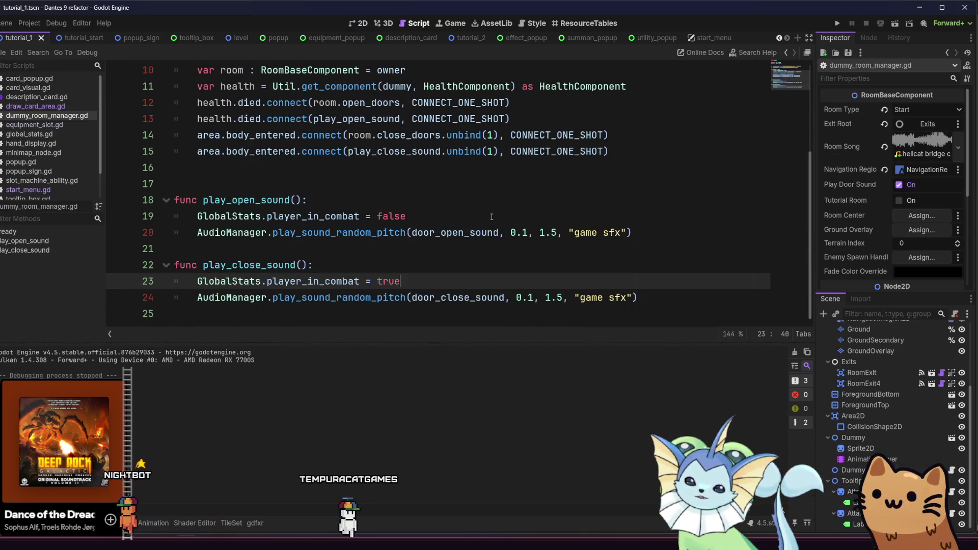
pyautogui.scroll(3, 491, 217)
pyautogui.scroll(-3, 608, 302)
pyautogui.moveTo(608, 301)
pyautogui.mouseDown()
pyautogui.moveTo(153, 265)
pyautogui.moveTo(145, 90)
pyautogui.moveTo(153, 102)
pyautogui.mouseUp()
pyautogui.hotkey('ctrl', 'c')
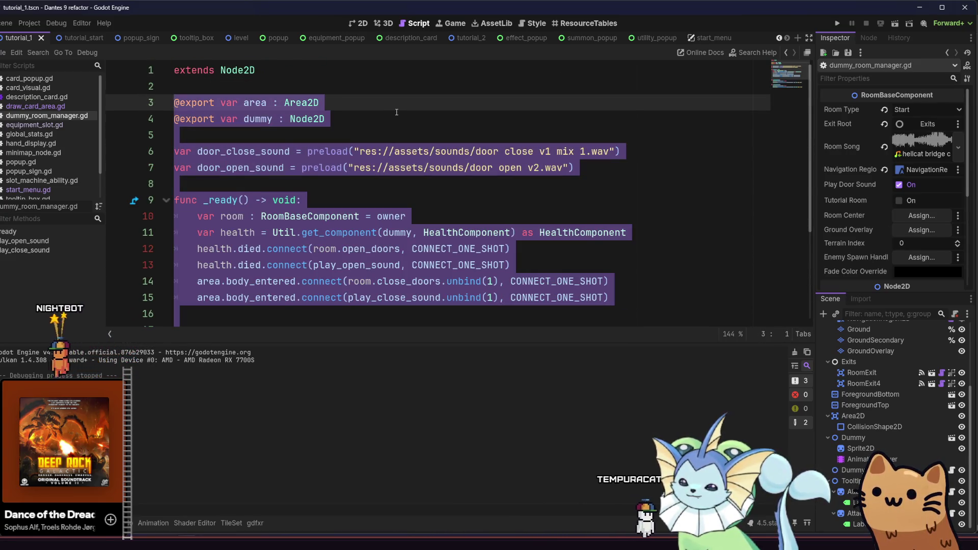
pyautogui.click(396, 112)
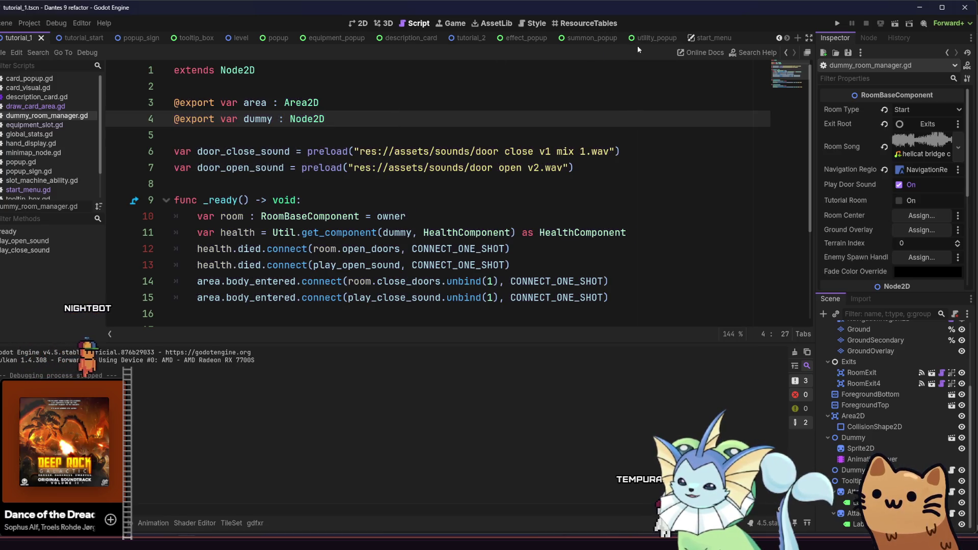
pyautogui.click(456, 39)
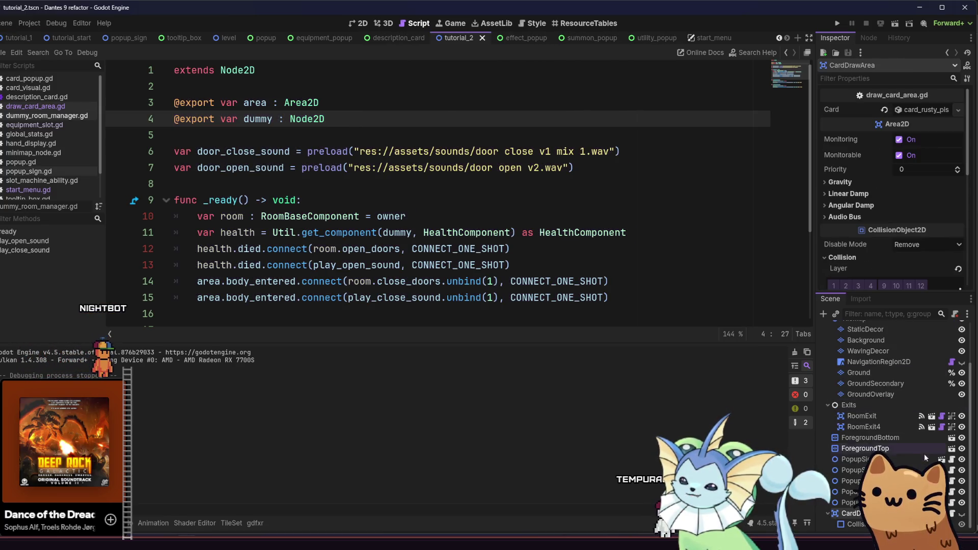
pyautogui.click(36, 106)
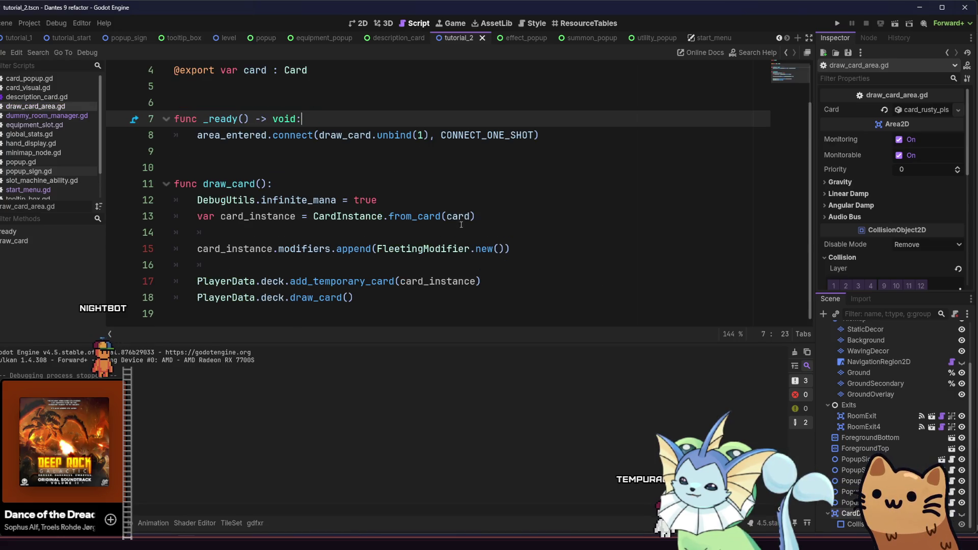
# Step: Paste the dummy room code at the script's end, dropping the duplicate _ready and cutting its connections
pyautogui.hotkey('ctrl', 'End')
pyautogui.hotkey('ctrl', 'v')
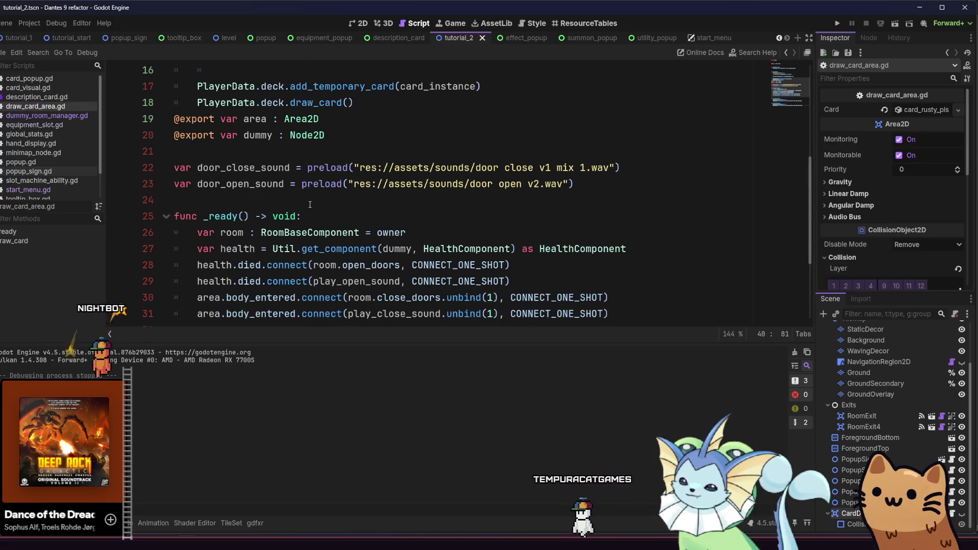
pyautogui.moveTo(304, 216)
pyautogui.mouseDown()
pyautogui.moveTo(176, 216)
pyautogui.moveTo(159, 167)
pyautogui.mouseUp()
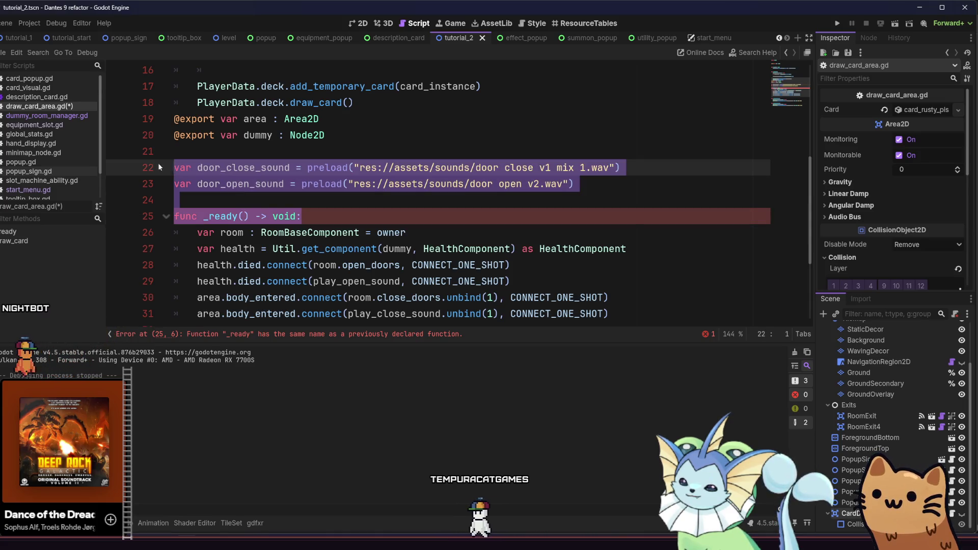
pyautogui.tripleClick(214, 216)
pyautogui.press('BackSpace')
pyautogui.press('BackSpace')
pyautogui.moveTo(174, 216)
pyautogui.mouseDown()
pyautogui.moveTo(408, 219)
pyautogui.moveTo(609, 297)
pyautogui.mouseUp()
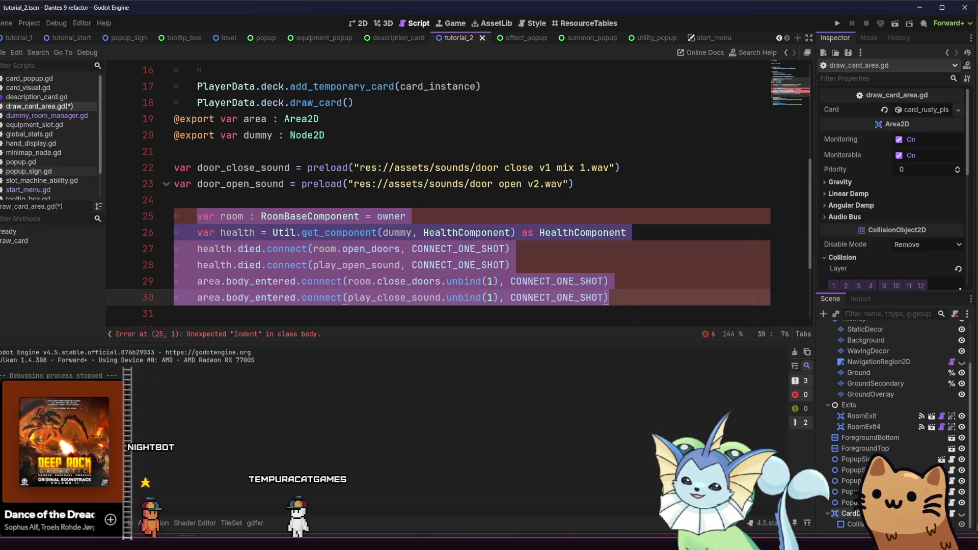
pyautogui.hotkey('ctrl', 'x')
pyautogui.press('BackSpace')
pyautogui.press('BackSpace')
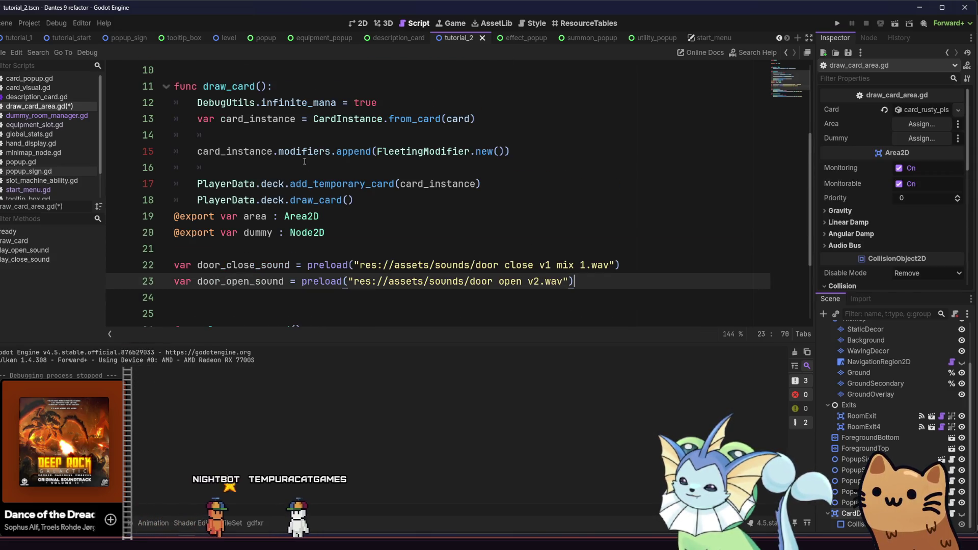
# Step: Paste the room and door signal connections right after the area_entered connection in _ready()
pyautogui.click(504, 200)
pyautogui.scroll(3, 510, 194)
pyautogui.click(559, 186)
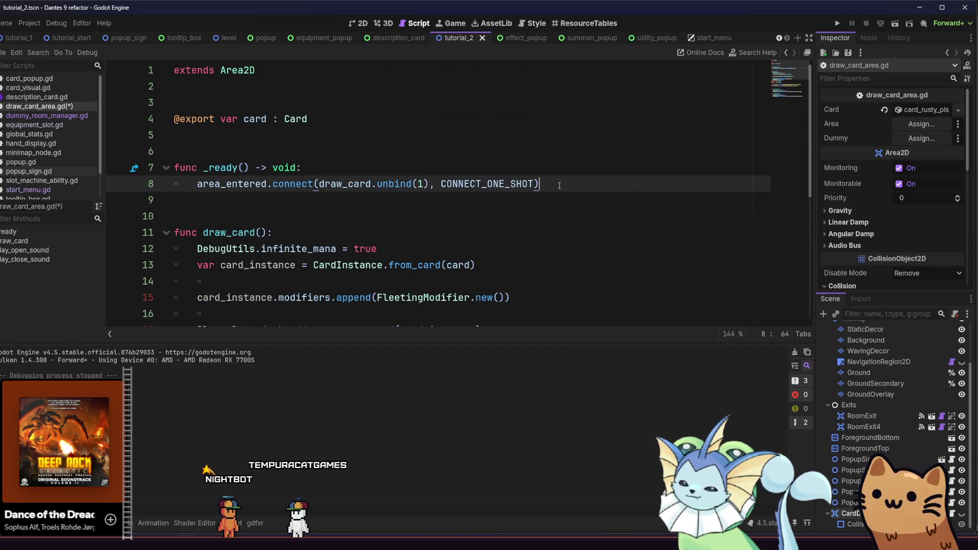
pyautogui.press('Return')
pyautogui.hotkey('ctrl', 'v')
# Step: Delete the health component line, keeping the two health.died connections after restoring them
pyautogui.click(326, 216)
pyautogui.click(315, 200)
pyautogui.click(299, 230)
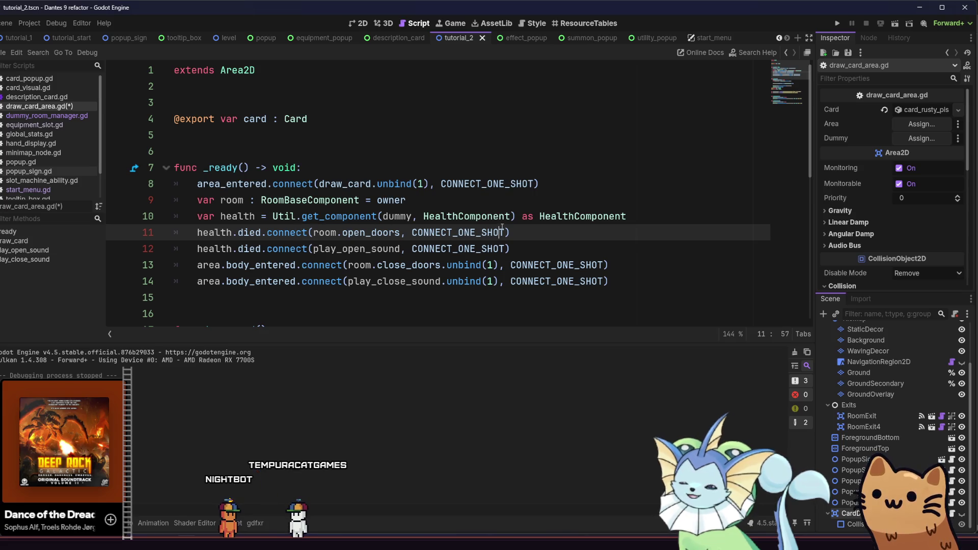
pyautogui.tripleClick(399, 216)
pyautogui.press('BackSpace')
pyautogui.press('BackSpace')
pyautogui.moveTo(511, 232); pyautogui.dragTo(161, 223)
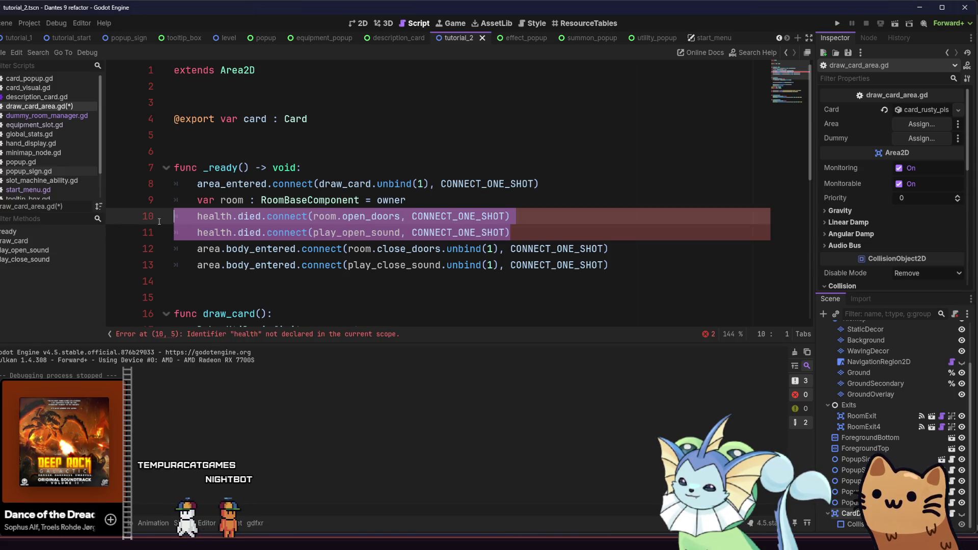
pyautogui.press('BackSpace')
pyautogui.press('BackSpace')
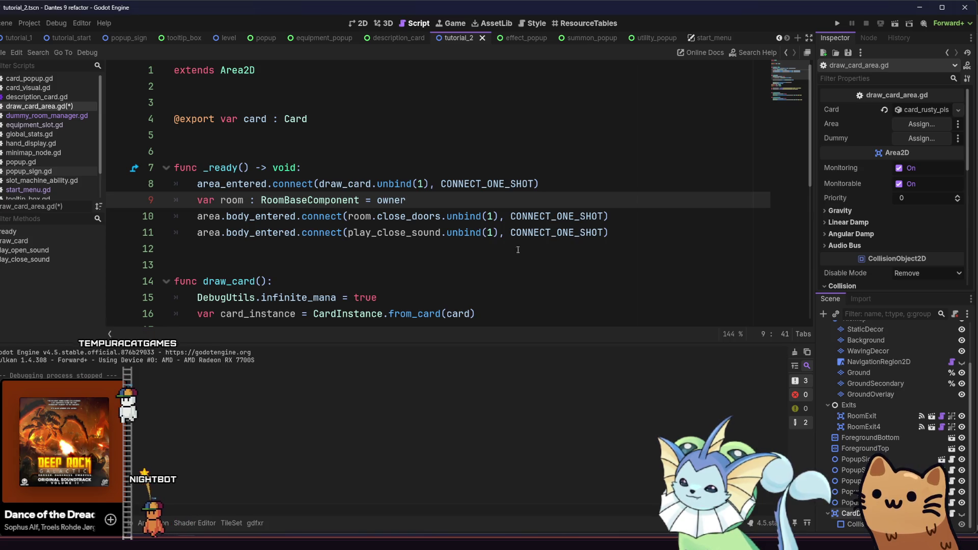
pyautogui.hotkey('ctrl', 'z')
pyautogui.hotkey('ctrl', 'z')
# Step: Step through the undo history, then delete and restore the area and dummy export lines
pyautogui.click(521, 218)
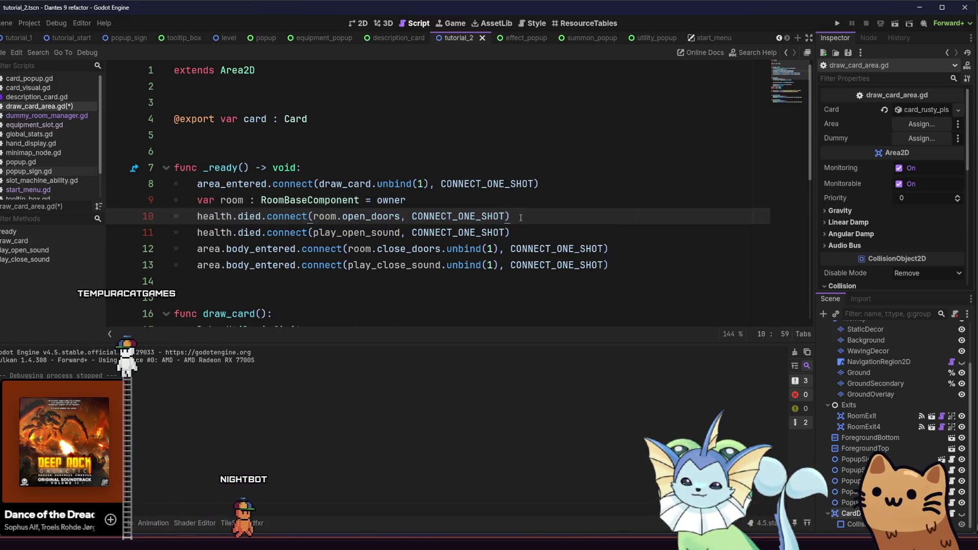
pyautogui.hotkey('ctrl', 'z')
pyautogui.hotkey('ctrl', 'z')
pyautogui.hotkey('ctrl', 'z')
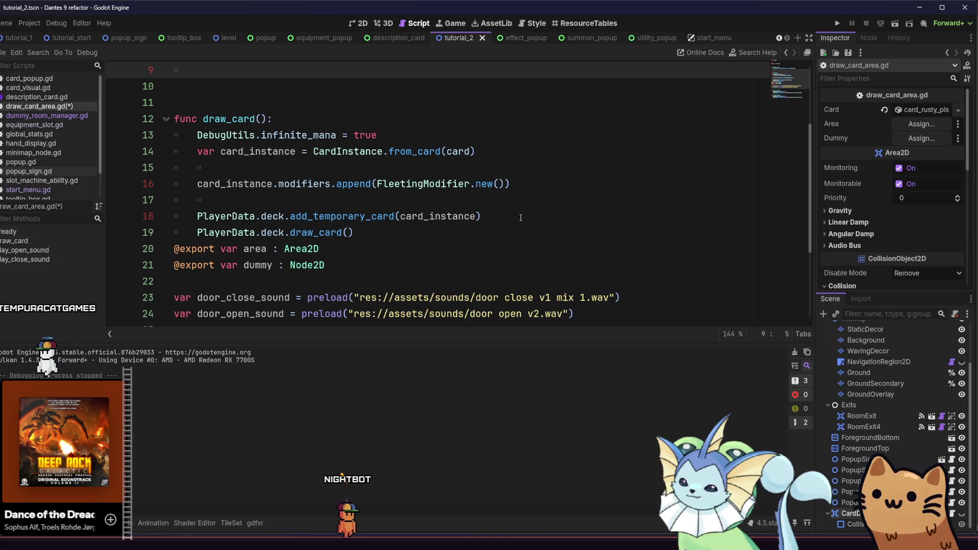
pyautogui.hotkey('ctrl', 'y')
pyautogui.hotkey('ctrl', 'y')
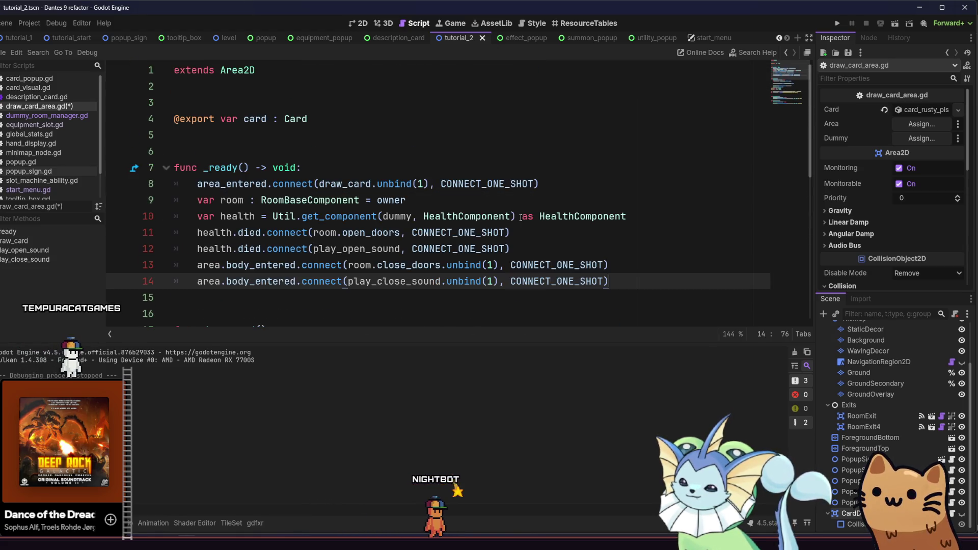
pyautogui.hotkey('ctrl', 'y')
pyautogui.hotkey('ctrl', 'y')
pyautogui.hotkey('ctrl', 'y')
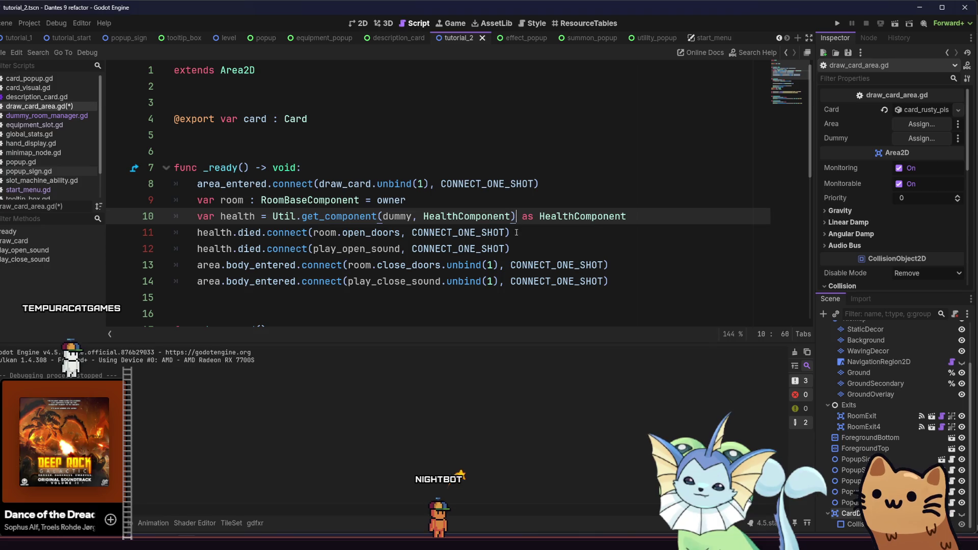
pyautogui.scroll(-4, 455, 248)
pyautogui.scroll(-1, 456, 248)
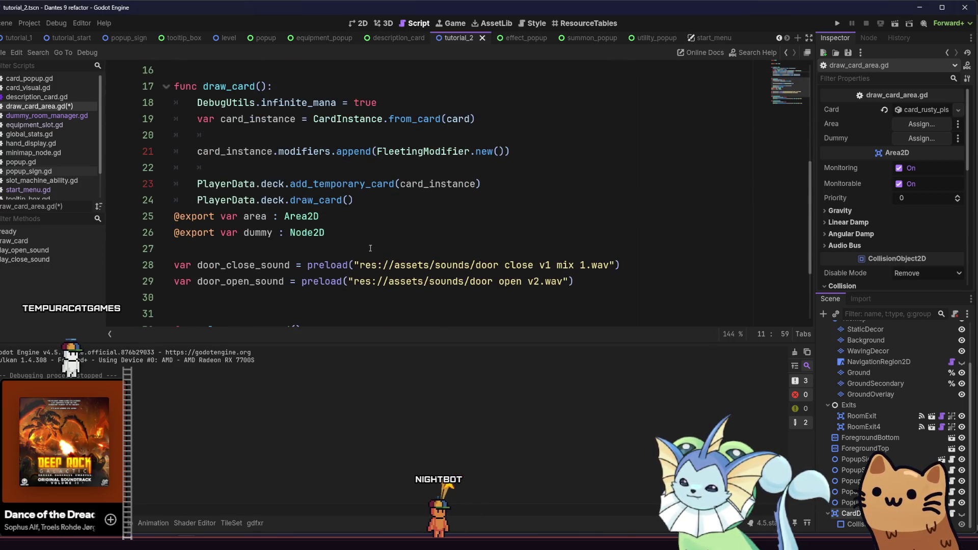
pyautogui.hotkey('ctrl', 'y')
pyautogui.moveTo(115, 235); pyautogui.dragTo(117, 220)
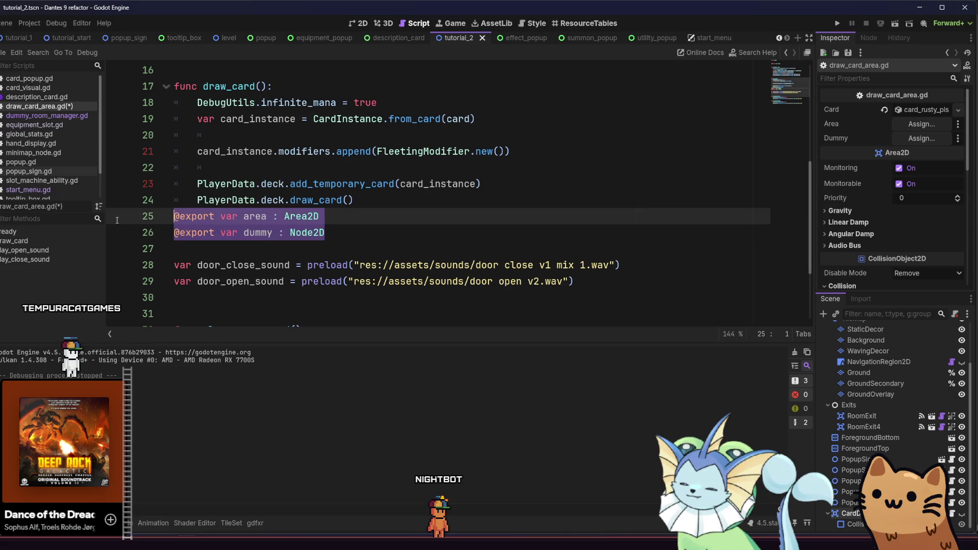
pyautogui.press('Delete')
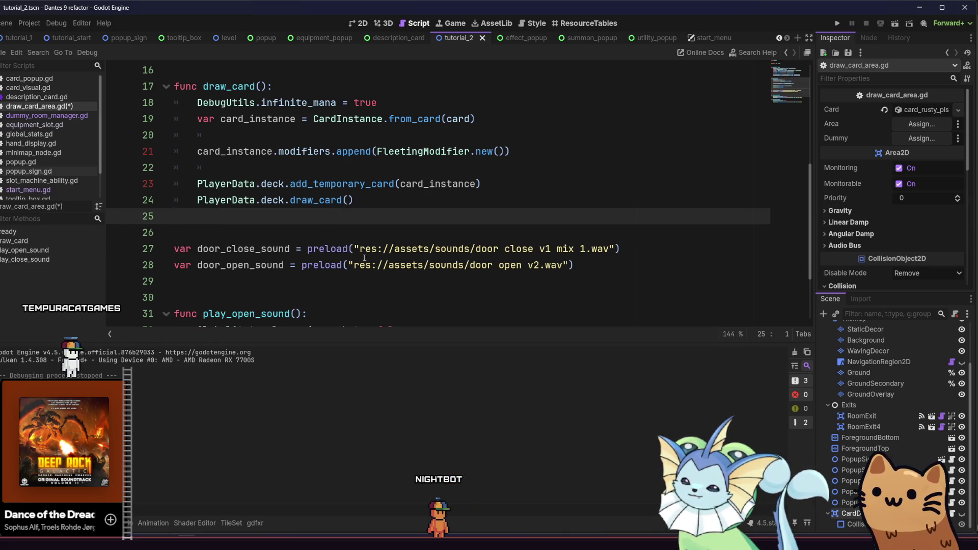
pyautogui.hotkey('ctrl', 'z')
pyautogui.moveTo(574, 281)
pyautogui.mouseDown()
pyautogui.moveTo(176, 249)
pyautogui.moveTo(149, 224)
pyautogui.mouseUp()
pyautogui.press('Delete')
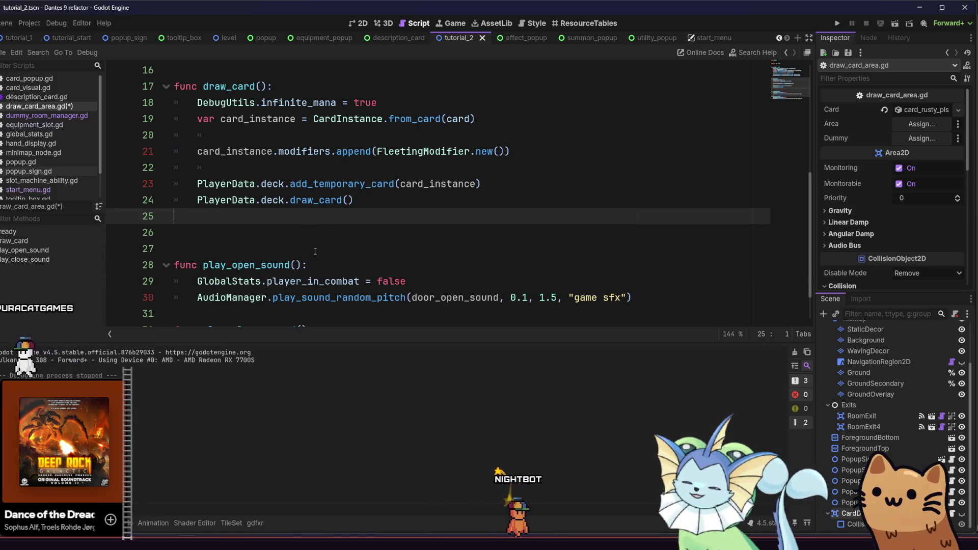
pyautogui.scroll(4, 239, 232)
pyautogui.scroll(1, 240, 232)
pyautogui.click(340, 107)
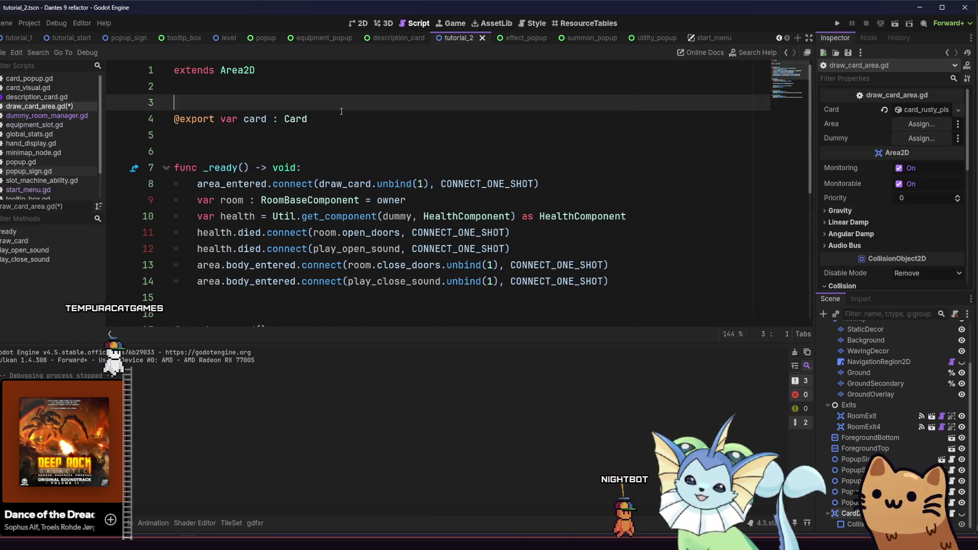
pyautogui.hotkey('ctrl', 'v')
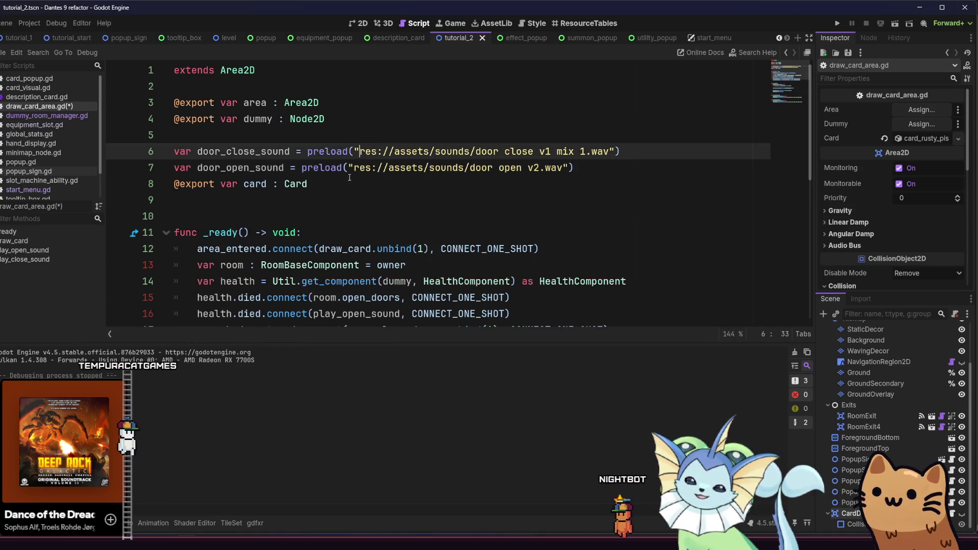
pyautogui.hotkey('ctrl', 'z')
pyautogui.click(243, 142)
pyautogui.hotkey('ctrl', 'v')
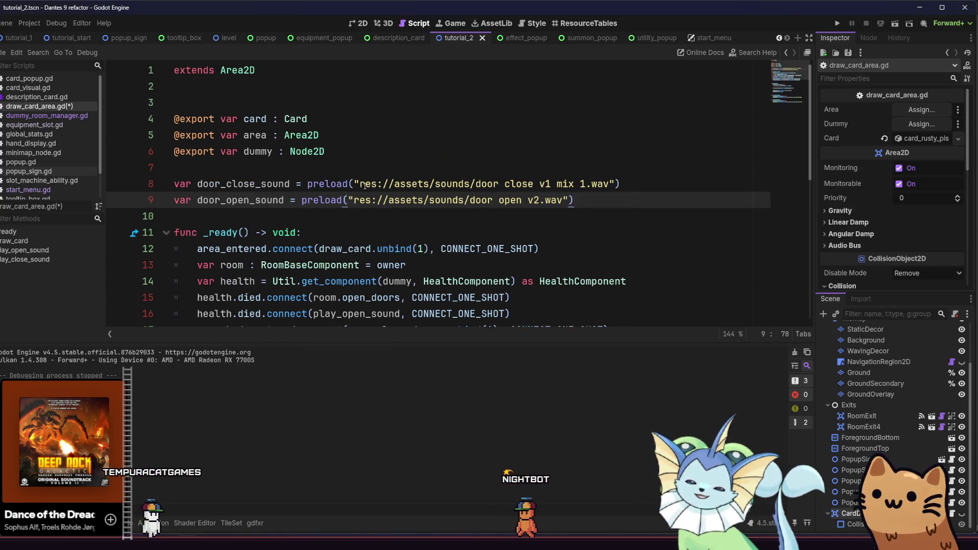
pyautogui.press('Up')
pyautogui.press('Up')
pyautogui.press('Up')
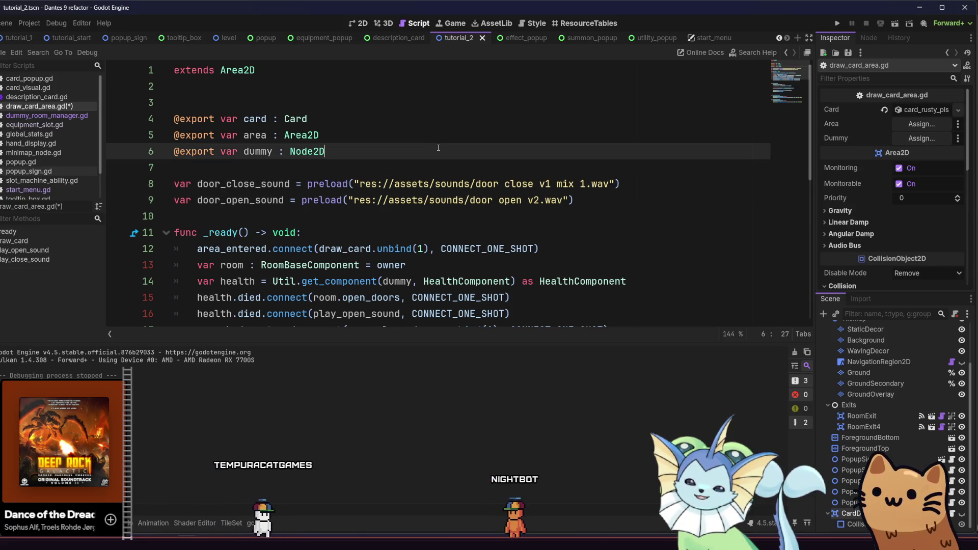
# Step: Delete the area export line and remove the area. prefix from body_entered
pyautogui.scroll(-1, 447, 201)
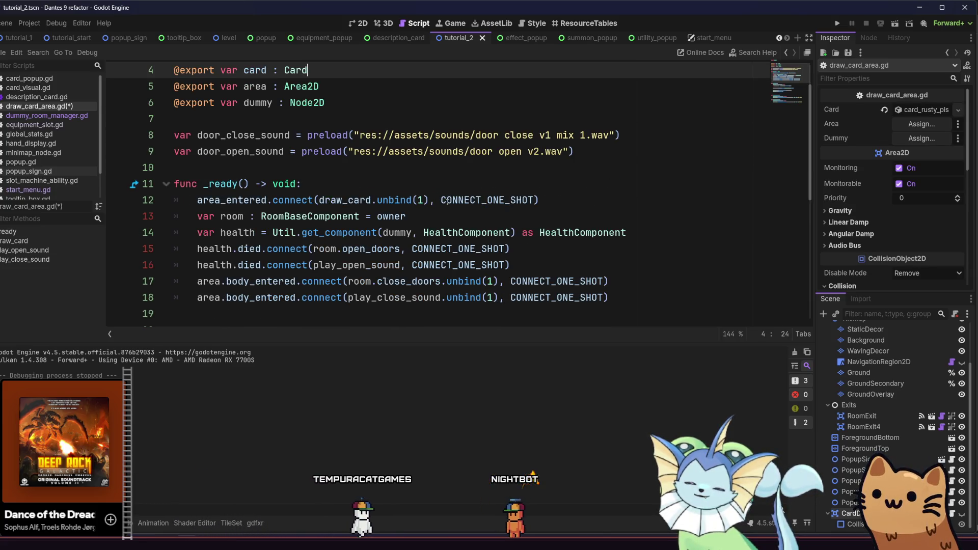
pyautogui.moveTo(320, 86); pyautogui.dragTo(127, 85)
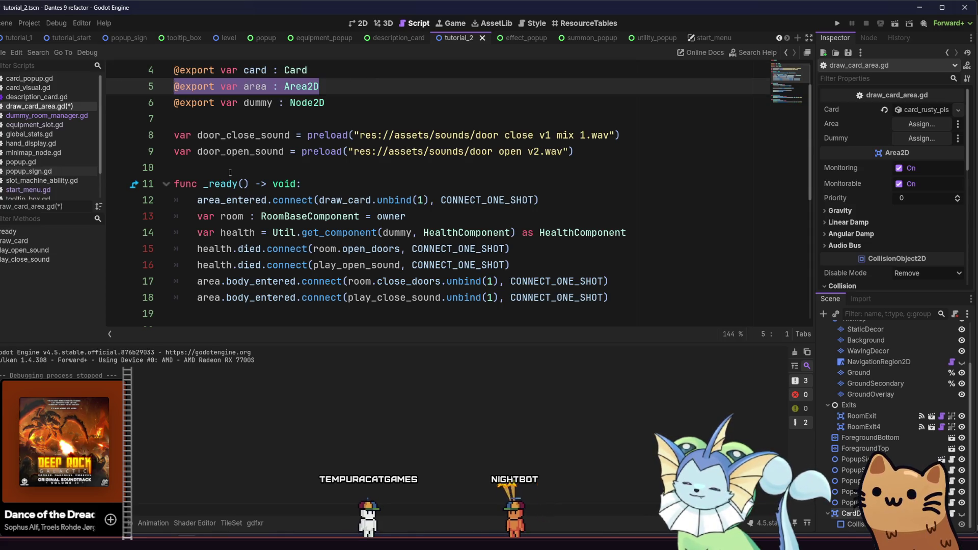
pyautogui.press('BackSpace')
pyautogui.moveTo(197, 265)
pyautogui.mouseDown()
pyautogui.moveTo(225, 265)
pyautogui.moveTo(197, 281)
pyautogui.mouseUp()
pyautogui.press('BackSpace')
pyautogui.press('BackSpace')
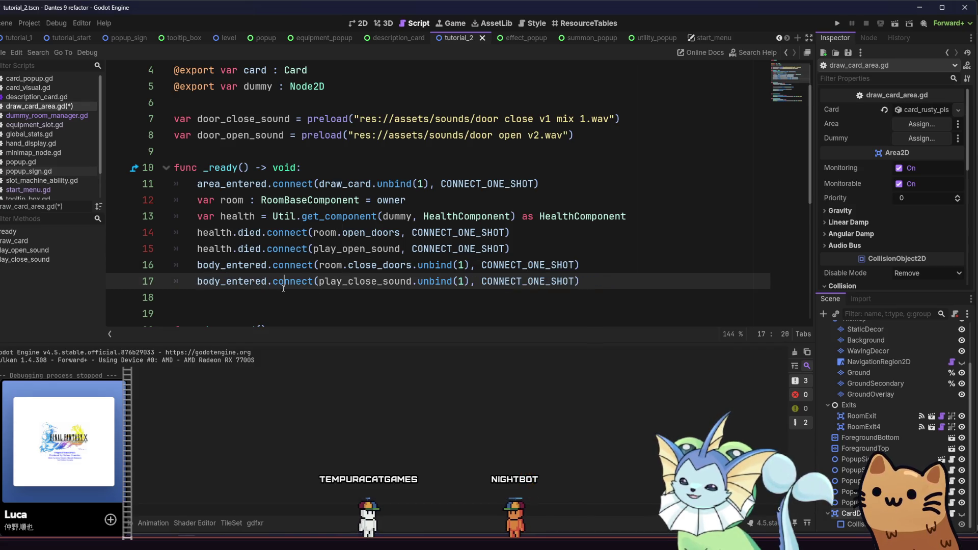
# Step: Remove the second area. prefix and scroll through the door sound functions
pyautogui.click(314, 296)
pyautogui.click(586, 283)
pyautogui.scroll(-4, 617, 274)
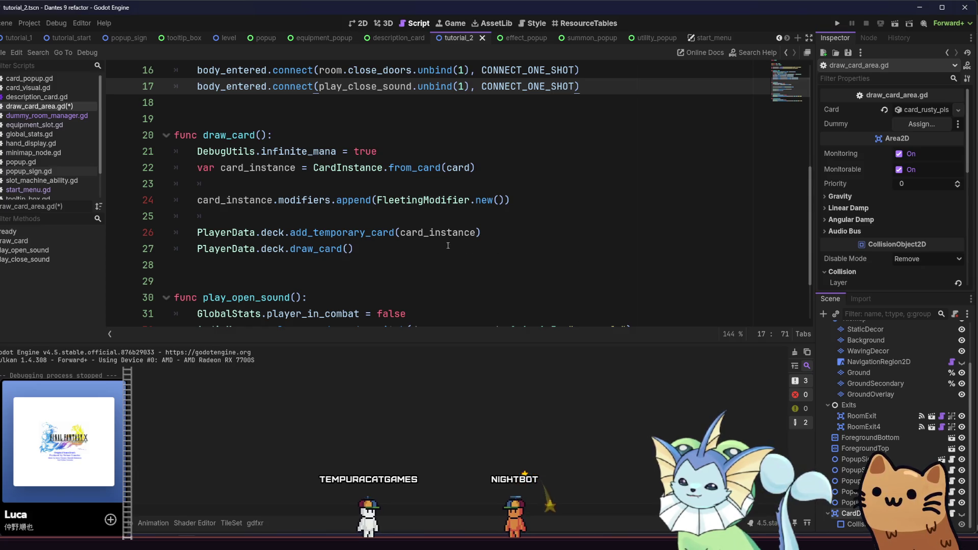
pyautogui.scroll(-2, 447, 246)
pyautogui.scroll(4, 408, 248)
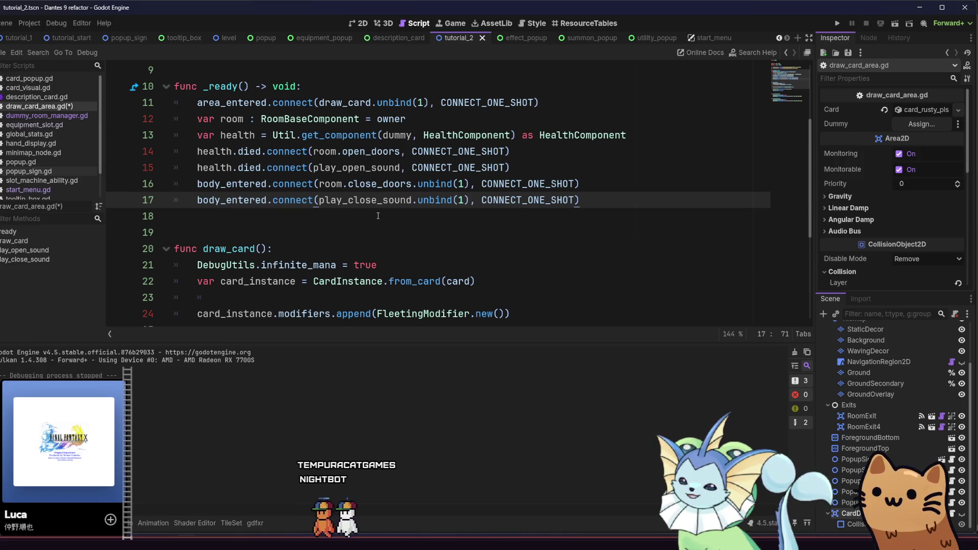
pyautogui.scroll(-4, 376, 215)
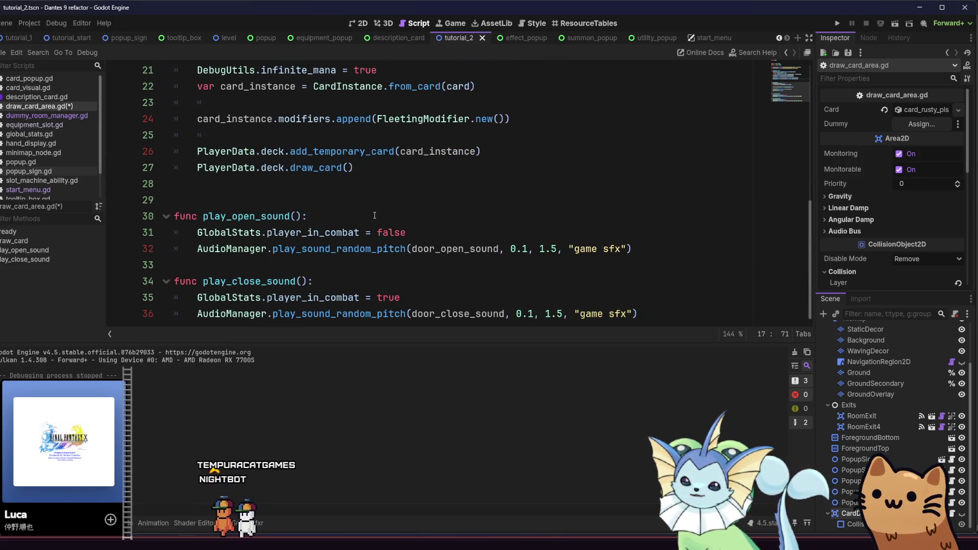
# Step: Delete the GlobalStats.player_in_combat line in play_close_sound
pyautogui.click(406, 298)
pyautogui.scroll(1, 387, 251)
pyautogui.click(383, 119)
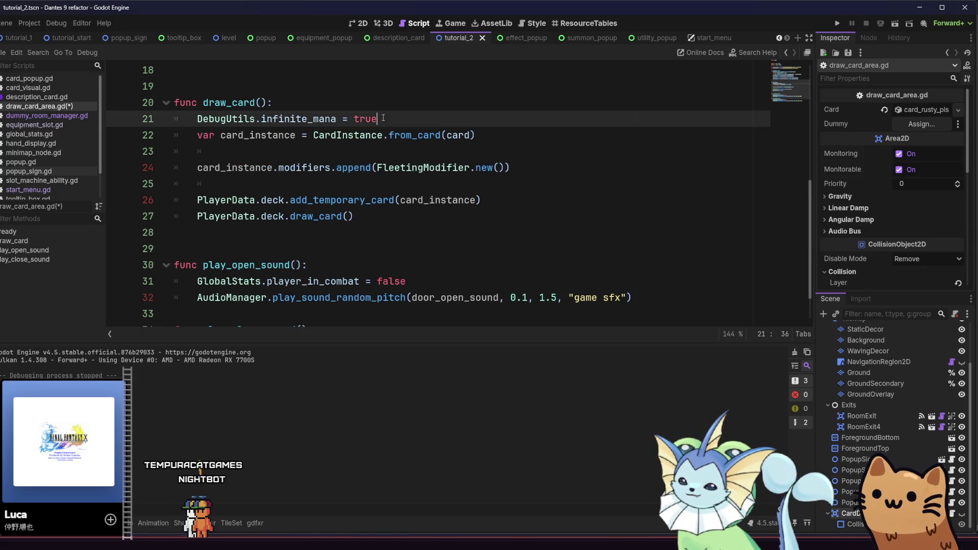
pyautogui.click(285, 199)
pyautogui.scroll(-1, 287, 224)
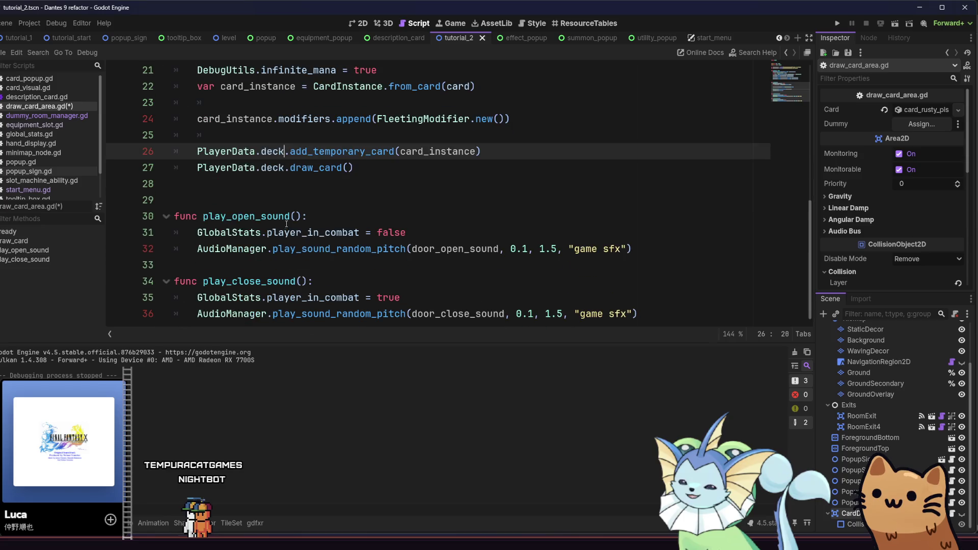
pyautogui.tripleClick(408, 232)
pyautogui.write('DebugUtils.infinite_mana = true')
pyautogui.click(418, 299)
pyautogui.tripleClick(418, 300)
pyautogui.press('BackSpace')
pyautogui.press('BackSpace')
# Step: Remove the DebugUtils infinite mana line from draw_card()
pyautogui.click(371, 232)
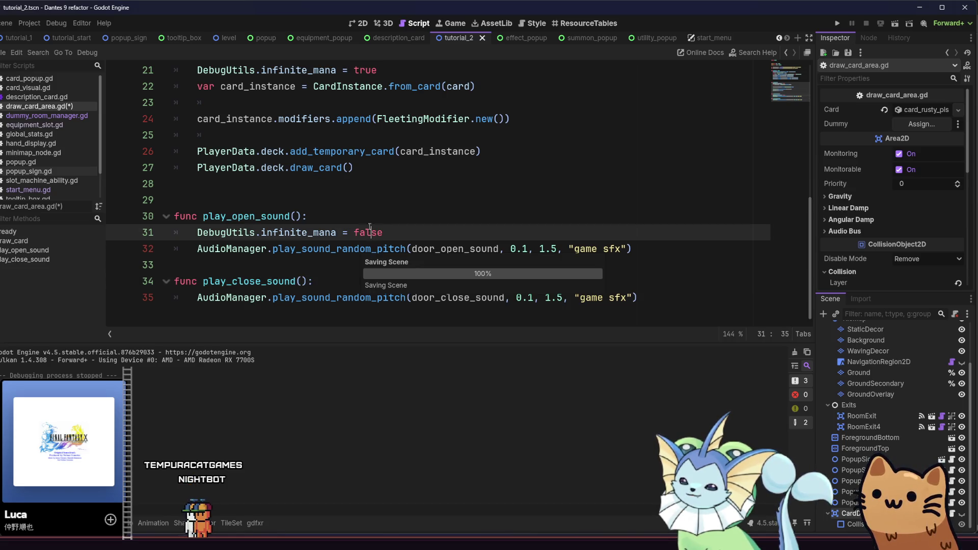
pyautogui.scroll(2, 423, 225)
pyautogui.click(476, 211)
pyautogui.scroll(2, 476, 211)
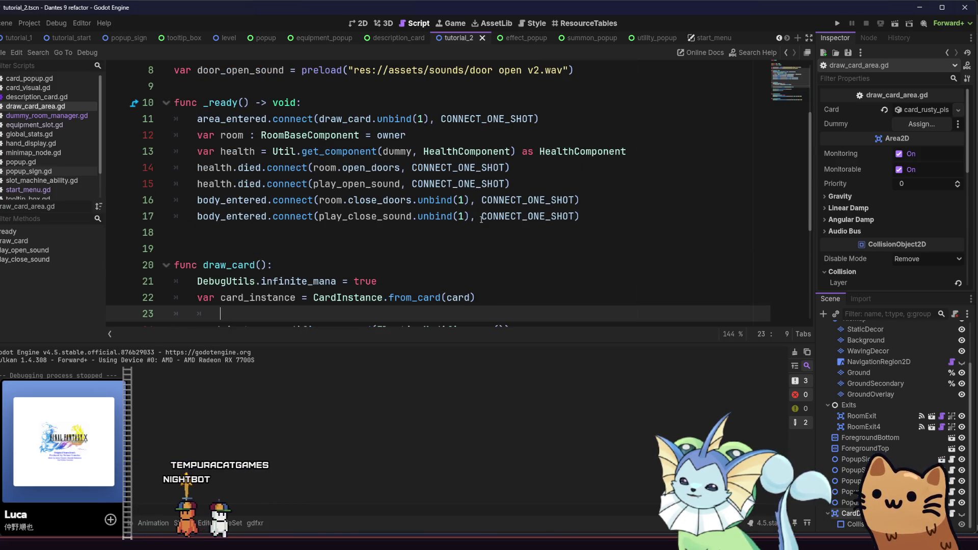
pyautogui.moveTo(336, 282); pyautogui.dragTo(310, 283)
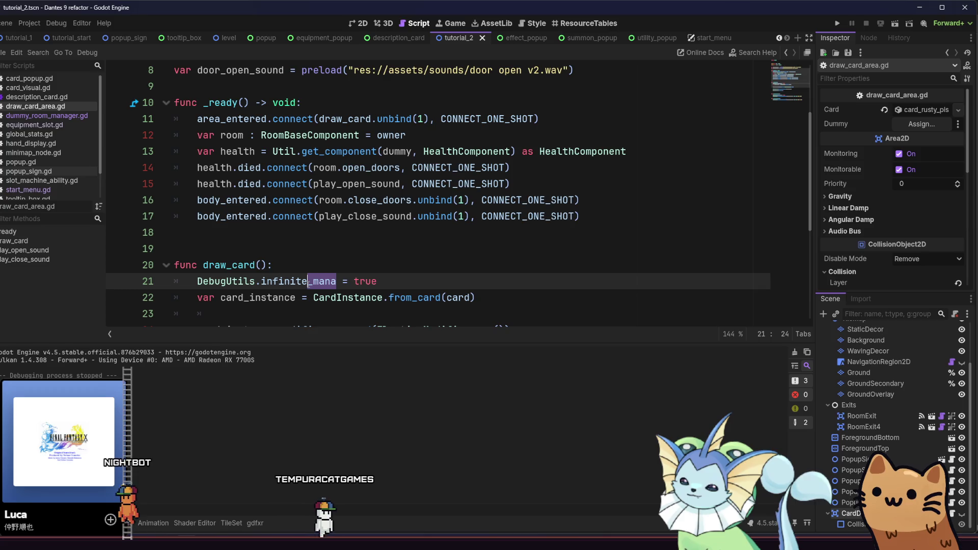
pyautogui.write('ch')
pyautogui.press('Return')
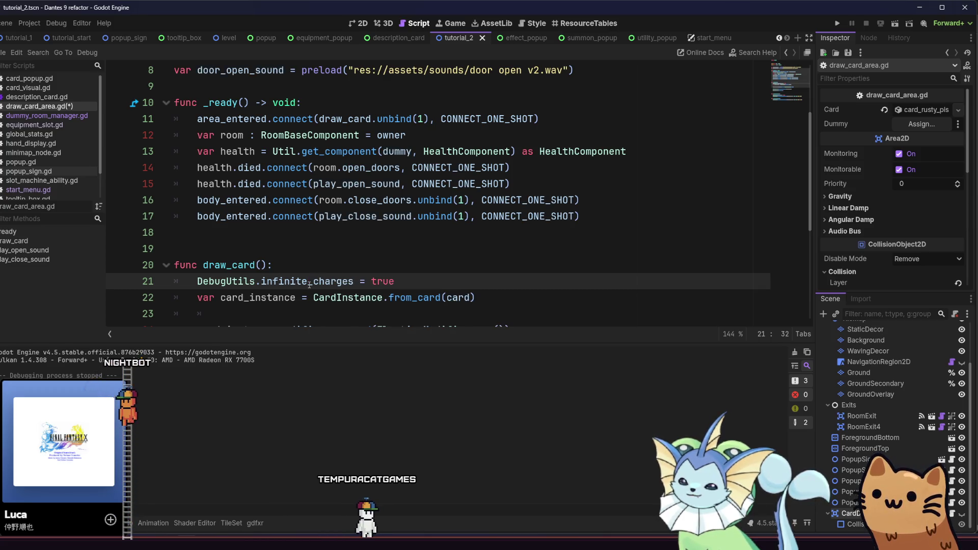
pyautogui.moveTo(353, 282); pyautogui.dragTo(186, 289)
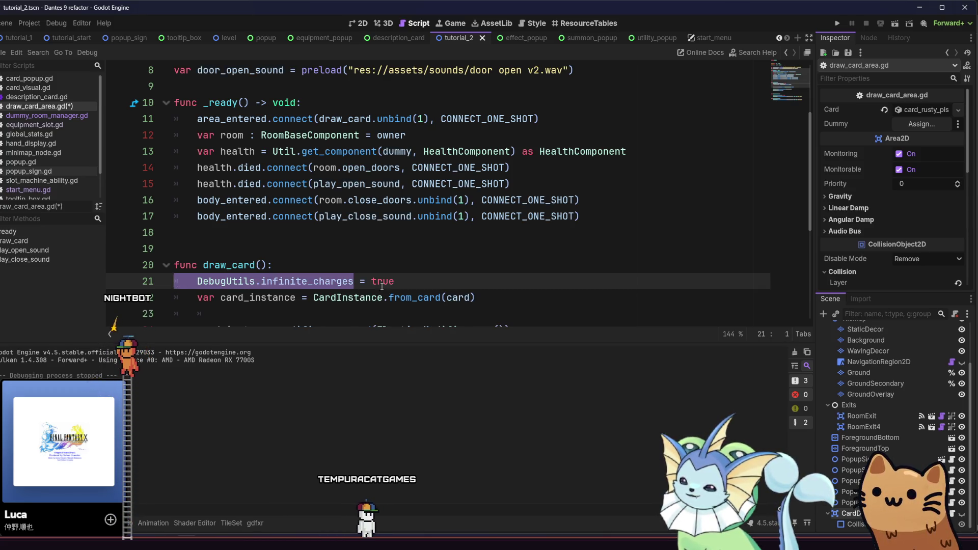
pyautogui.hotkey('shift', 'End')
pyautogui.press('BackSpace')
pyautogui.press('BackSpace')
# Step: Delete the infinite_mana line in play_open_sound and save draw_card_area.gd
pyautogui.scroll(-3, 289, 275)
pyautogui.moveTo(385, 281); pyautogui.dragTo(172, 282)
pyautogui.press('BackSpace')
pyautogui.press('BackSpace')
pyautogui.hotkey('ctrl', 's')
pyautogui.scroll(-1, 313, 239)
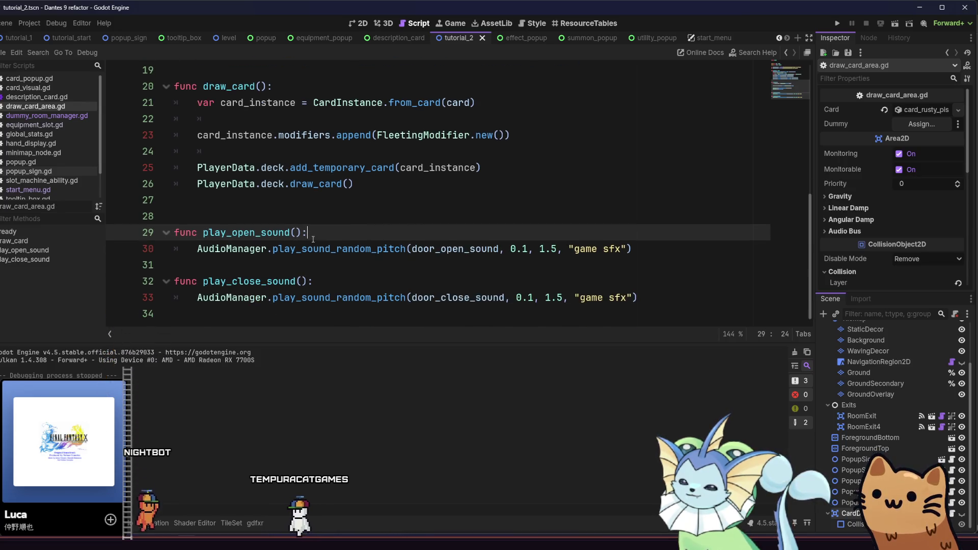
pyautogui.scroll(6, 312, 239)
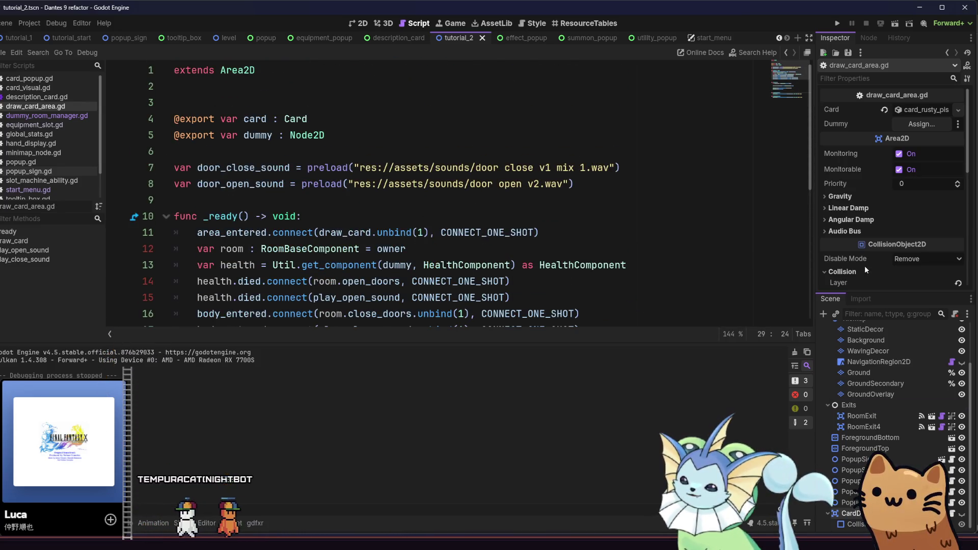
# Step: Instance the Dummy scene as a child of the tutorial_2 level
pyautogui.click(359, 23)
pyautogui.hscroll(5, 285, 138)
pyautogui.scroll(-3, 209, 147)
pyautogui.hscroll(-3, 306, 193)
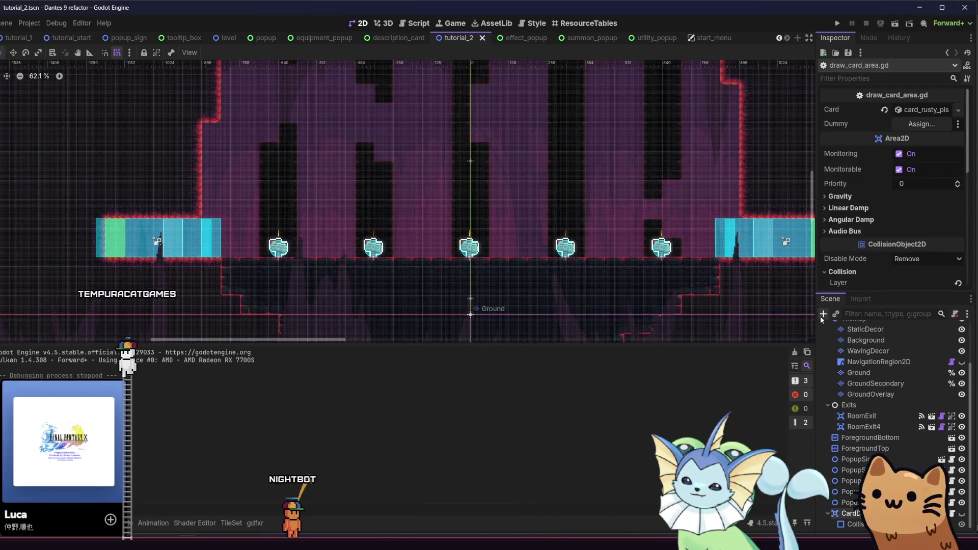
pyautogui.click(823, 315)
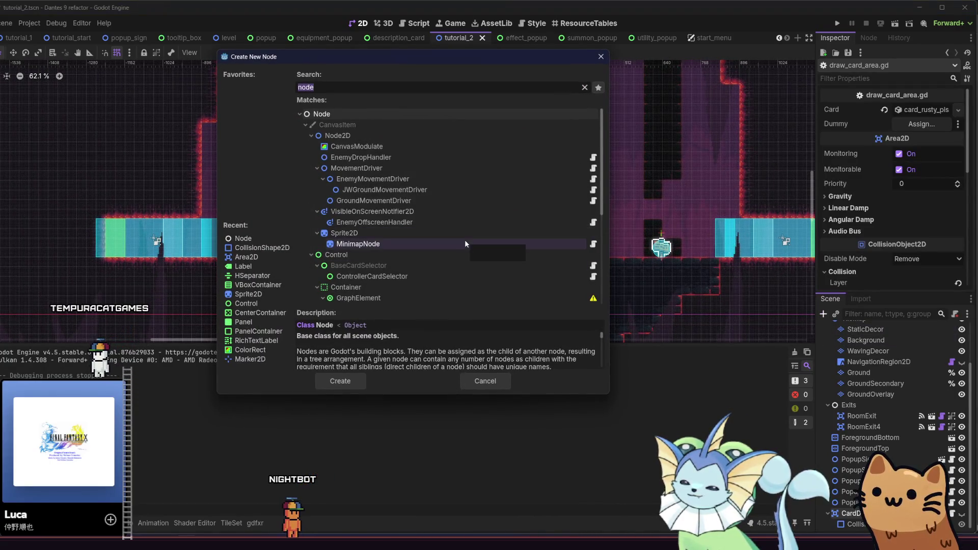
pyautogui.write('dummy')
pyautogui.press('BackSpace')
pyautogui.press('BackSpace')
pyautogui.press('BackSpace')
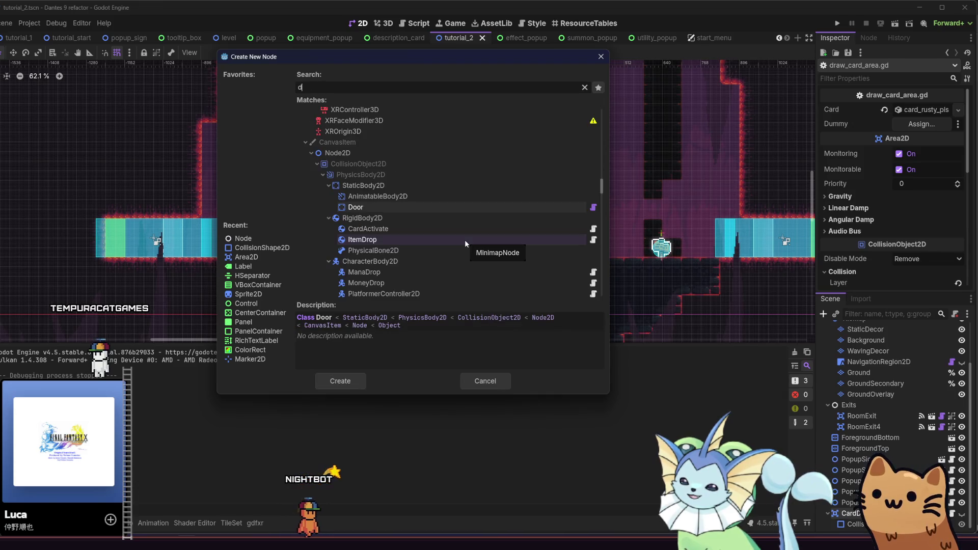
pyautogui.click(505, 384)
pyautogui.click(836, 314)
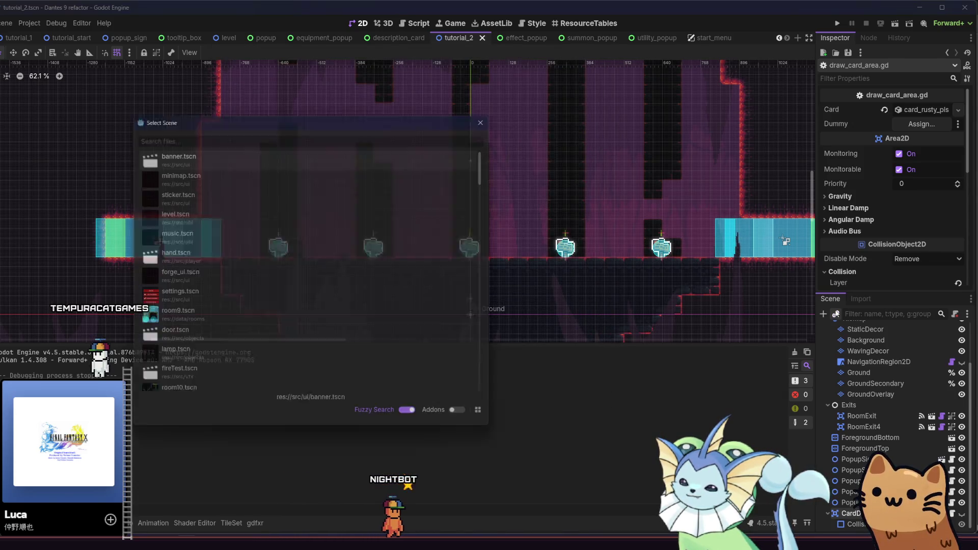
pyautogui.write('dummy')
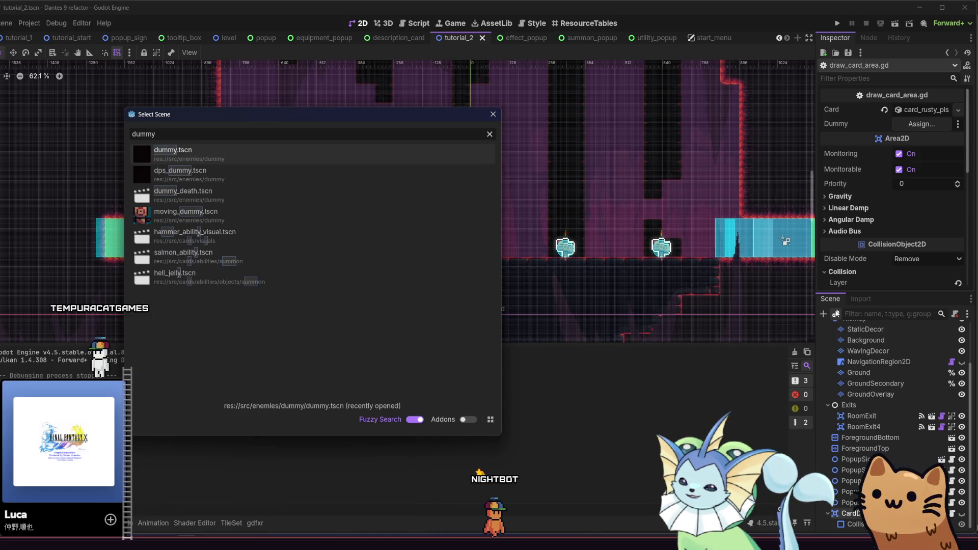
pyautogui.doubleClick(328, 162)
# Step: Move the Dummy onto the floor between the wooden signs and save the scene
pyautogui.scroll(3, 464, 219)
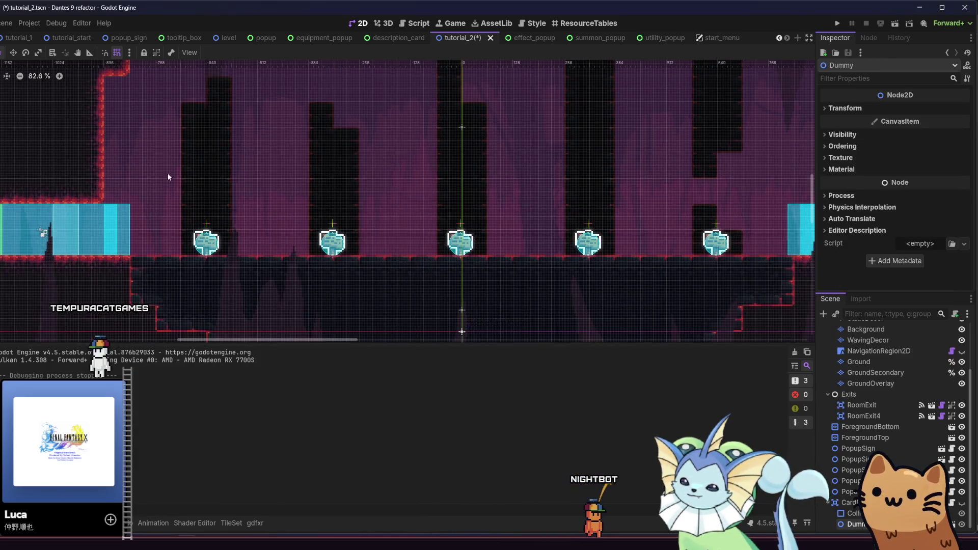
pyautogui.scroll(-5, 146, 159)
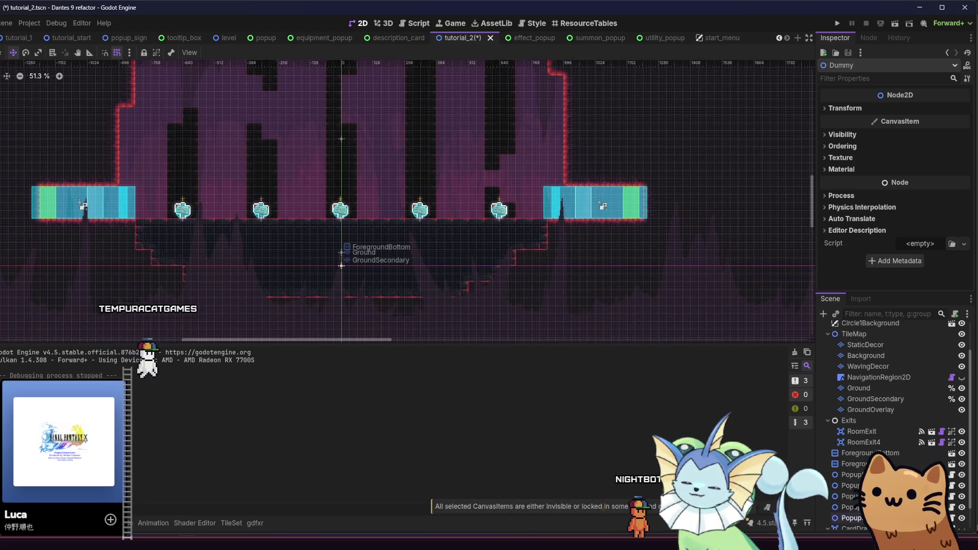
pyautogui.click(854, 513)
pyautogui.click(854, 524)
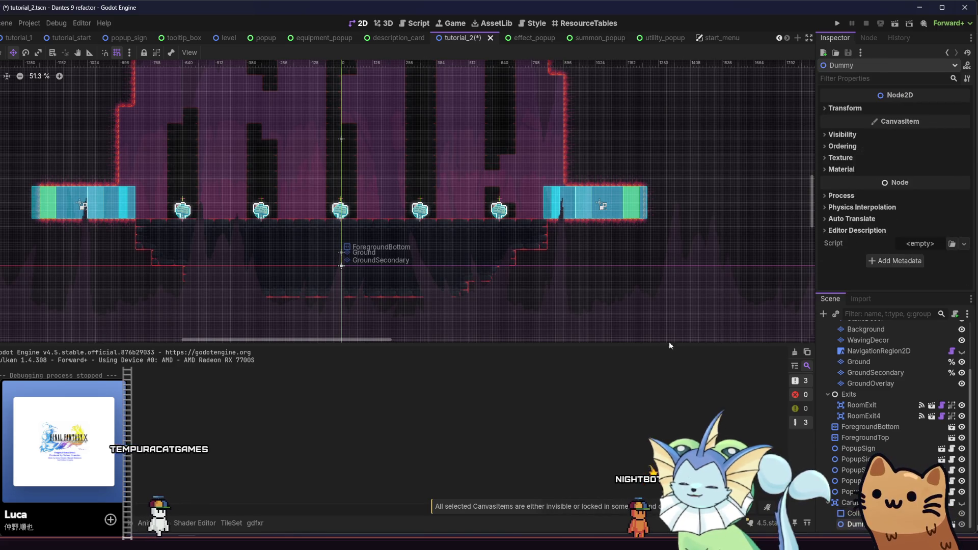
pyautogui.scroll(-8, 484, 274)
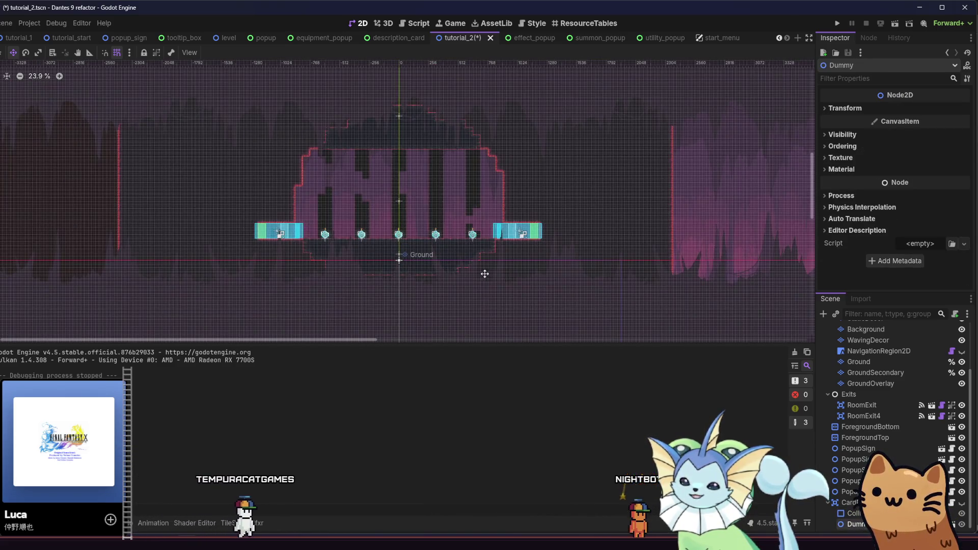
pyautogui.scroll(5, 309, 228)
pyautogui.moveTo(286, 261)
pyautogui.mouseDown()
pyautogui.moveTo(382, 275)
pyautogui.moveTo(542, 274)
pyautogui.moveTo(431, 262)
pyautogui.moveTo(501, 274)
pyautogui.mouseUp()
pyautogui.scroll(5, 430, 263)
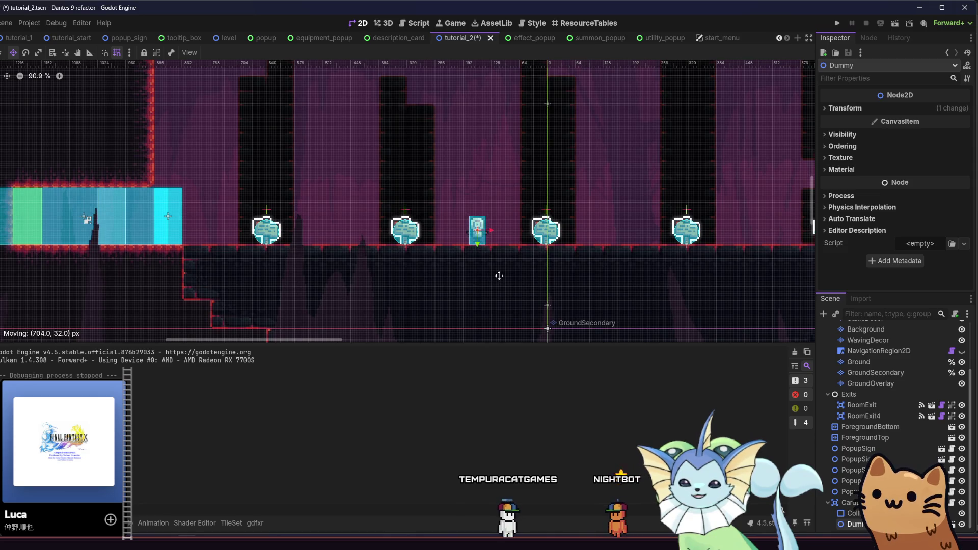
pyautogui.hotkey('ctrl', 's')
# Step: Undo the accidental reordering of the Dummy node and select CardDrawArea
pyautogui.click(847, 502)
pyautogui.moveTo(849, 524); pyautogui.dragTo(849, 499)
pyautogui.hotkey('ctrl', 'z')
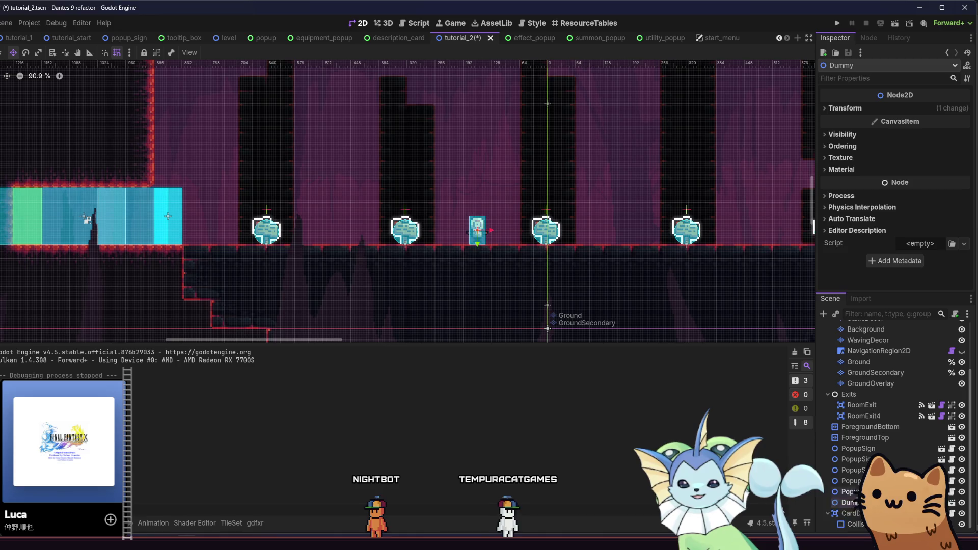
pyautogui.click(848, 513)
# Step: Assign the Dummy node to CardDrawArea's Dummy property, save tutorial_2, and run the game
pyautogui.click(895, 124)
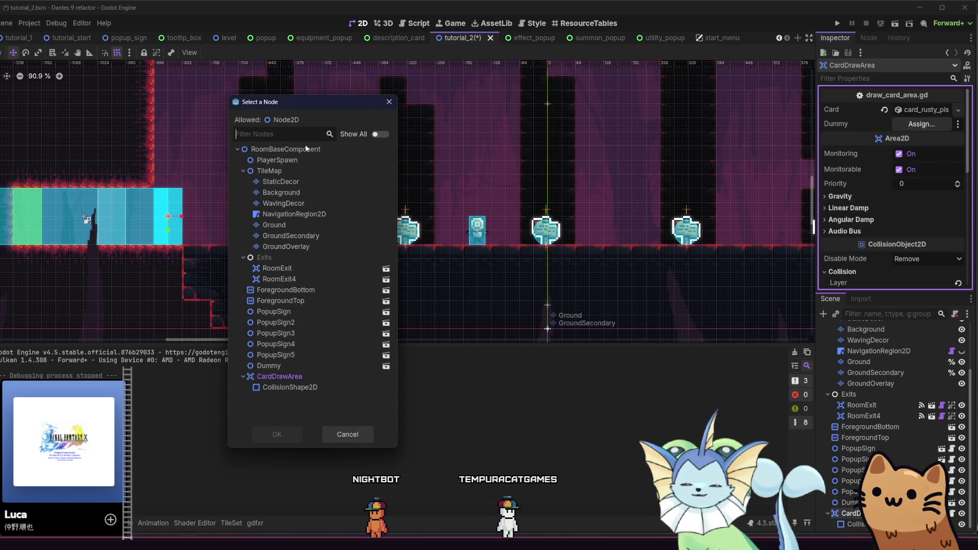
pyautogui.doubleClick(269, 366)
pyautogui.hotkey('ctrl', 's')
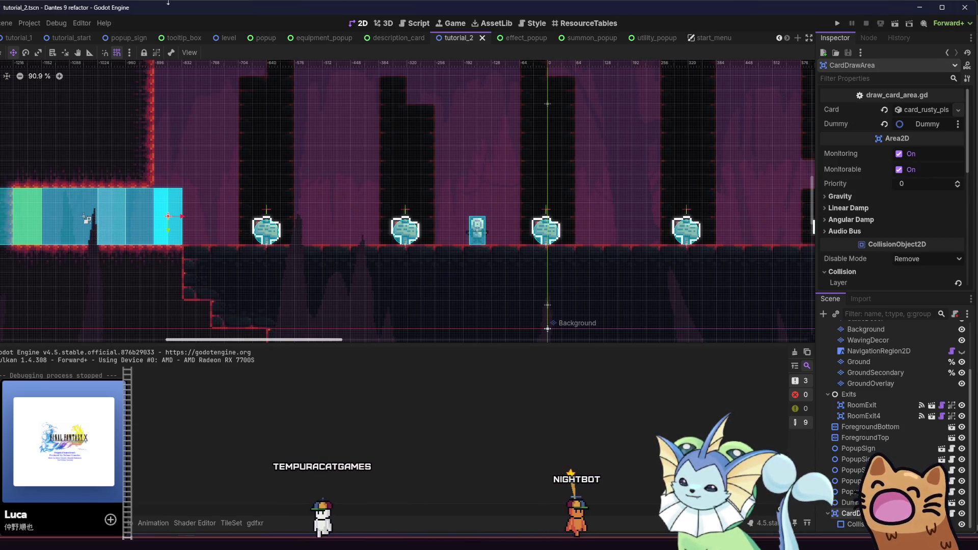
pyautogui.click(836, 24)
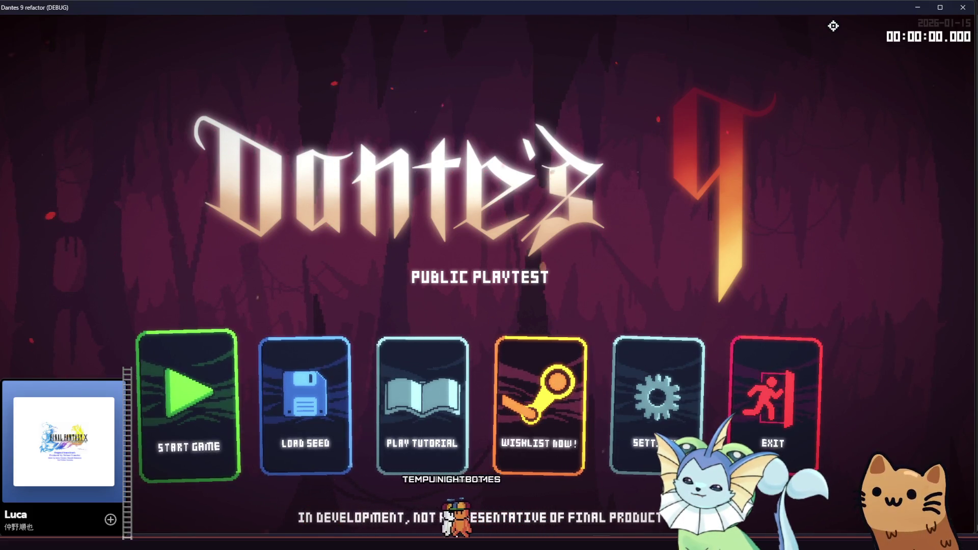
# Step: Start Play Tutorial and run, jump, wall-cling and drop through to the card-draw room
pyautogui.click(428, 347)
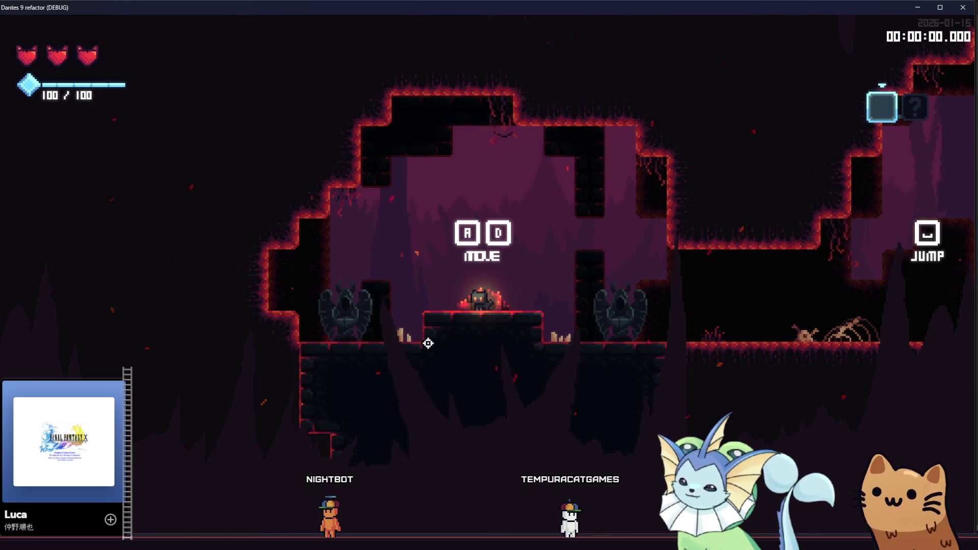
pyautogui.press('d')
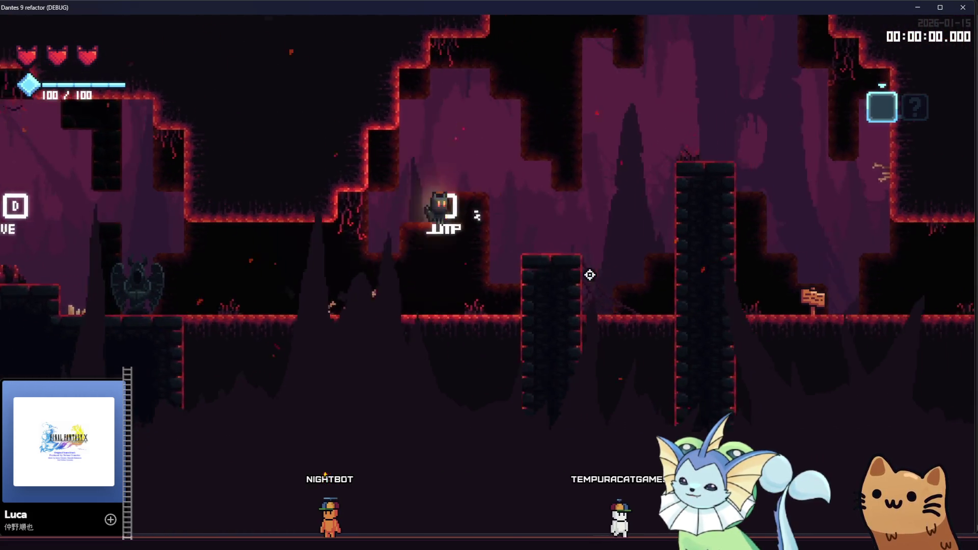
pyautogui.press('space')
pyautogui.press('d')
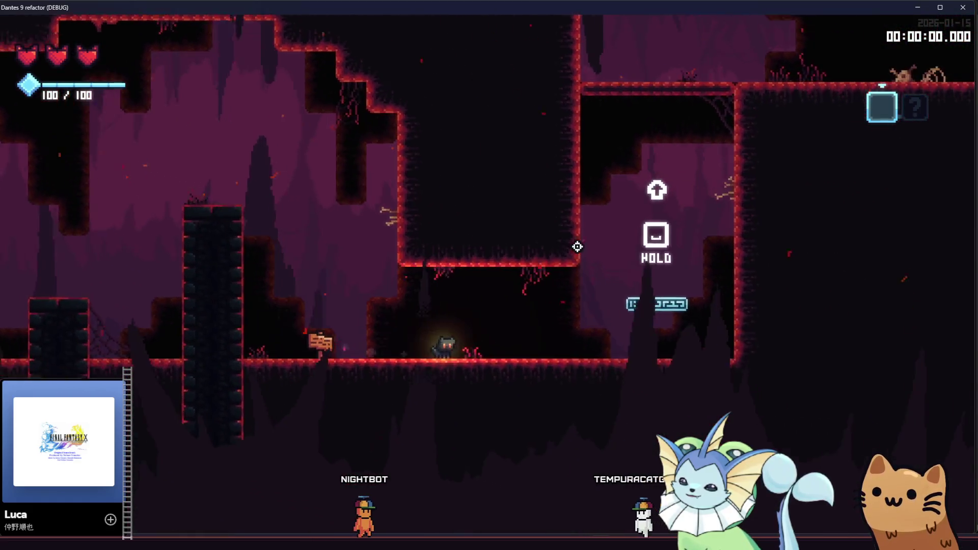
pyautogui.press('space')
pyautogui.press('space')
pyautogui.press('d')
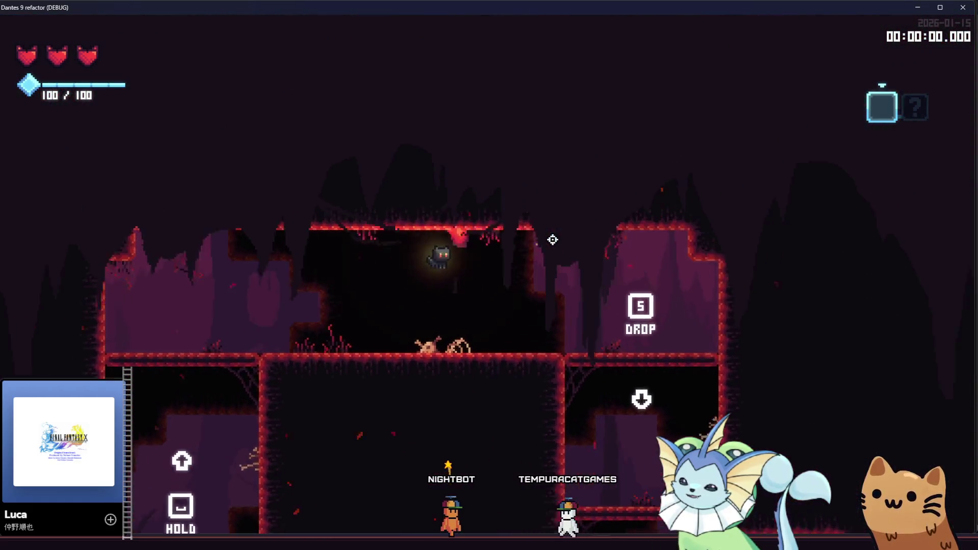
pyautogui.press('s')
pyautogui.press('d')
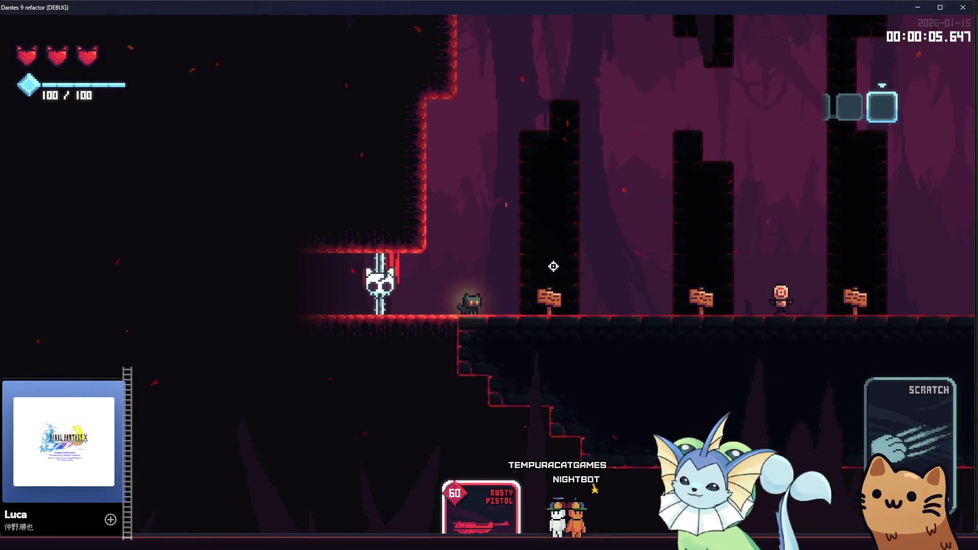
pyautogui.press('a')
pyautogui.press('d')
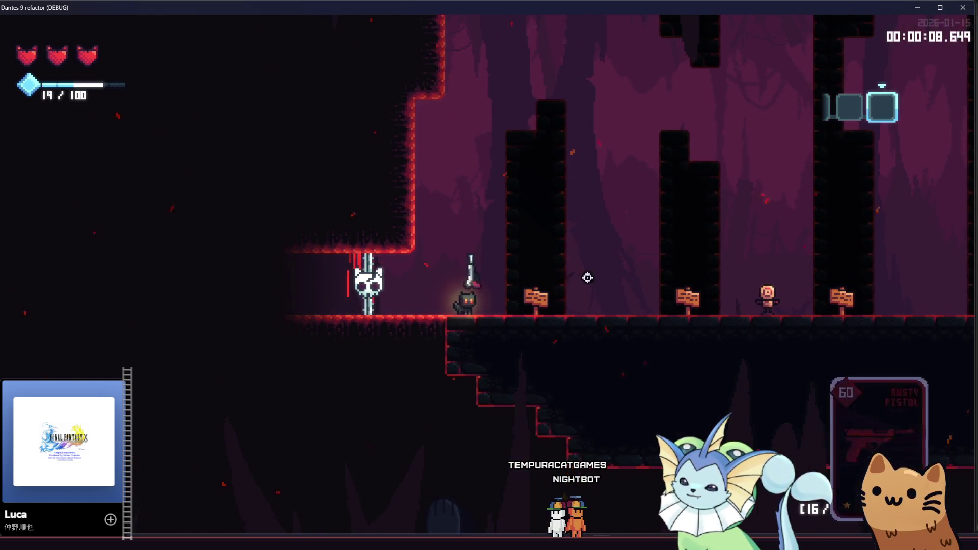
# Step: Equip the drawn Rusty Pistol, shoot the dummy until it falls, then close the game
pyautogui.press('d')
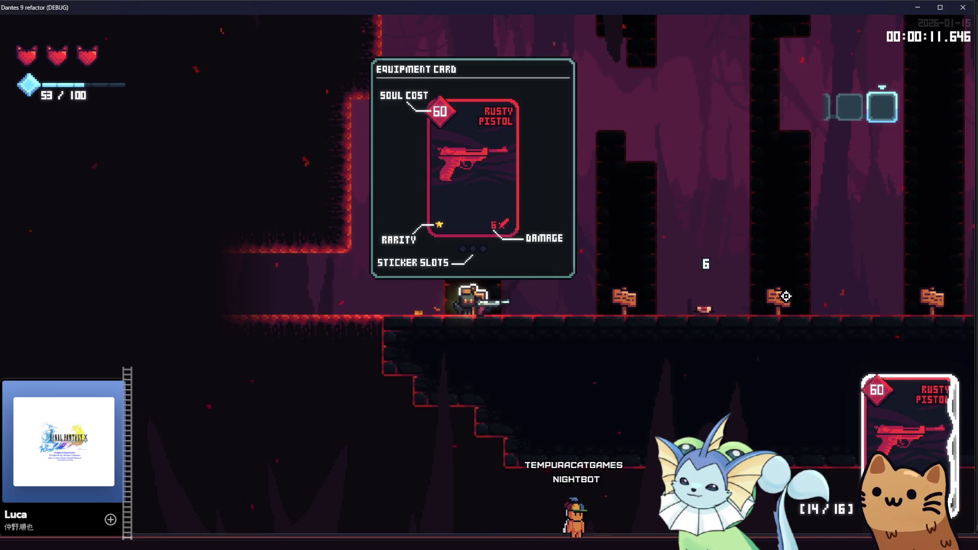
pyautogui.click(786, 296)
pyautogui.press('d')
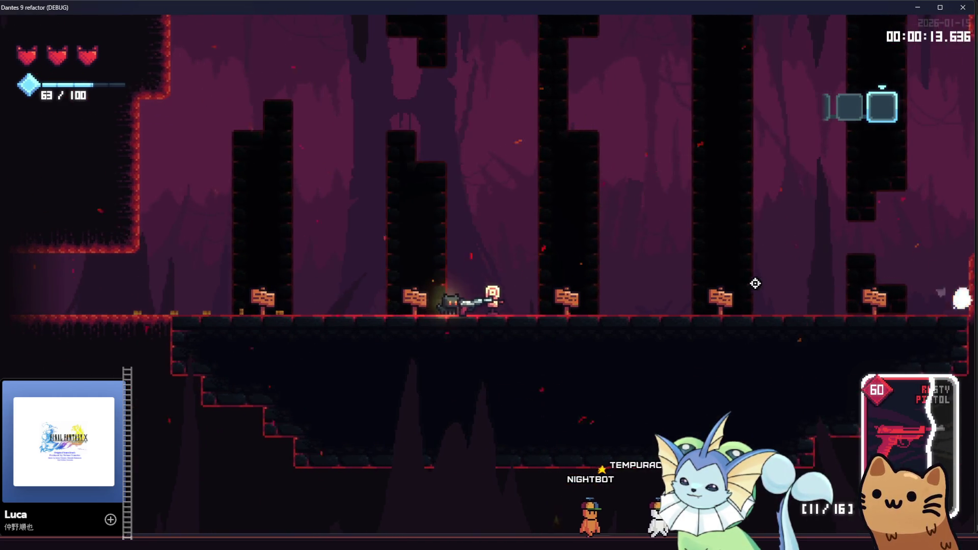
pyautogui.press('a')
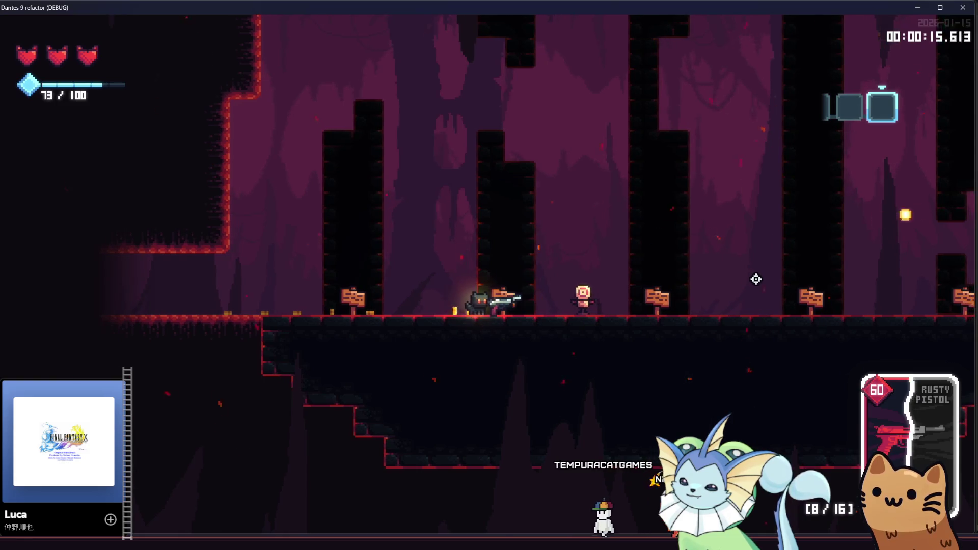
pyautogui.click(759, 281)
pyautogui.click(759, 269)
pyautogui.press('a')
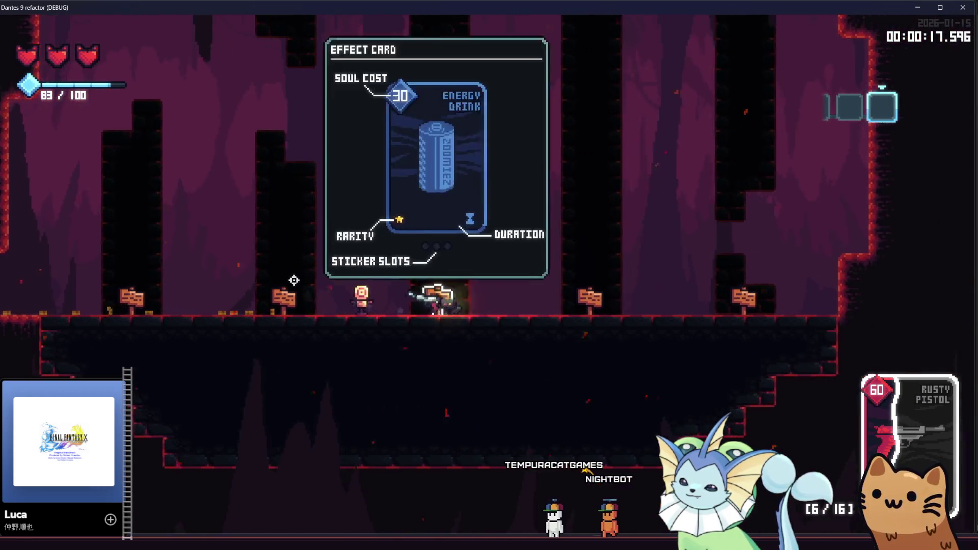
pyautogui.click(279, 286)
pyautogui.click(279, 288)
pyautogui.click(278, 293)
pyautogui.click(277, 295)
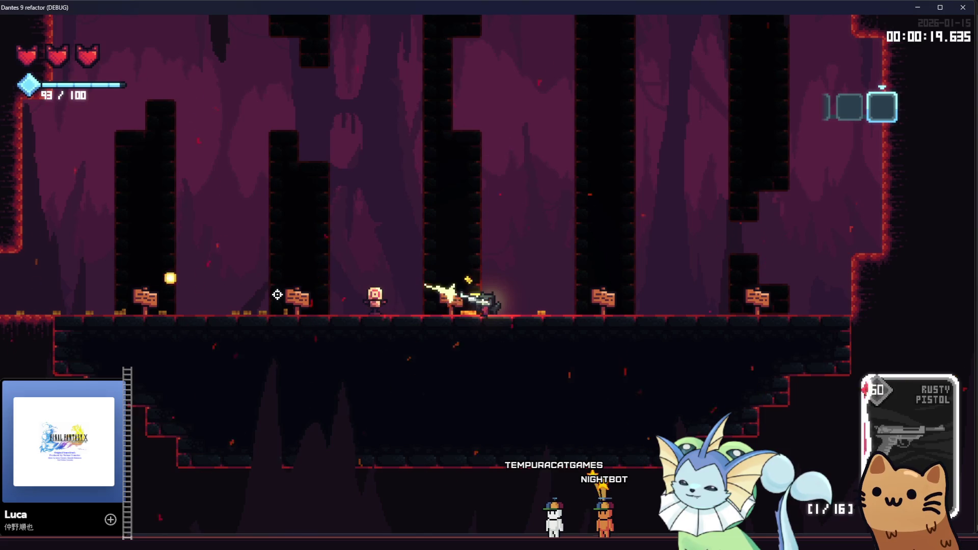
pyautogui.click(278, 295)
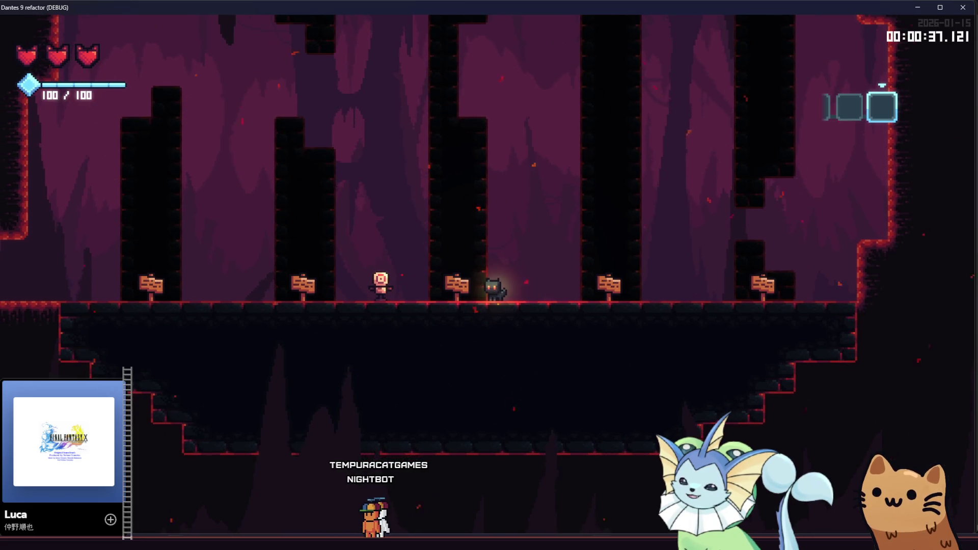
pyautogui.hotkey('alt', 'F4')
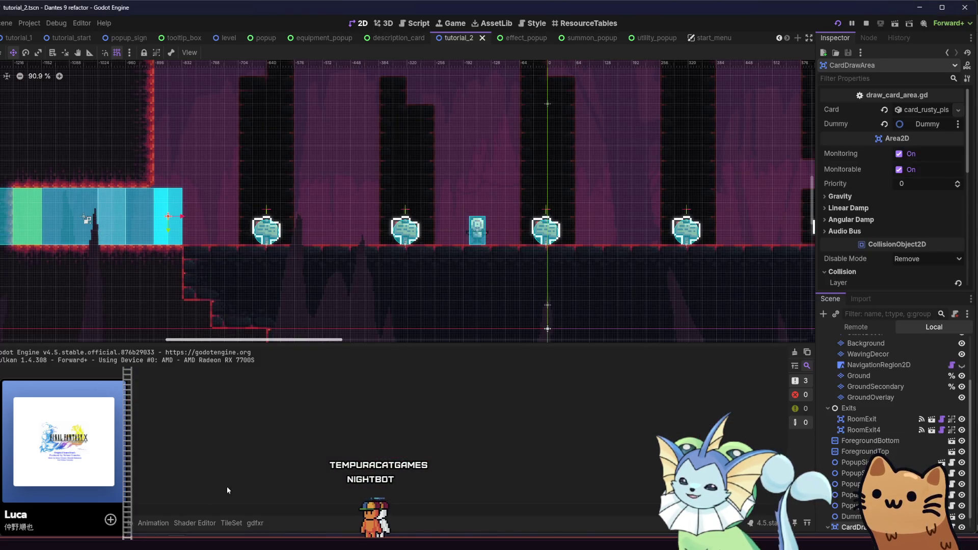
# Step: Pan the 2D canvas and open the quick-open resource search
pyautogui.scroll(-1, 861, 419)
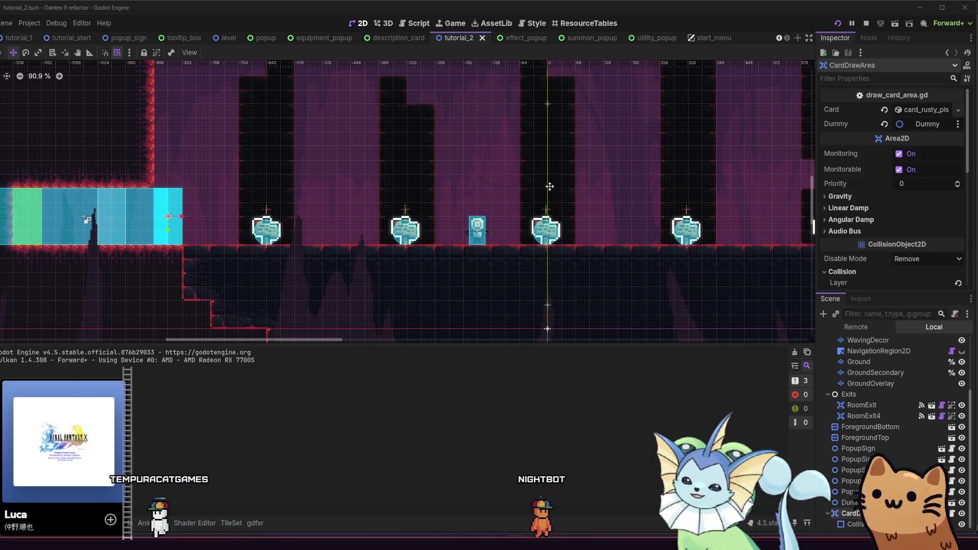
pyautogui.hscroll(2, 425, 202)
pyautogui.scroll(-3, 425, 202)
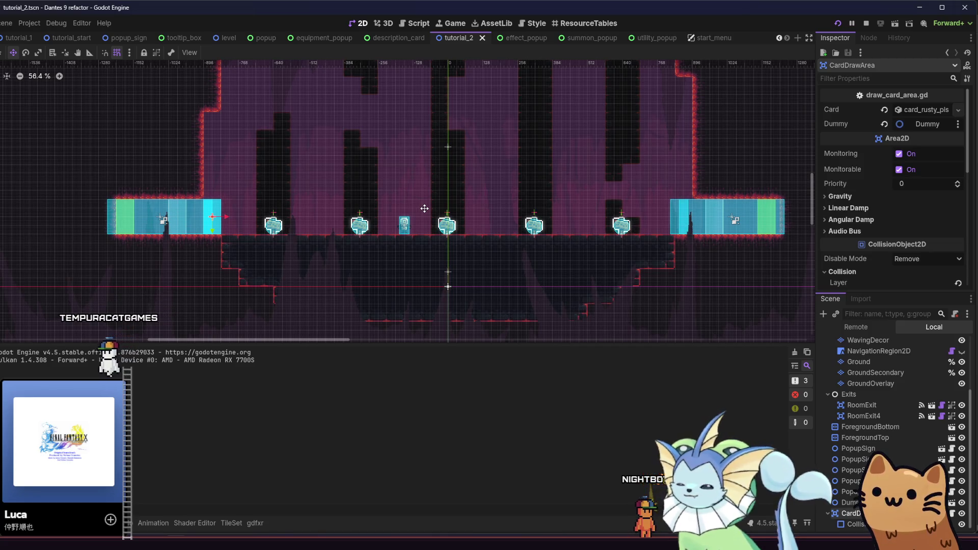
pyautogui.hotkey('shift', 'alt', 'o')
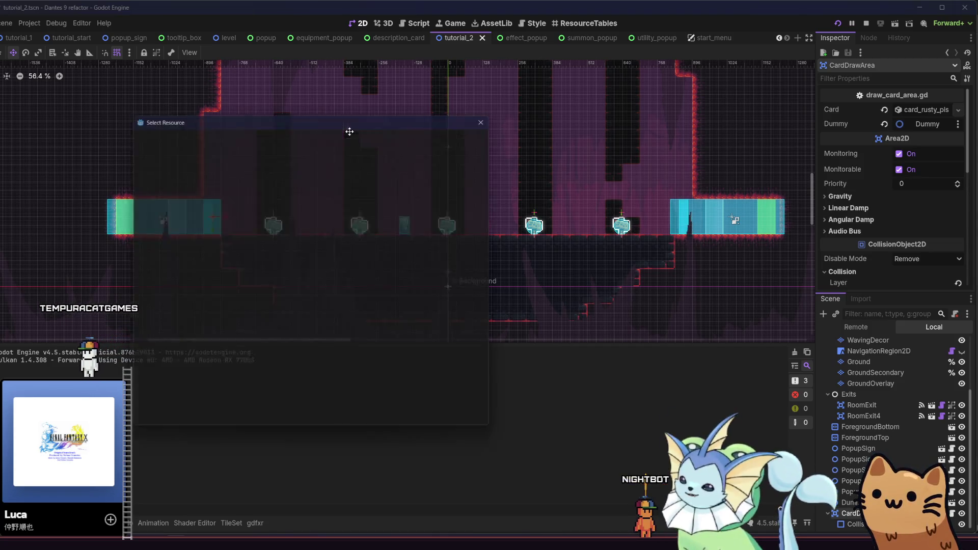
# Step: Open hand.tscn and read DeckDraw's deck_draw_display.gd, placing the caret after the room_ended line
pyautogui.write('hand')
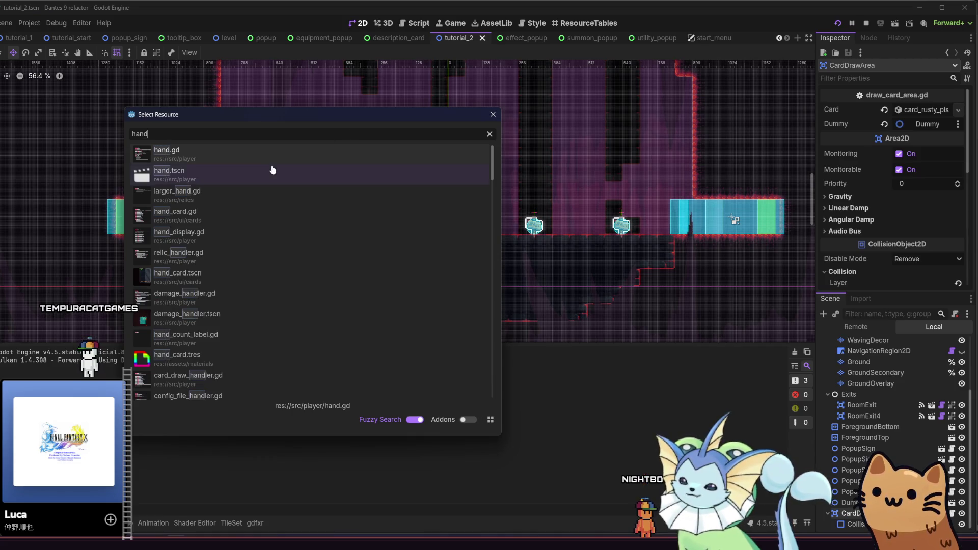
pyautogui.doubleClick(273, 165)
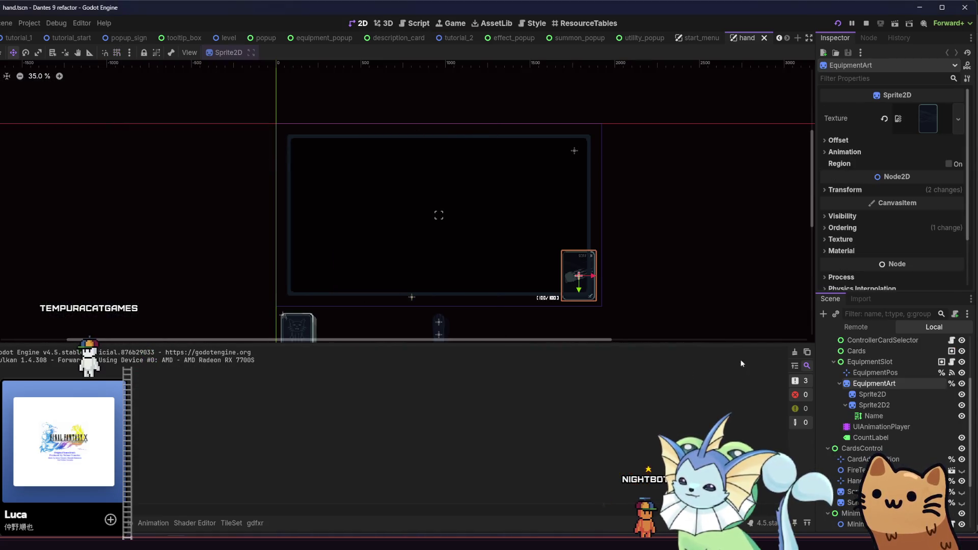
pyautogui.scroll(-3, 869, 451)
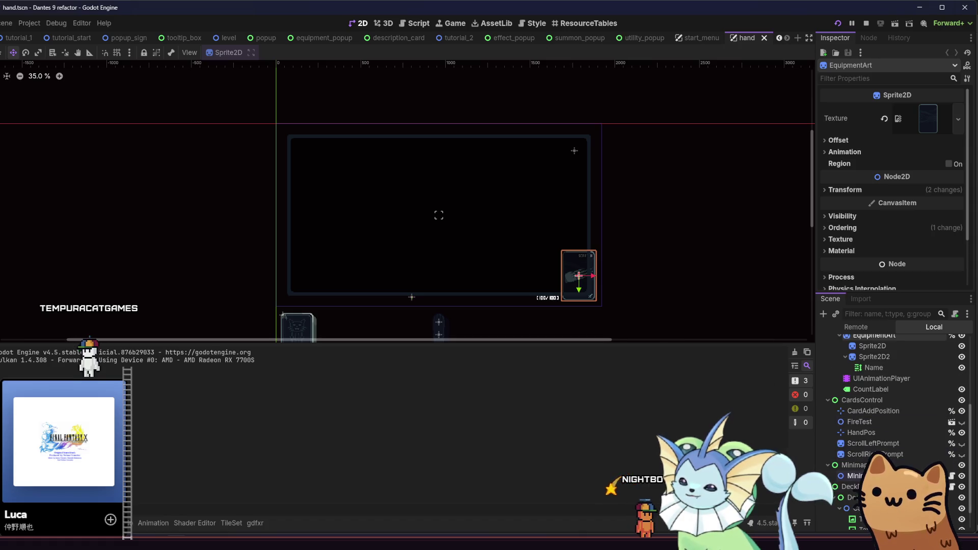
pyautogui.click(949, 487)
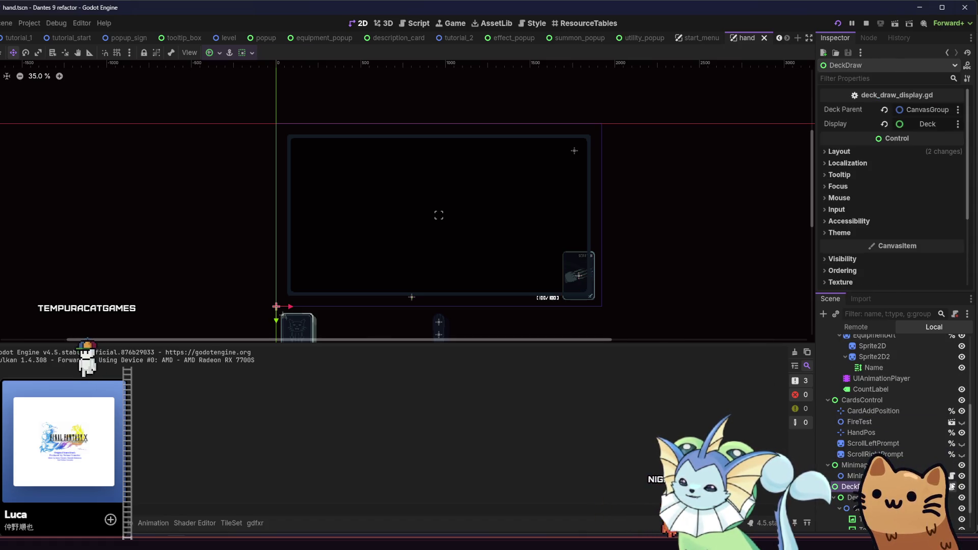
pyautogui.click(952, 487)
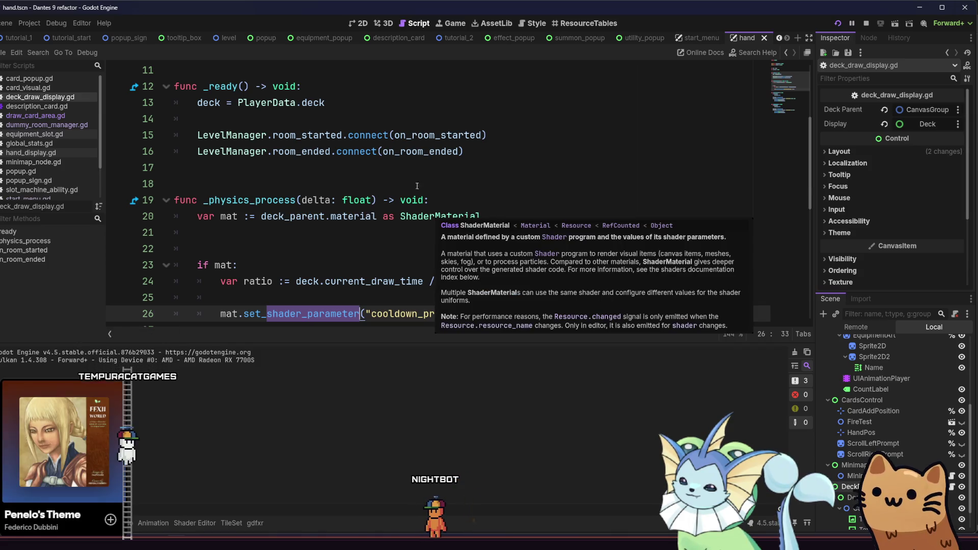
pyautogui.scroll(-6, 488, 163)
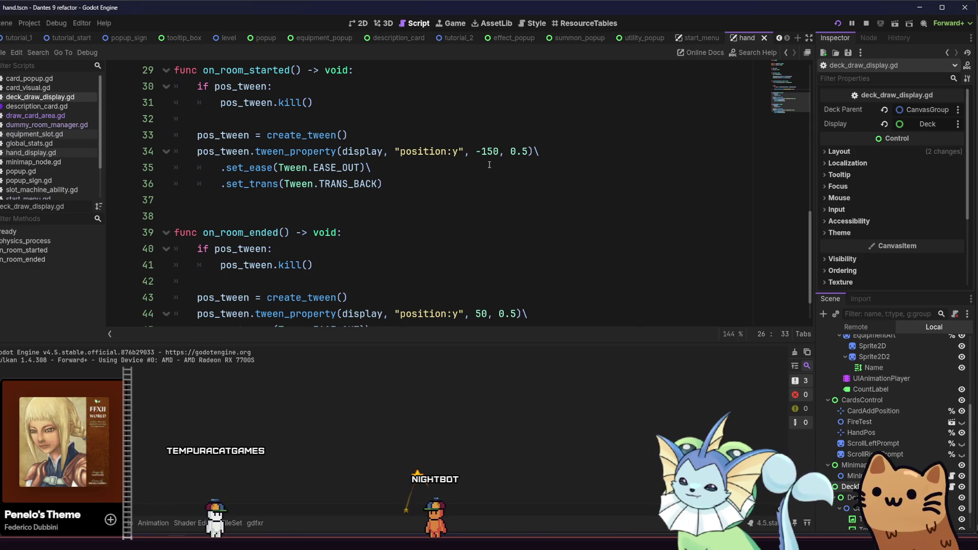
pyautogui.scroll(4, 489, 165)
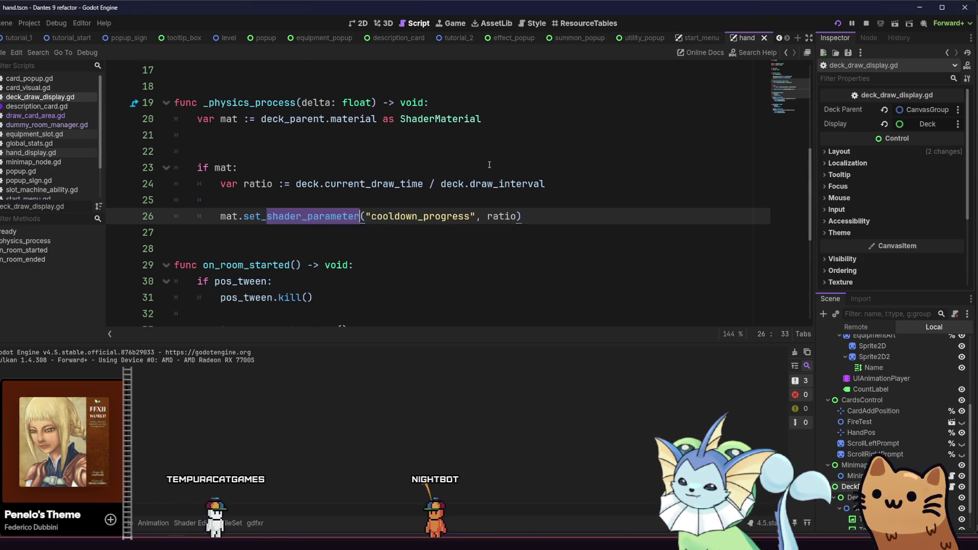
pyautogui.scroll(2, 472, 161)
pyautogui.click(486, 153)
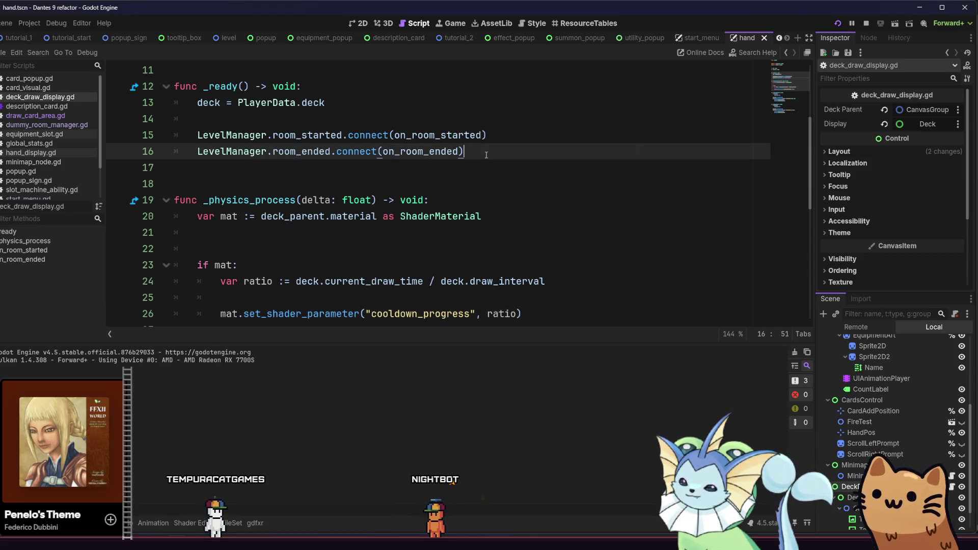
# Step: Add GlobalStats.combat_changed.connect() under the room_ended connection in _ready()
pyautogui.press('Return')
pyautogui.write('Glob')
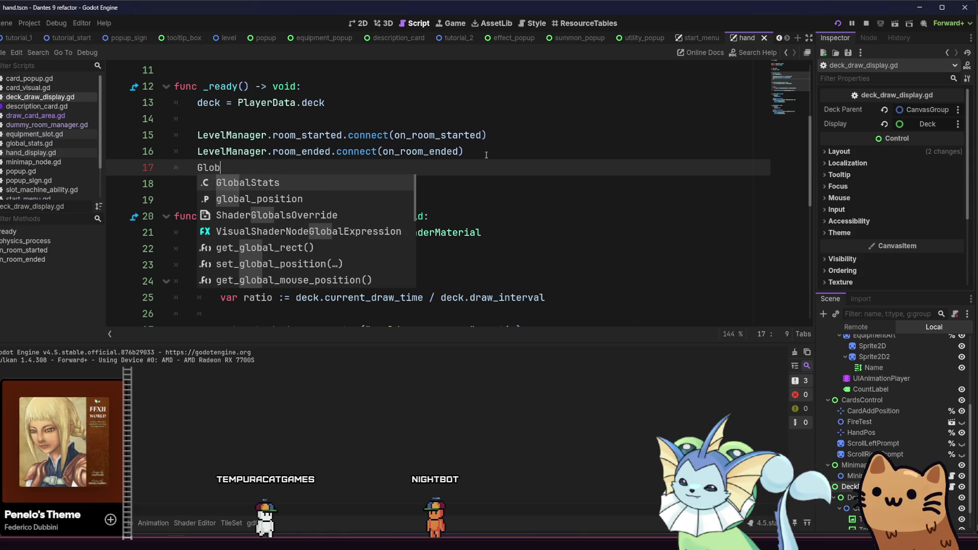
pyautogui.press('Return')
pyautogui.write('.')
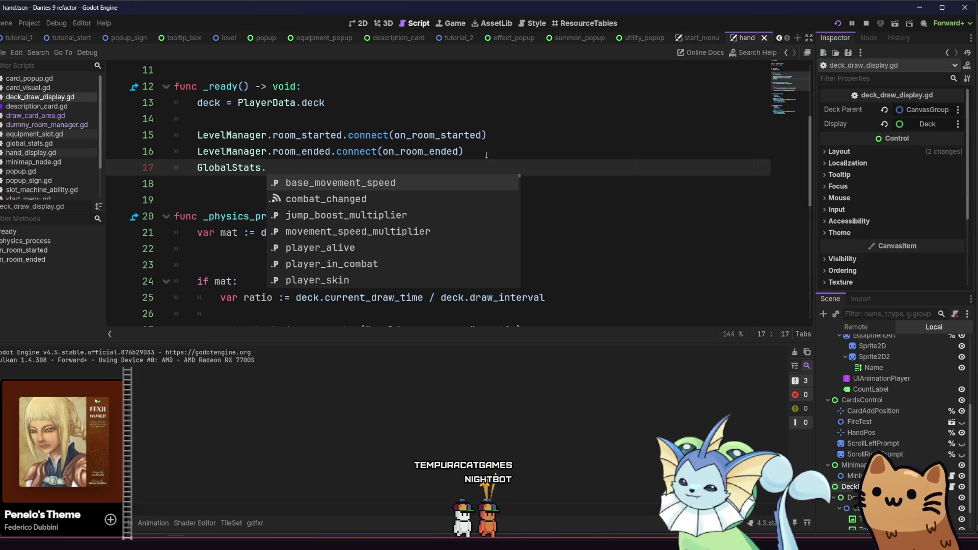
pyautogui.press('Down')
pyautogui.press('Return')
pyautogui.write('.con')
pyautogui.press('Return')
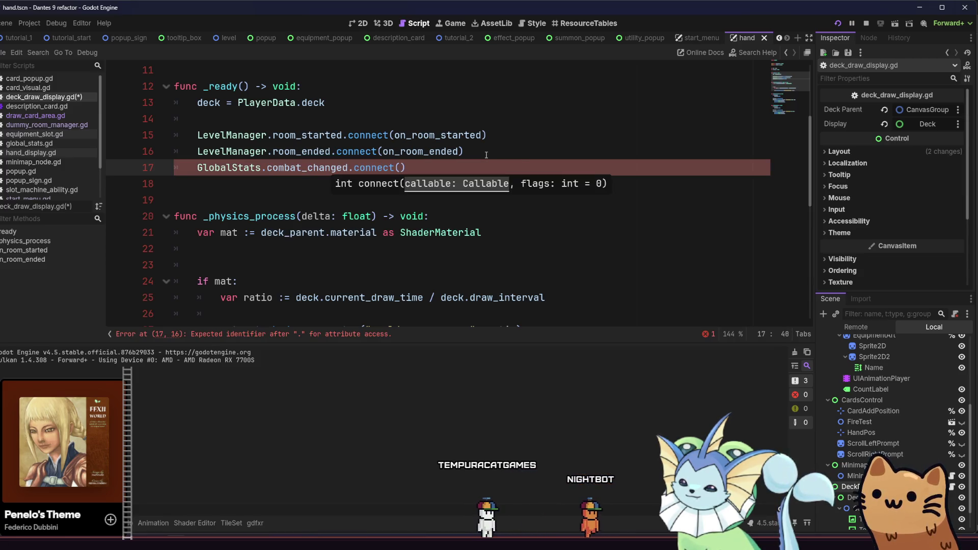
# Step: Declare func show_or_hide(visible : bool): below the connection line
pyautogui.click(263, 185)
pyautogui.press('BackSpace')
pyautogui.press('Return')
pyautogui.press('Return')
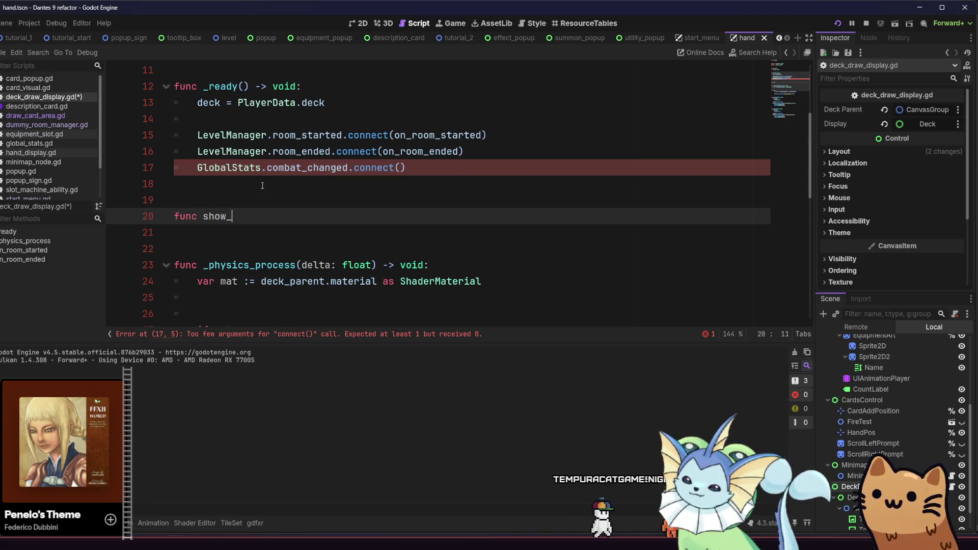
pyautogui.write('_')
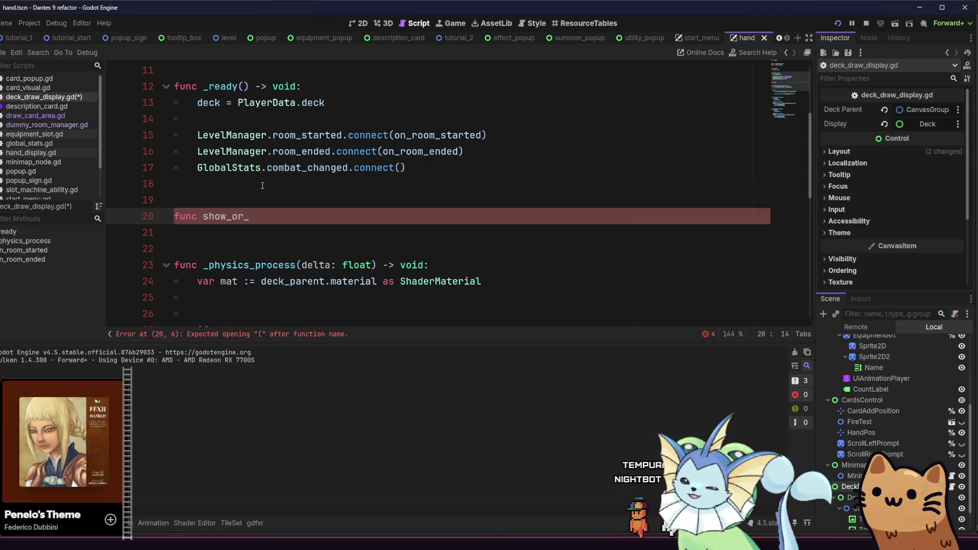
pyautogui.write('):')
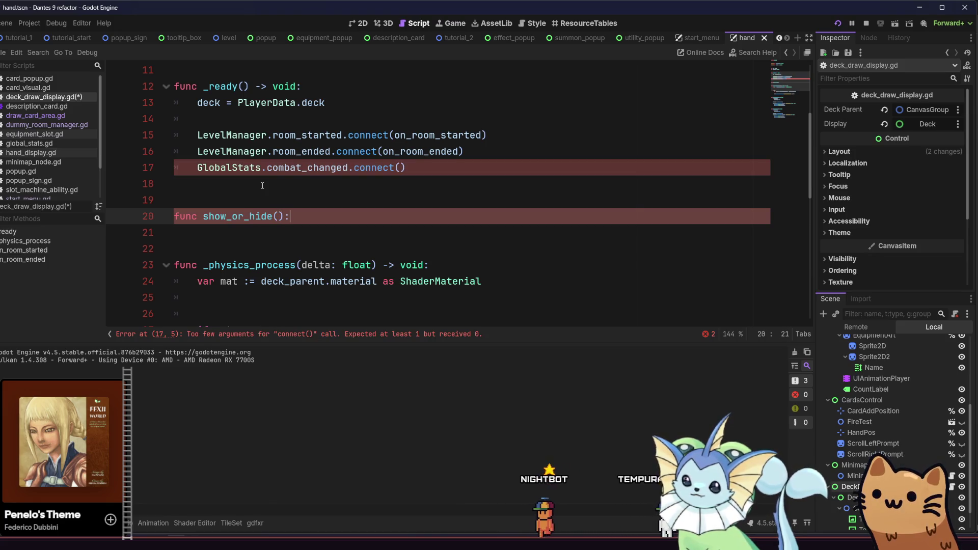
pyautogui.press('Return')
pyautogui.click(279, 216)
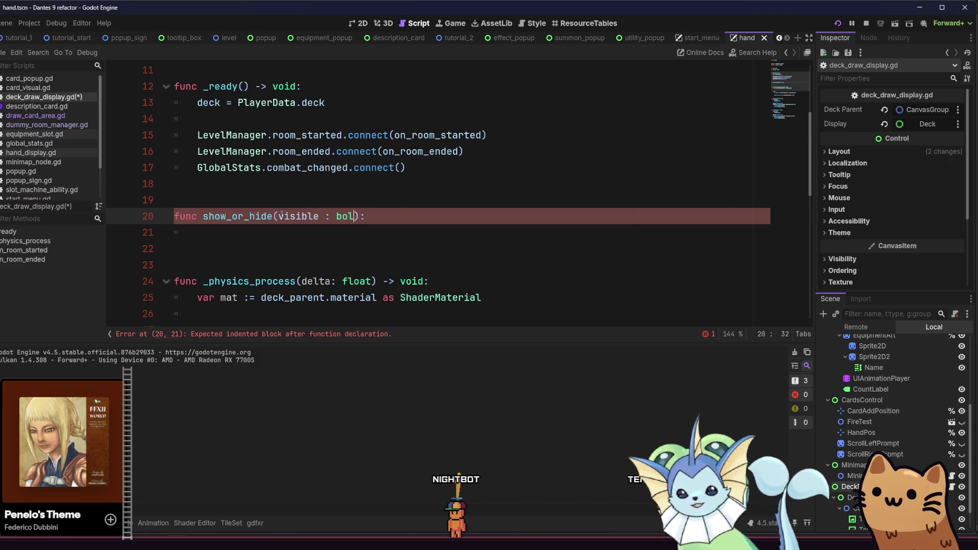
pyautogui.press('BackSpace')
pyautogui.write('ol')
pyautogui.click(264, 233)
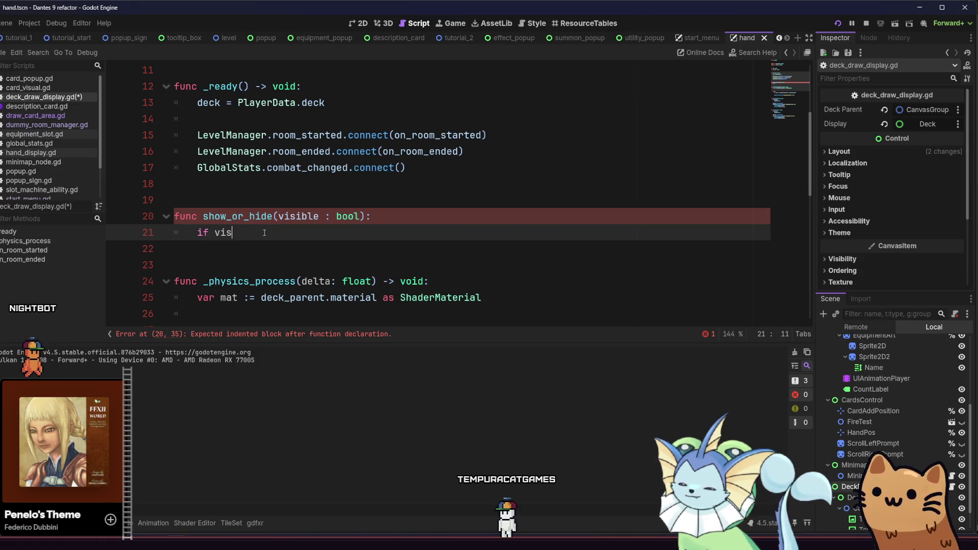
# Step: Fill show_or_hide with if visible: on_room_started() else: on_room_ended()
pyautogui.press('Down')
pyautogui.press('Down')
pyautogui.press('Return')
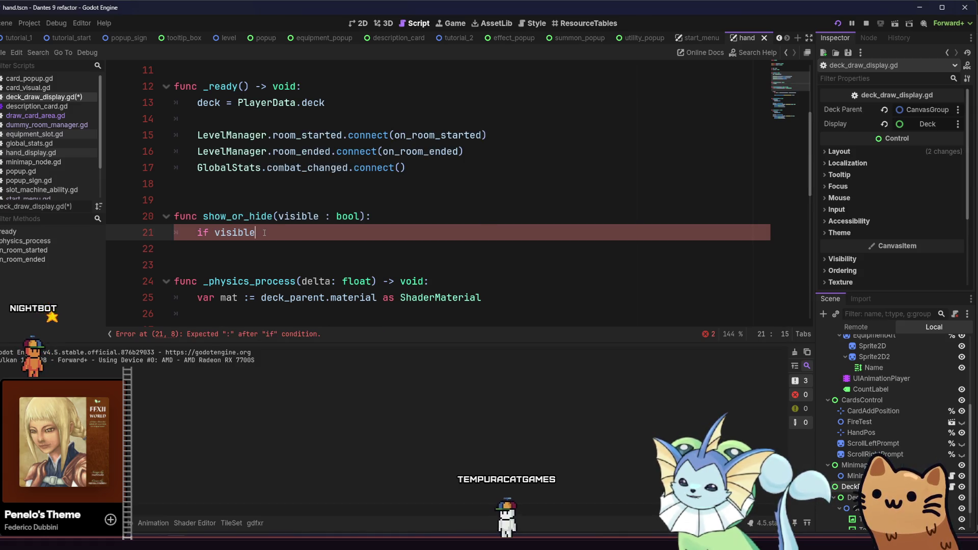
pyautogui.press('Return')
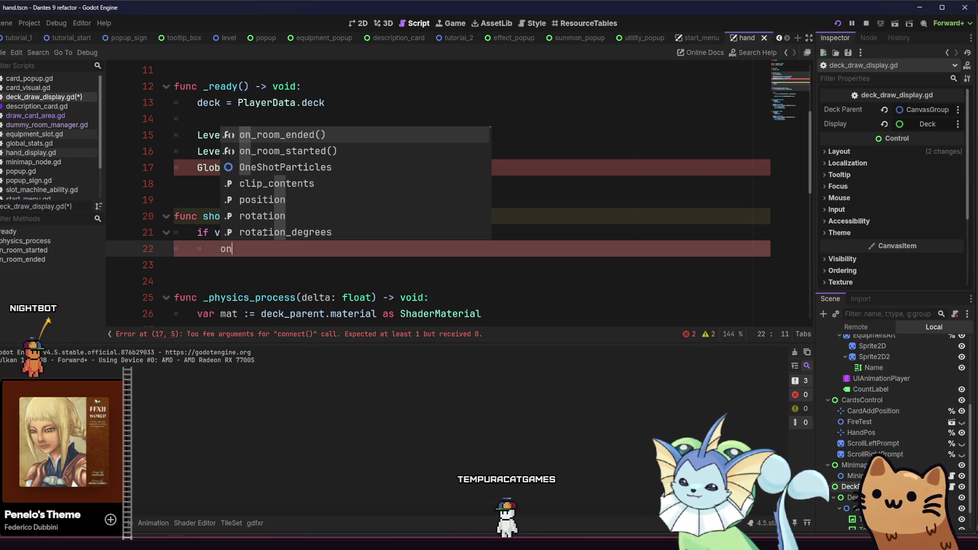
pyautogui.press('Down')
pyautogui.press('Return')
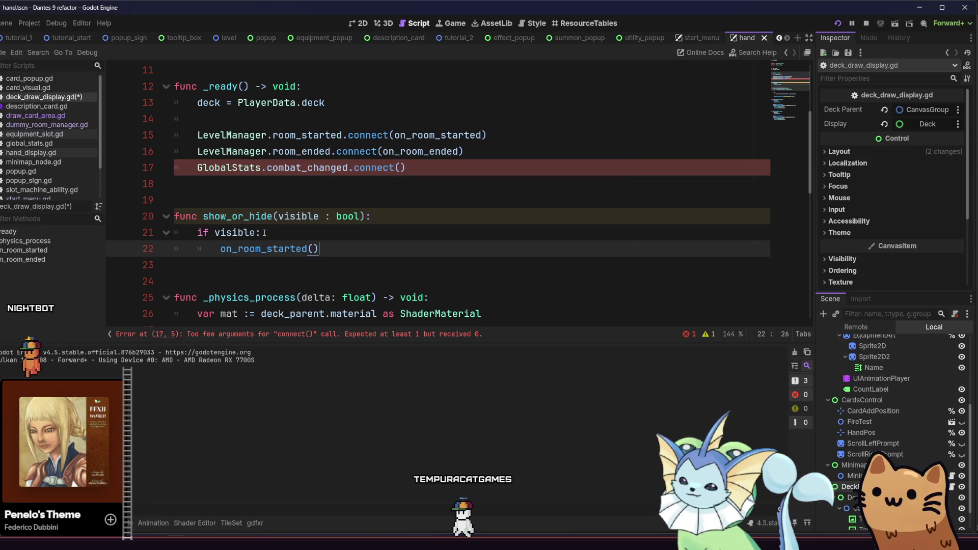
pyautogui.press('Return')
pyautogui.press('BackSpace')
pyautogui.write('else:')
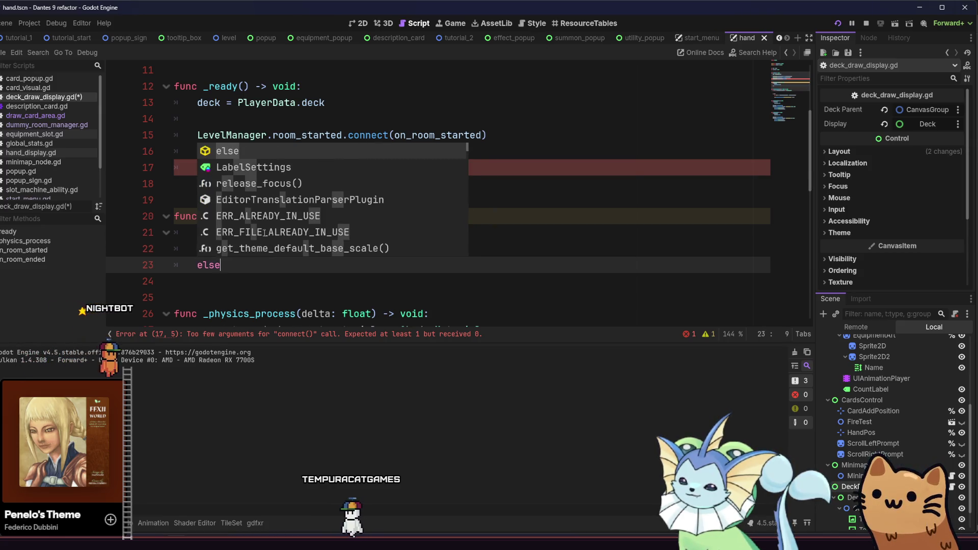
pyautogui.press('Return')
pyautogui.write('onro')
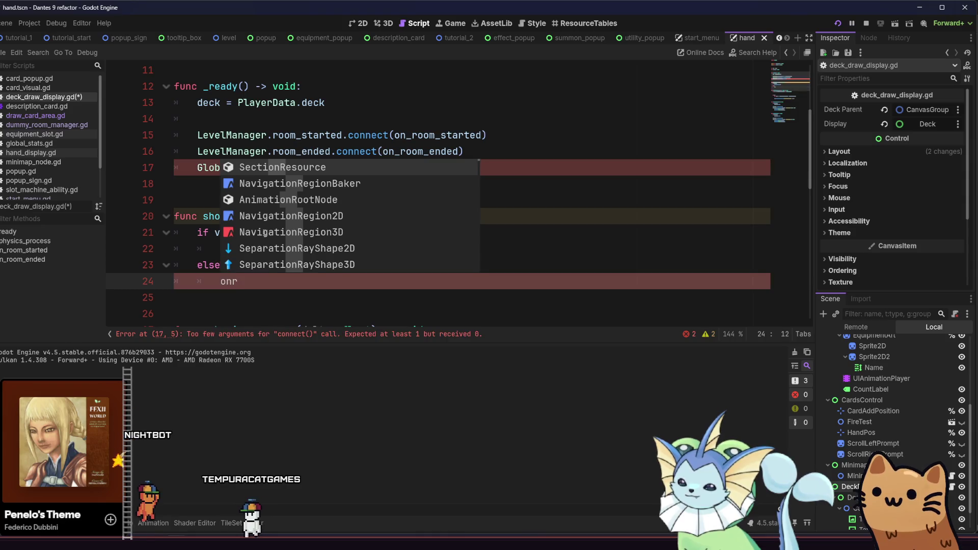
pyautogui.press('Down')
pyautogui.press('Return')
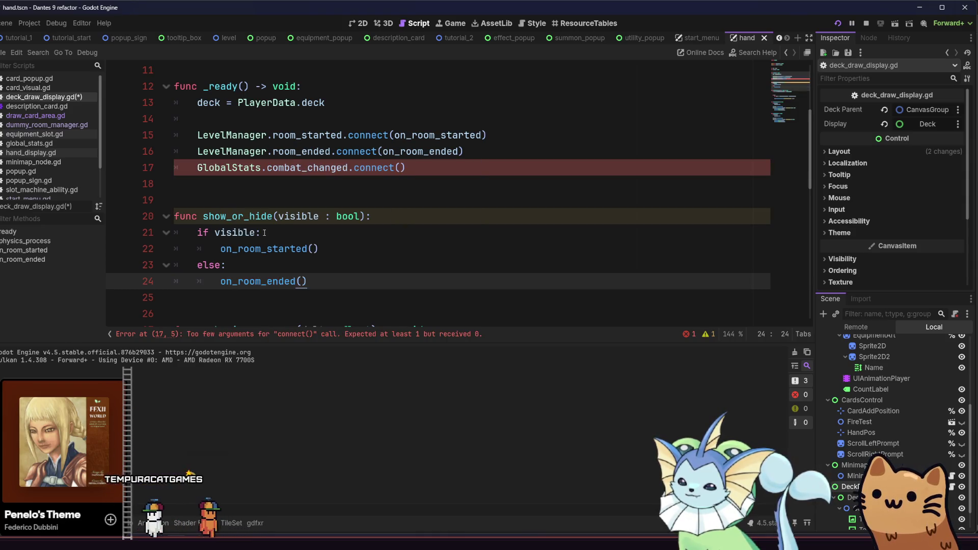
pyautogui.press('Up')
pyautogui.press('Up')
pyautogui.press('Up')
# Step: Pass show_or_hide into combat_changed.connect() on line 17 and run the project
pyautogui.click(399, 168)
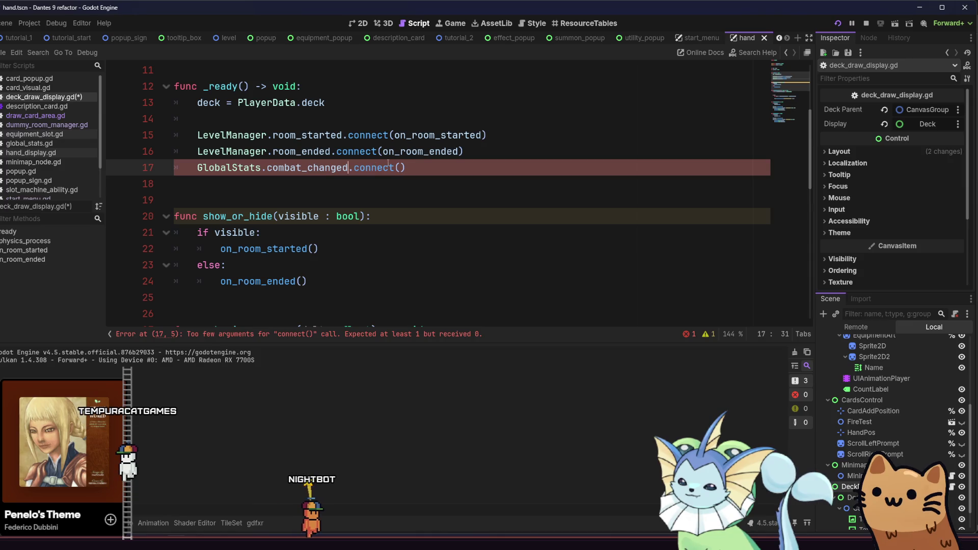
pyautogui.write('show')
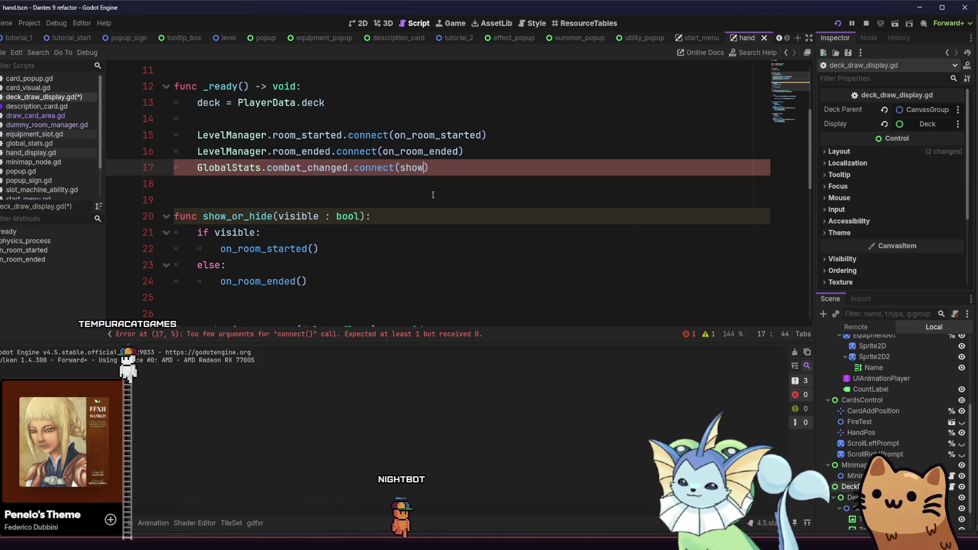
pyautogui.press('Return')
pyautogui.press('Up')
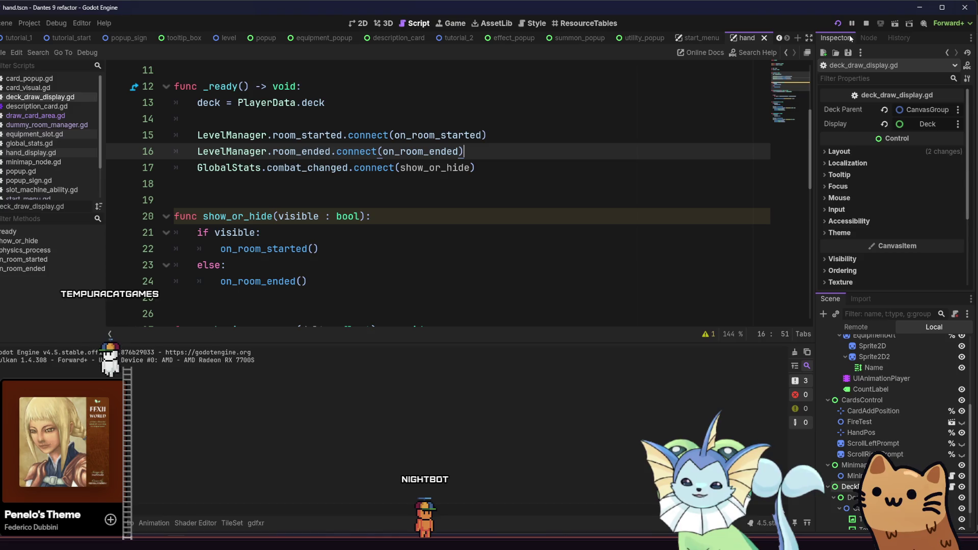
pyautogui.click(844, 24)
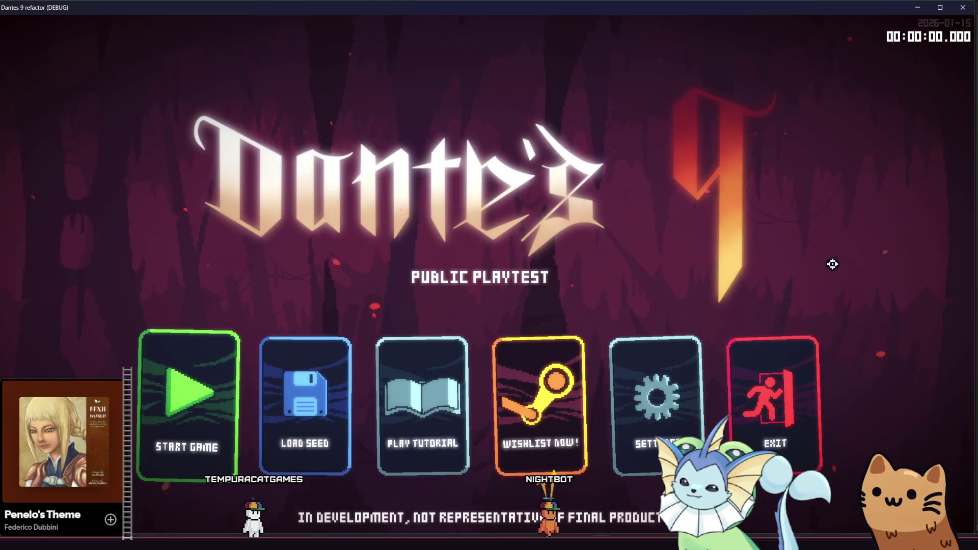
pyautogui.click(466, 397)
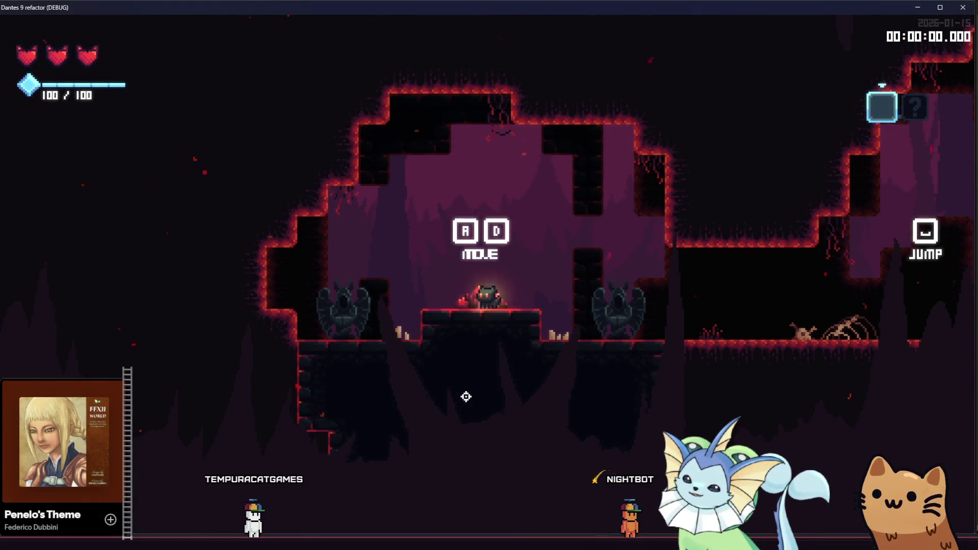
pyautogui.press('d')
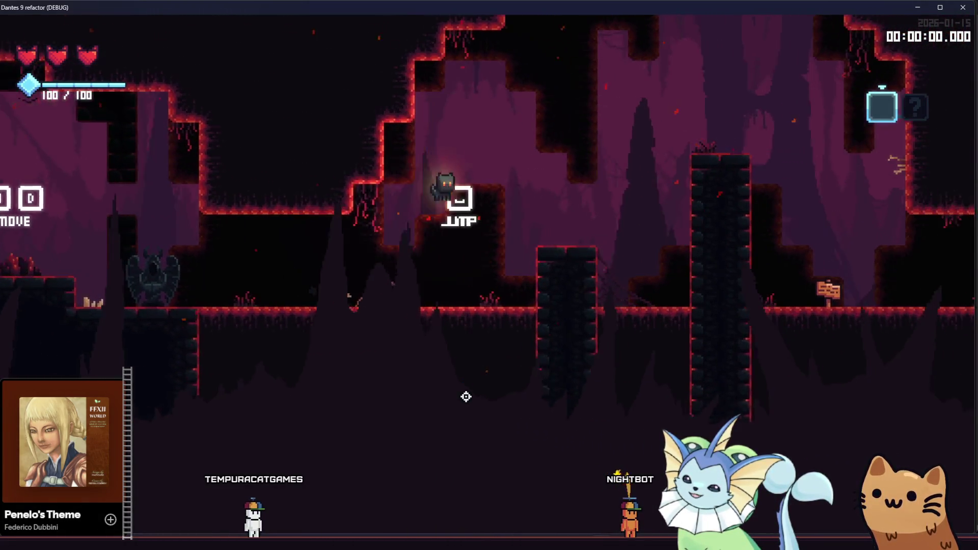
pyautogui.press('space')
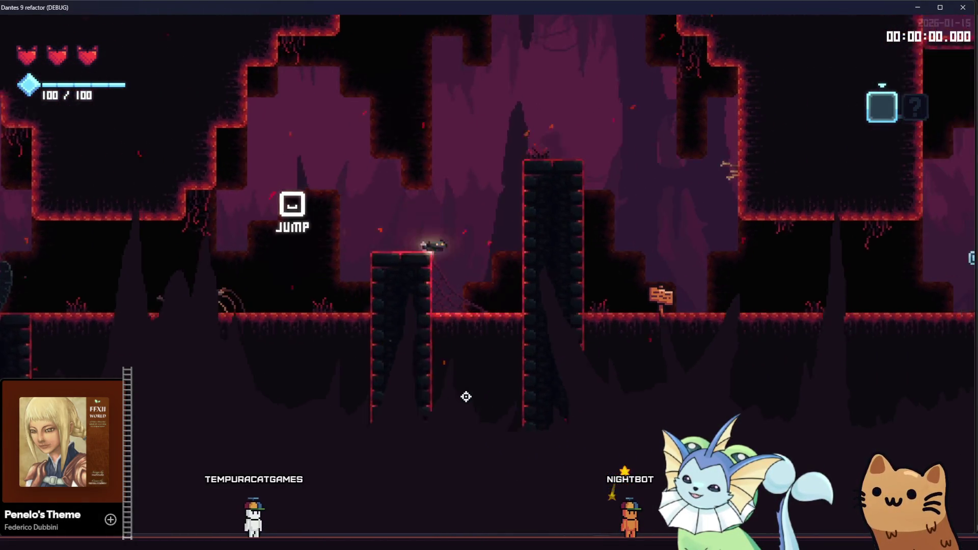
pyautogui.press('space')
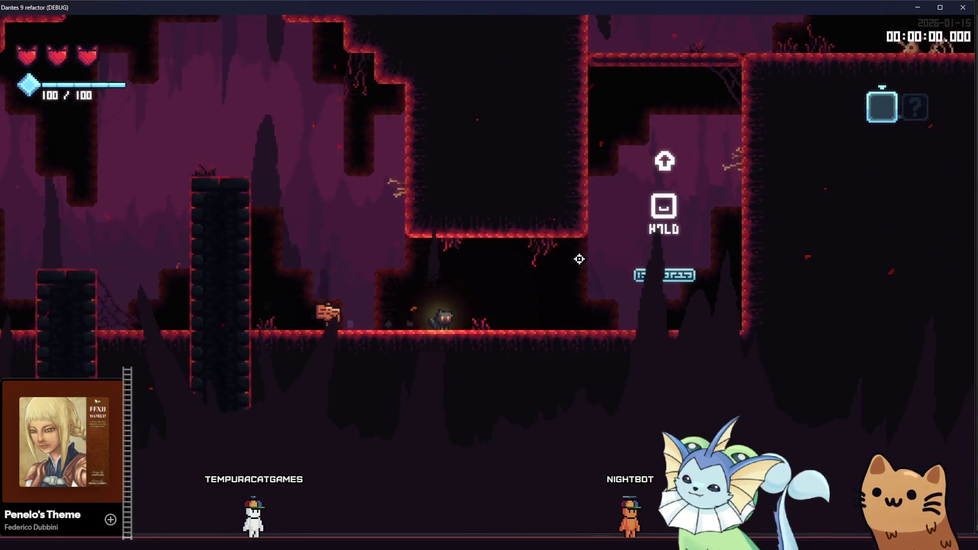
pyautogui.press('space')
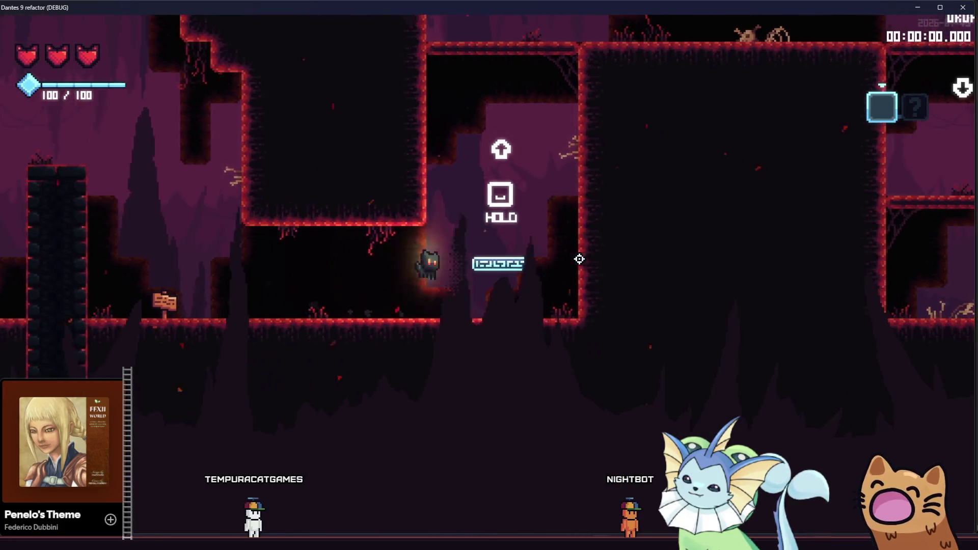
pyautogui.press('w')
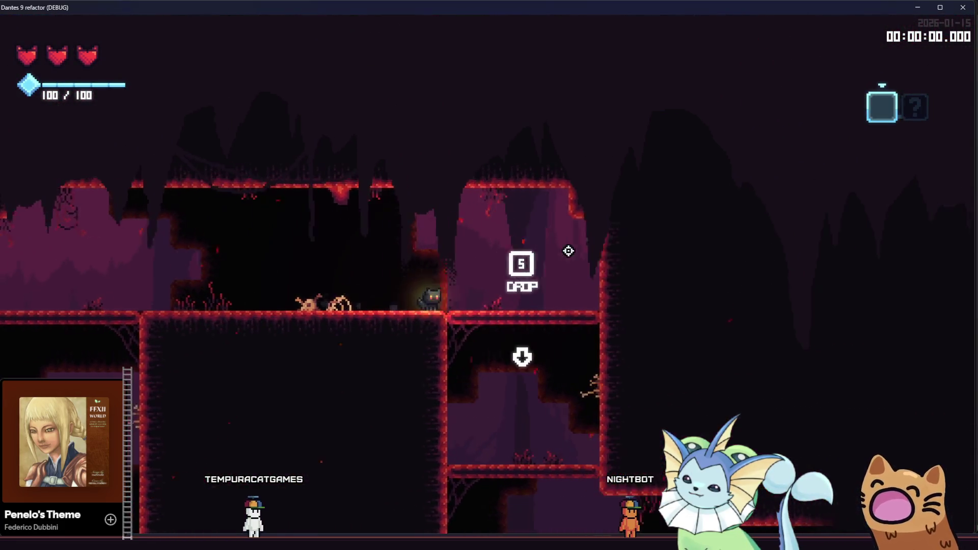
pyautogui.press('s')
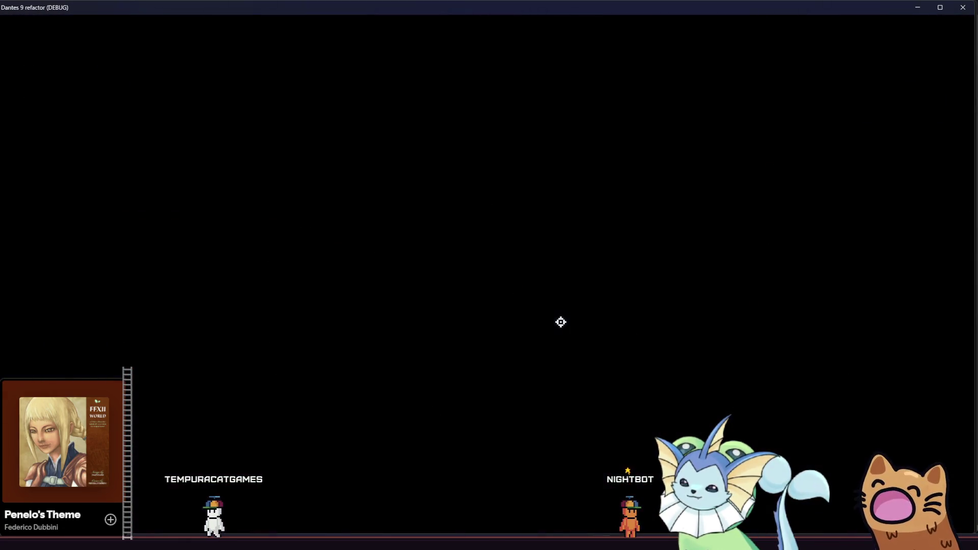
pyautogui.press('d')
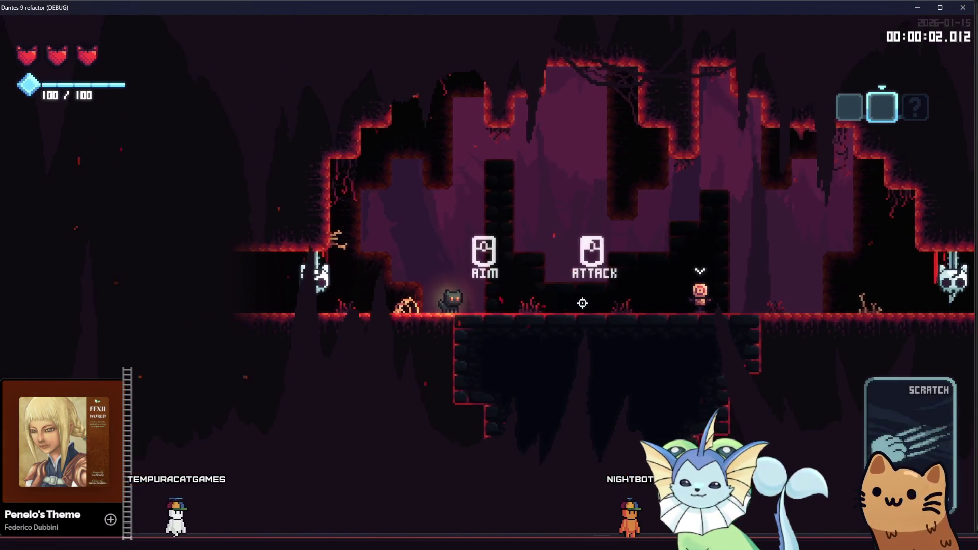
pyautogui.press('d')
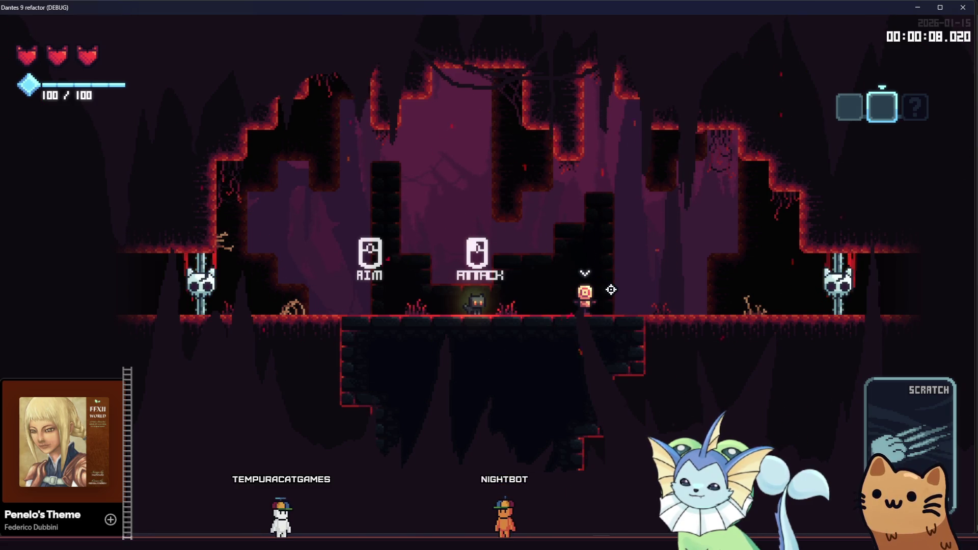
pyautogui.press('d')
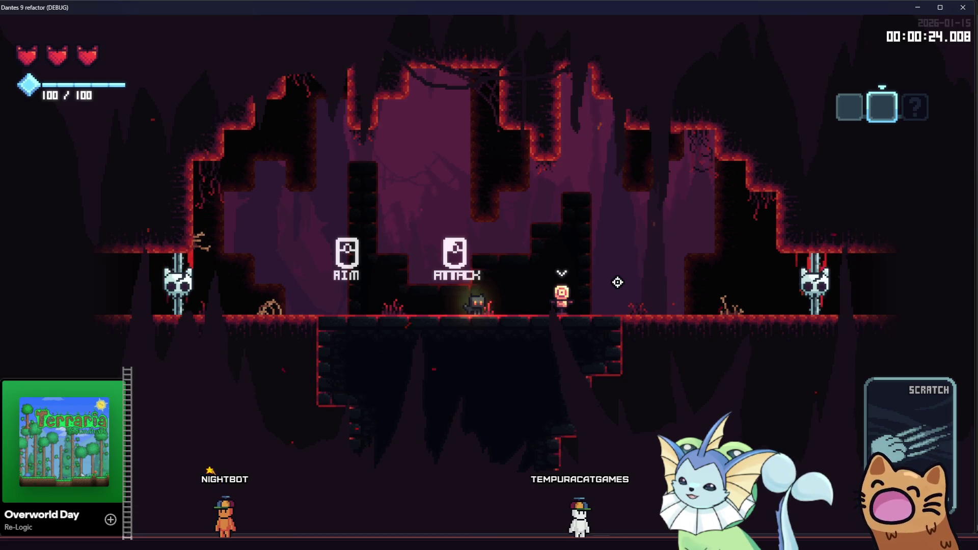
pyautogui.press('d')
pyautogui.click(617, 282)
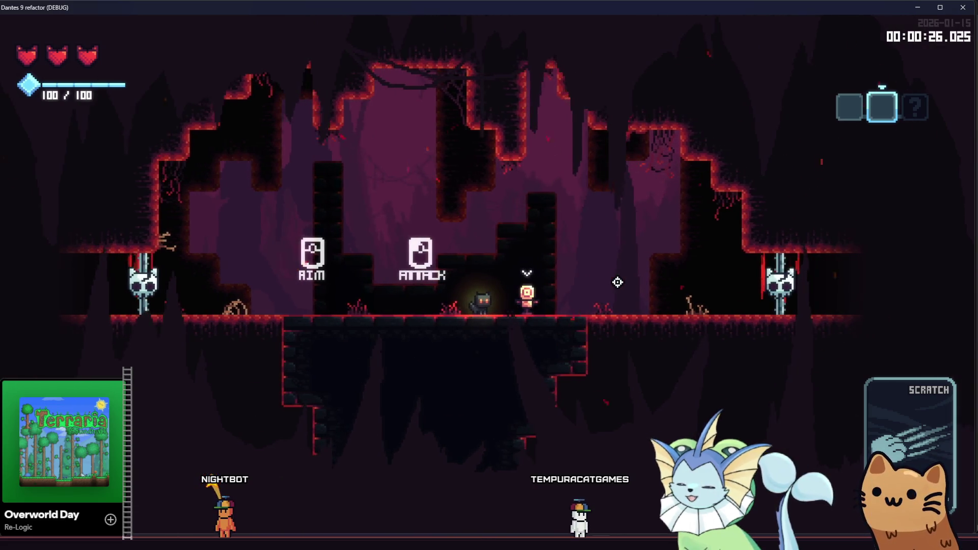
pyautogui.press('d')
pyautogui.click(617, 282)
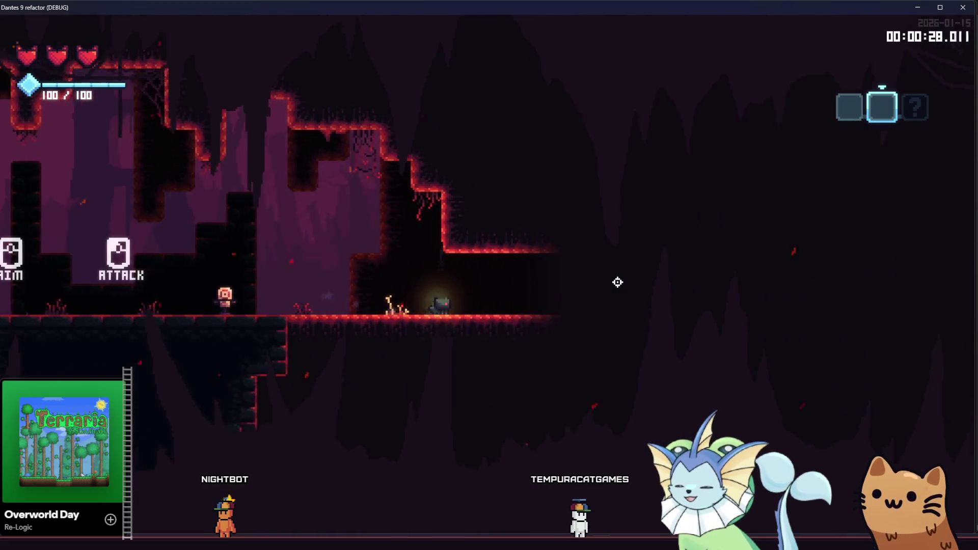
pyautogui.press('d')
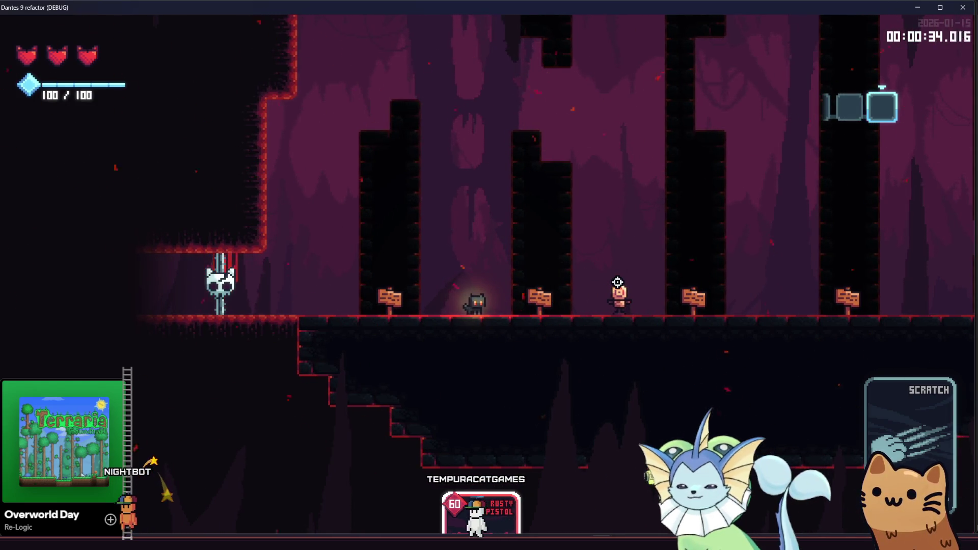
pyautogui.press('q')
pyautogui.click(690, 297)
pyautogui.click(696, 296)
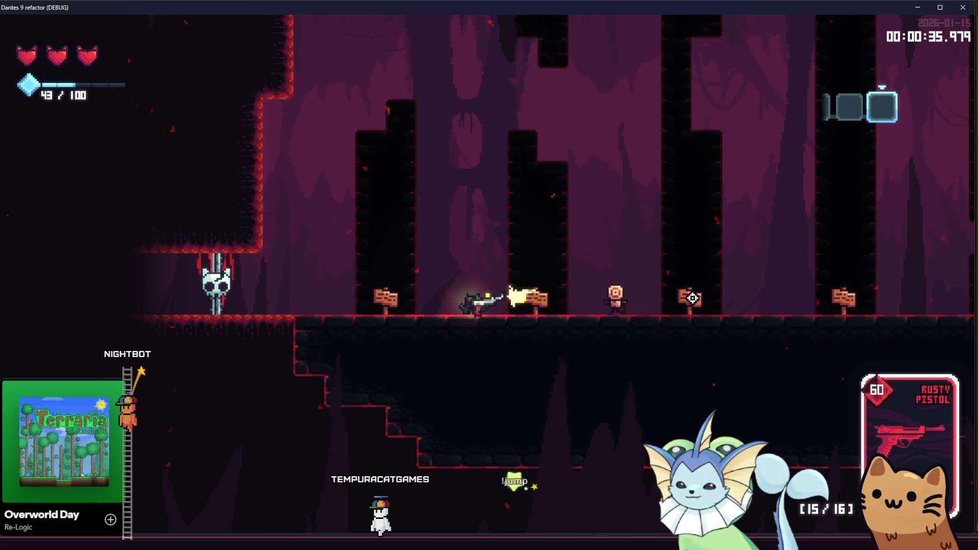
pyautogui.press('F8')
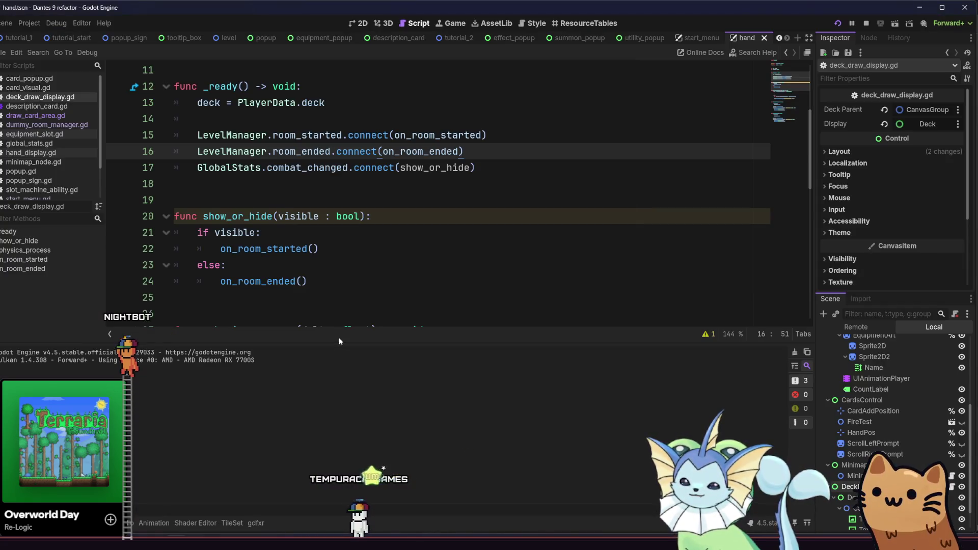
# Step: In draw_card_area.gd, add GlobalStats.player_in_combat = false to play_open_sound
pyautogui.scroll(-5, 395, 228)
pyautogui.scroll(-4, 395, 227)
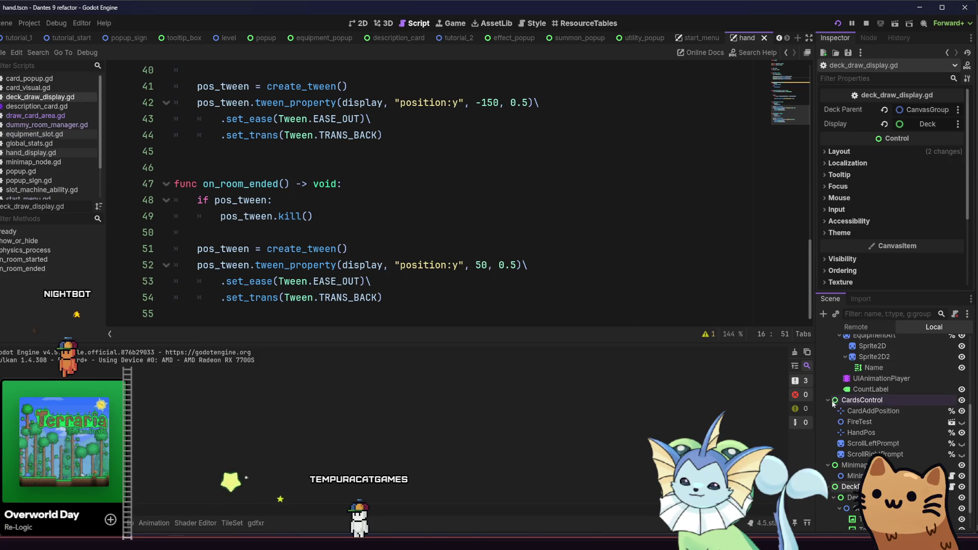
pyautogui.click(459, 37)
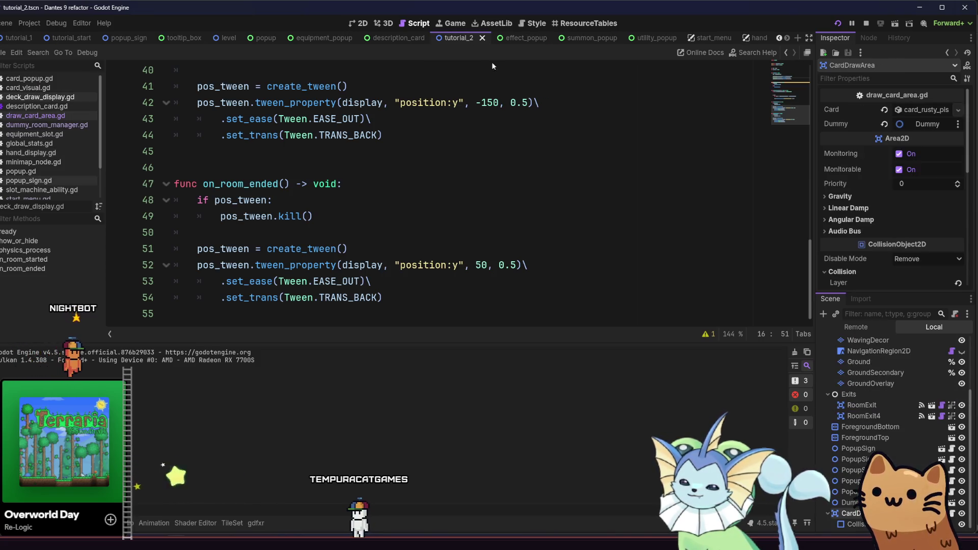
pyautogui.click(921, 415)
pyautogui.scroll(-2, 498, 233)
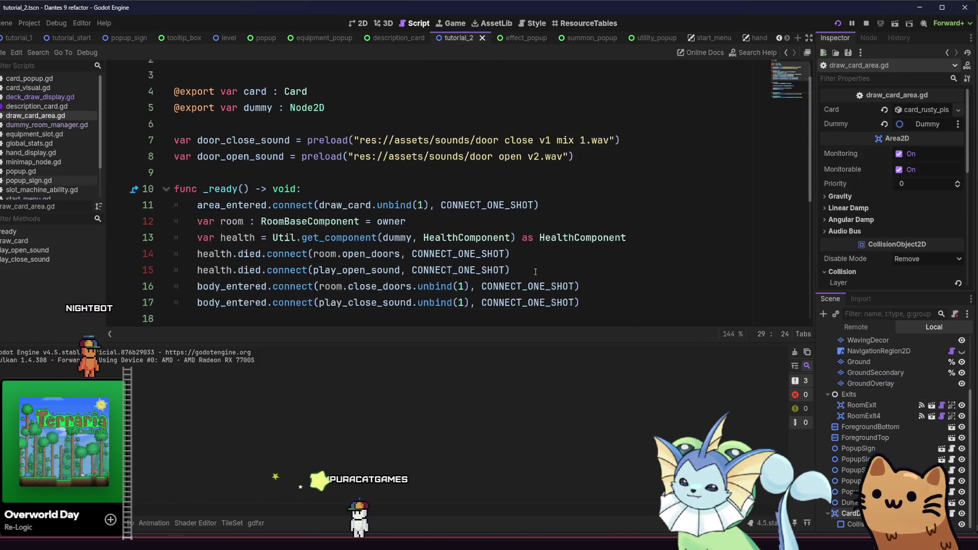
pyautogui.scroll(-4, 498, 233)
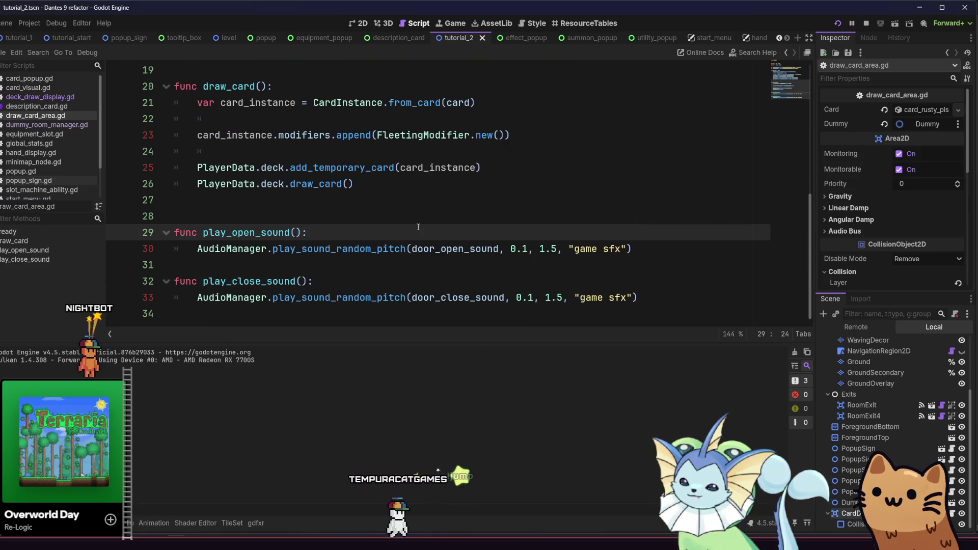
pyautogui.press('Return')
pyautogui.write('Glo')
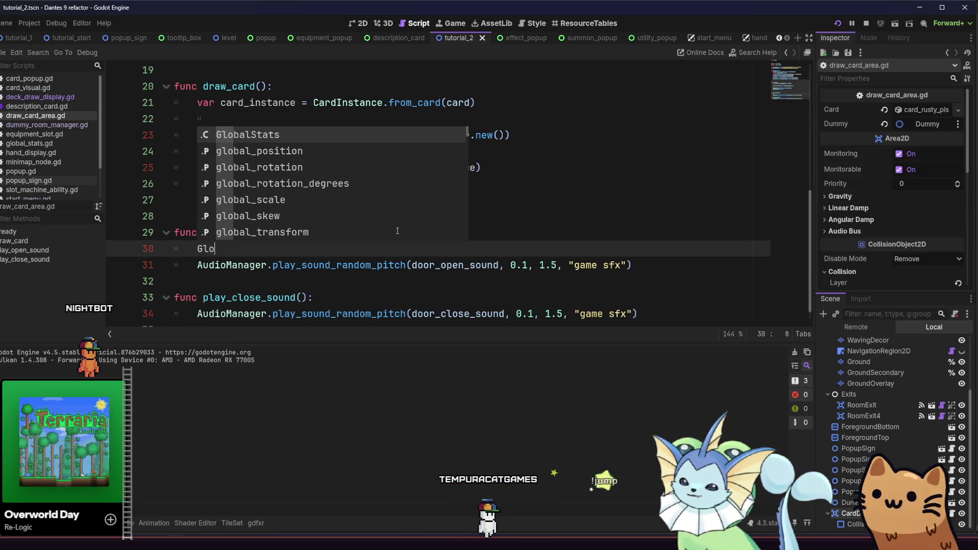
pyautogui.write('b')
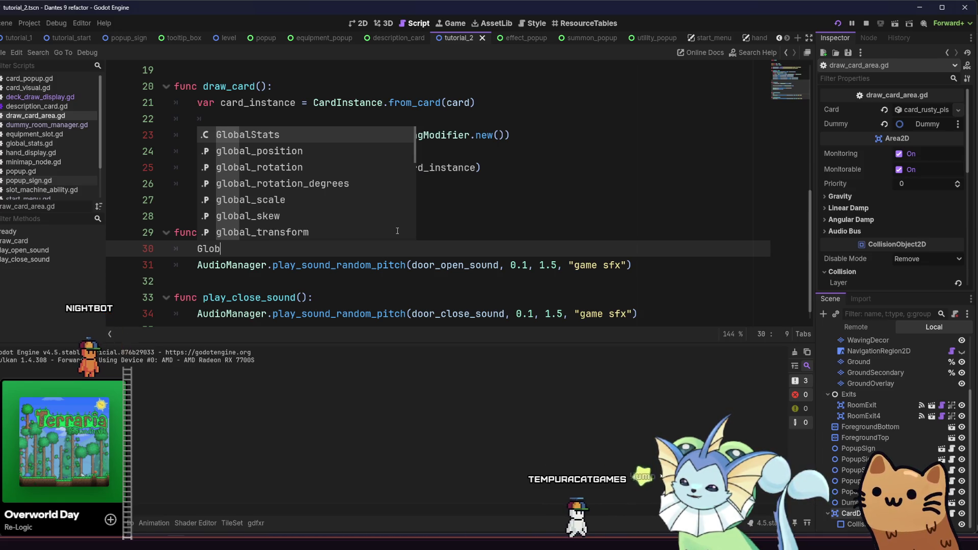
pyautogui.press('Return')
pyautogui.write('.pla')
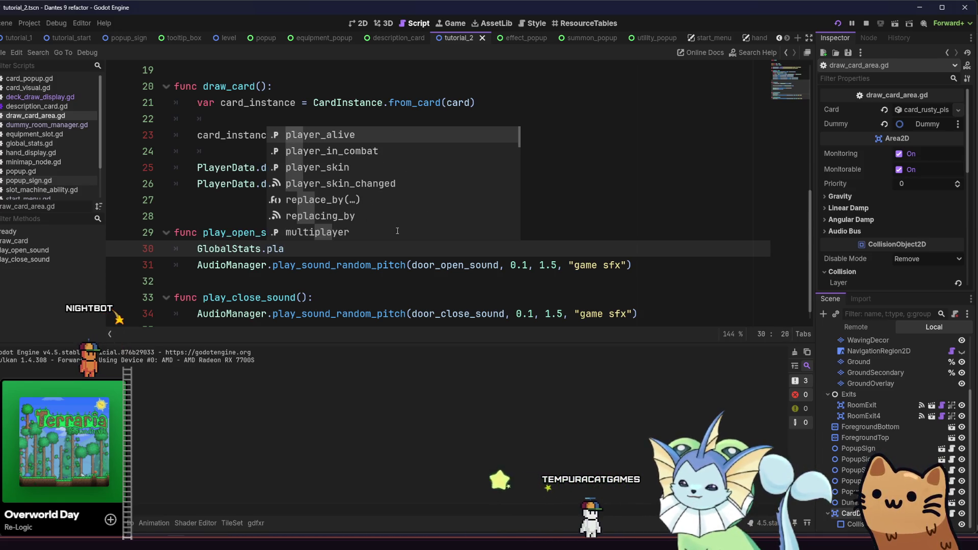
pyautogui.press('Down')
pyautogui.press('Return')
pyautogui.write('= false')
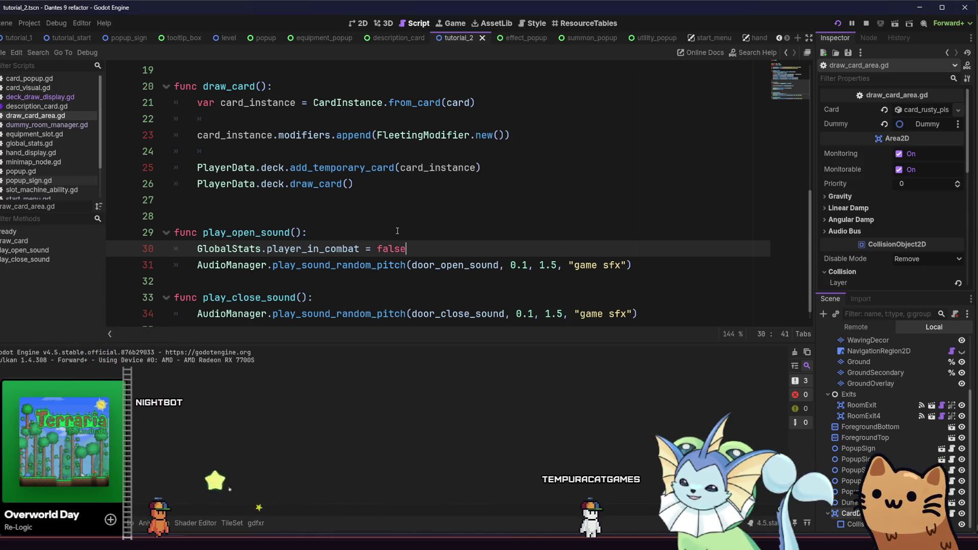
# Step: Copy that line into play_close_sound with the value true, and save the script
pyautogui.hotkey('shift', 'Home')
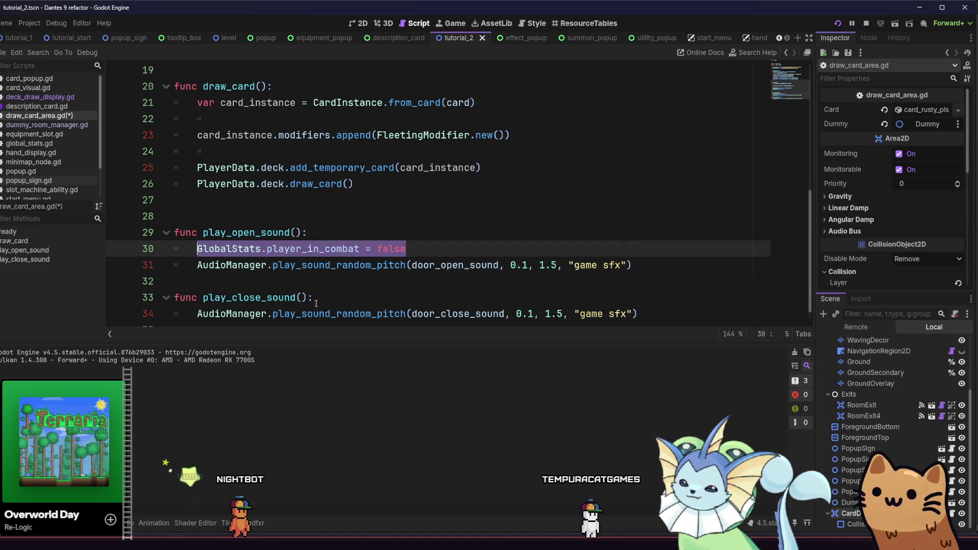
pyautogui.hotkey('ctrl', 'c')
pyautogui.click(316, 303)
pyautogui.press('Return')
pyautogui.hotkey('ctrl', 'v')
pyautogui.write('true')
pyautogui.hotkey('ctrl', 's')
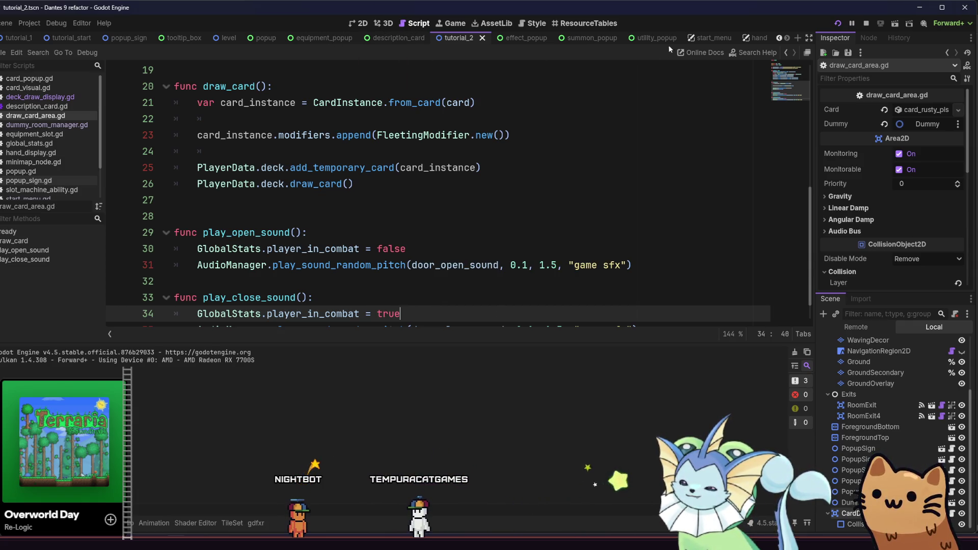
pyautogui.click(741, 39)
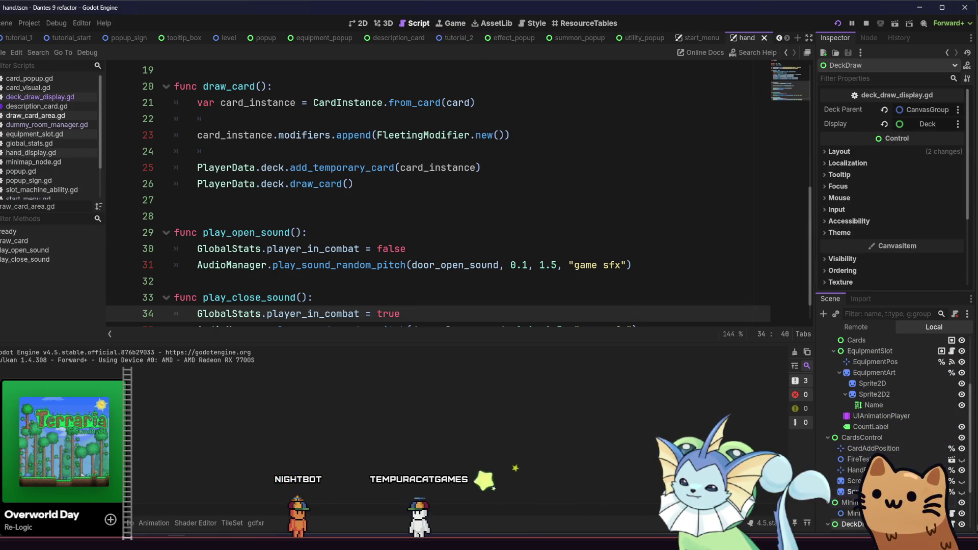
# Step: Open deck_draw_display.gd and review its show/hide and cooldown ratio code
pyautogui.scroll(-1, 896, 433)
pyautogui.click(952, 500)
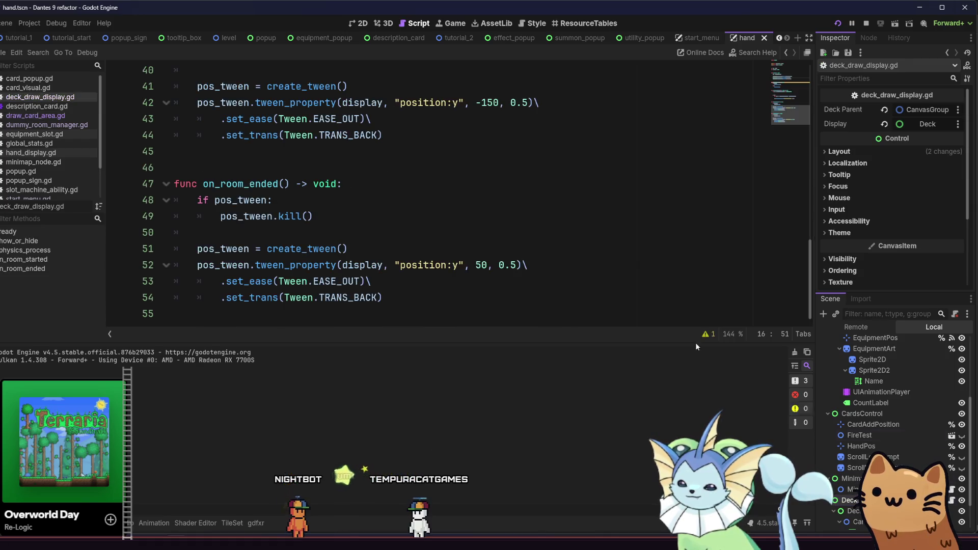
pyautogui.scroll(3, 546, 255)
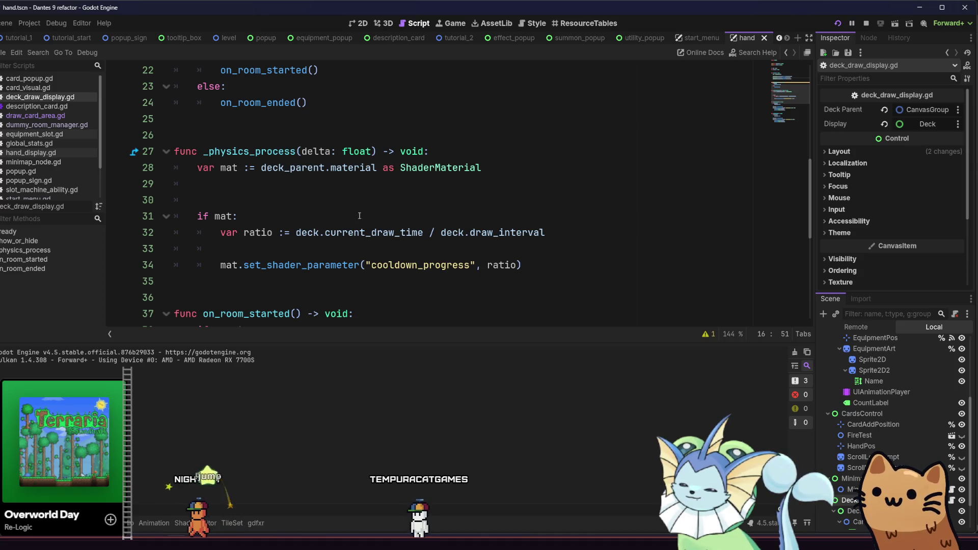
pyautogui.scroll(7, 324, 213)
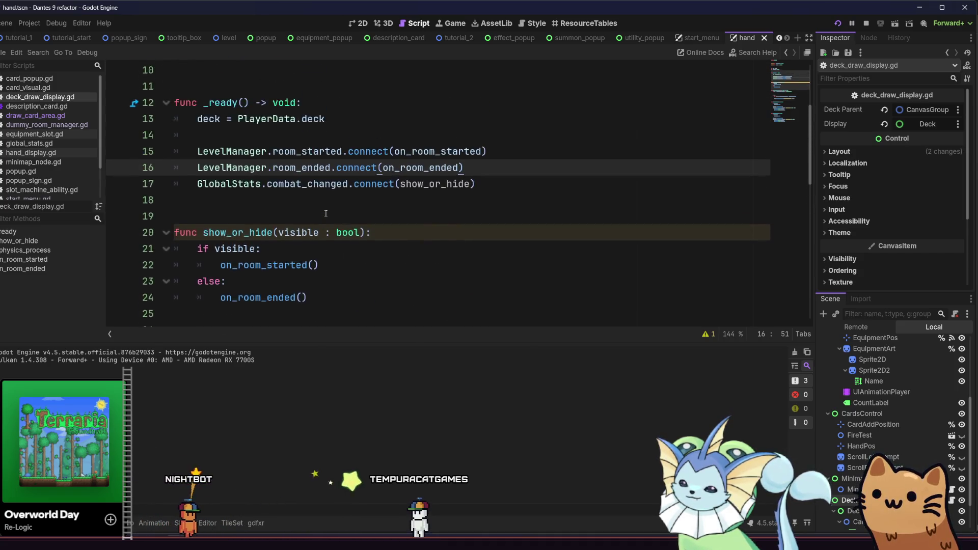
pyautogui.scroll(-4, 329, 214)
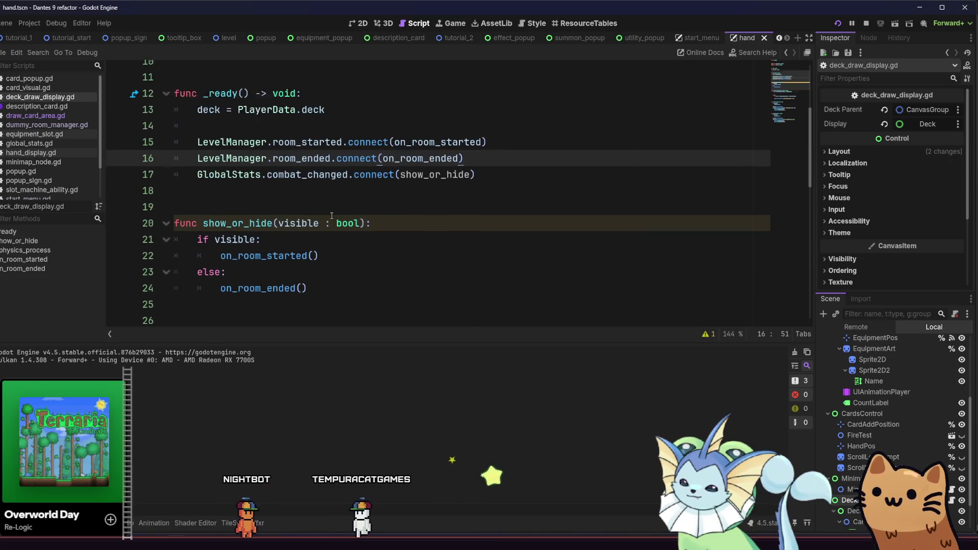
pyautogui.scroll(-2, 351, 187)
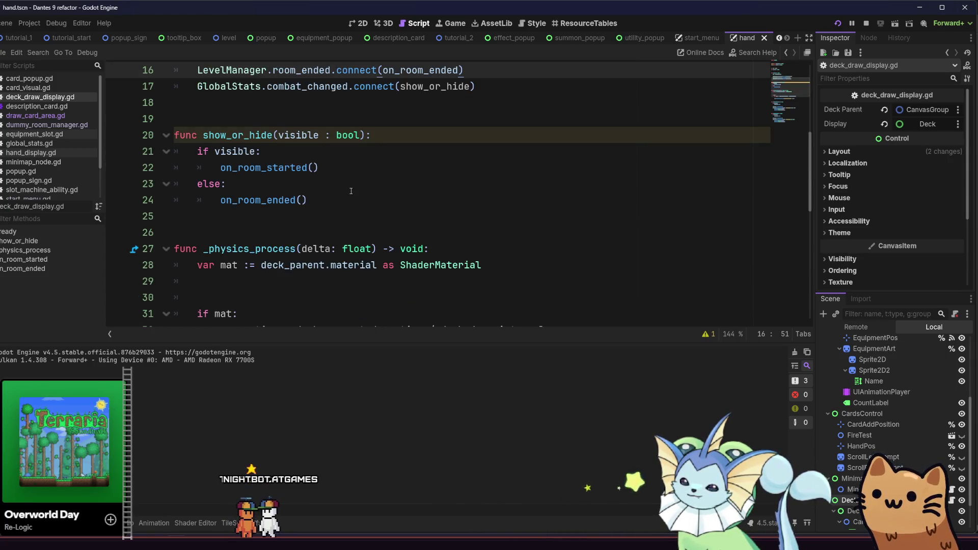
pyautogui.scroll(-1, 346, 212)
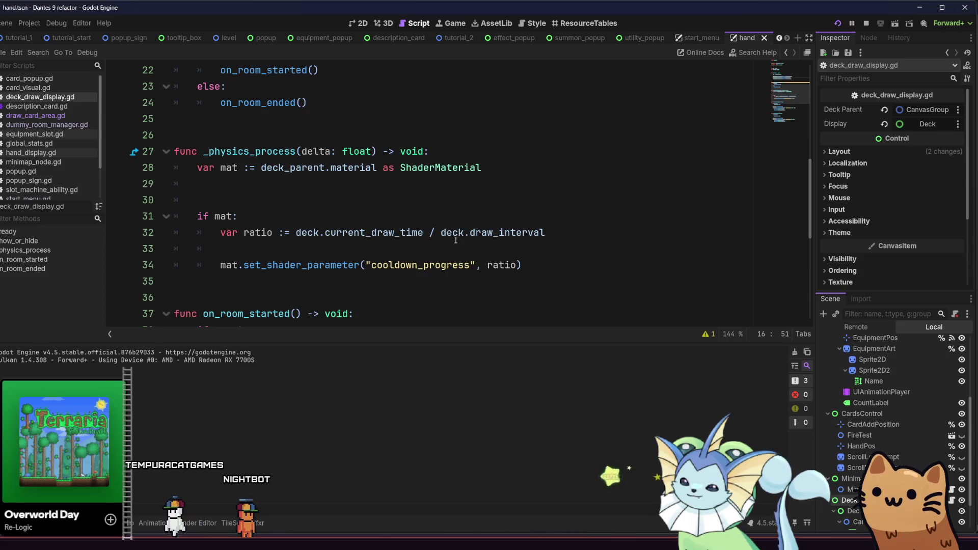
pyautogui.click(458, 232)
pyautogui.scroll(5, 916, 387)
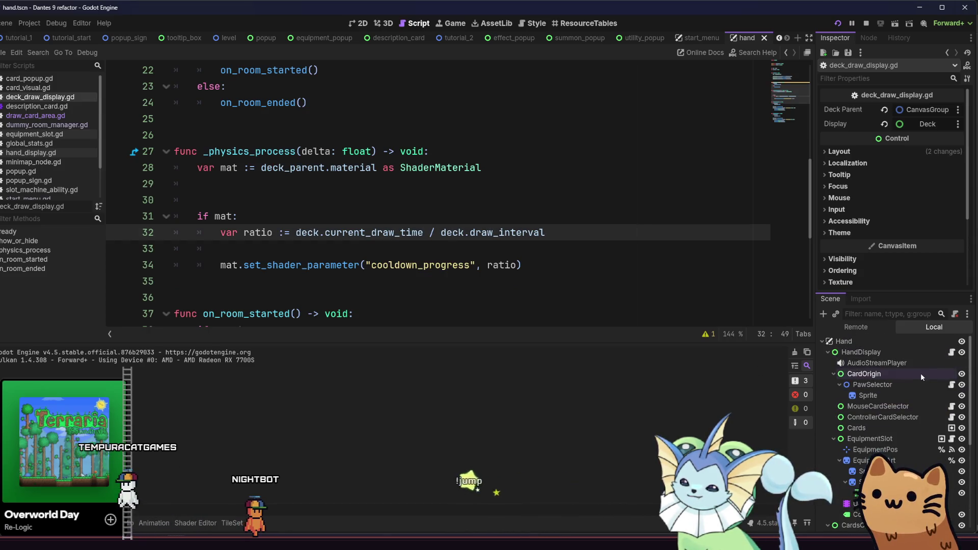
pyautogui.scroll(-5, 893, 392)
# Step: Jump from PlayerData.deck to its declaration in player_data.gd
pyautogui.doubleClick(310, 233)
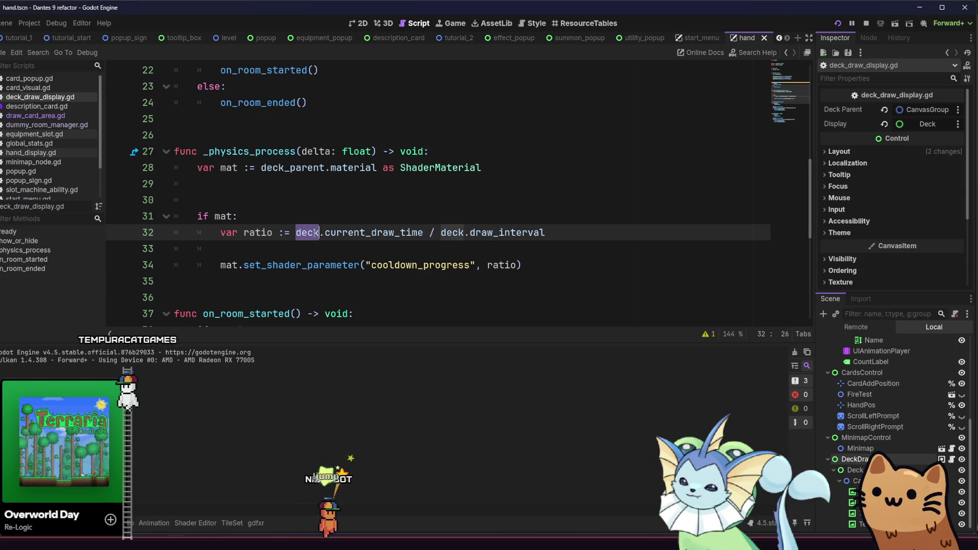
pyautogui.scroll(6, 314, 234)
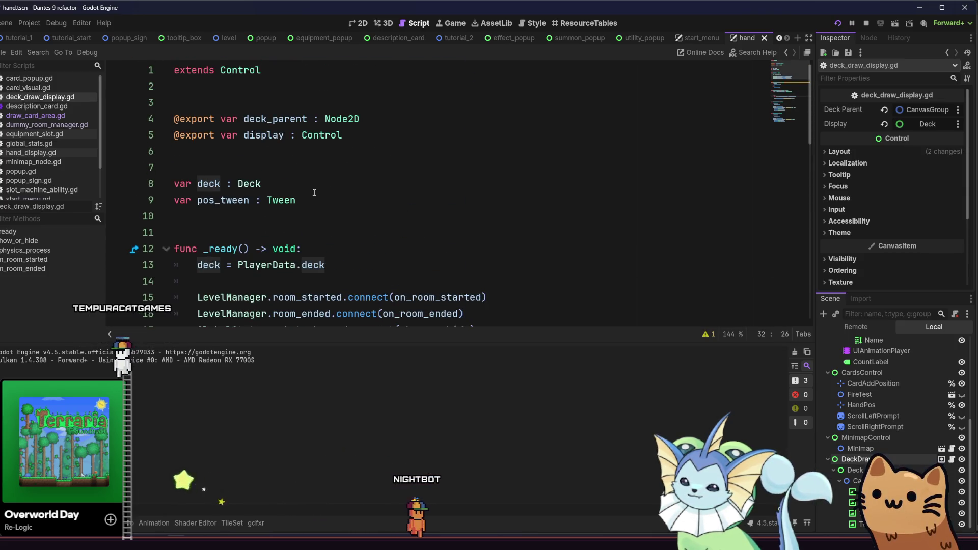
pyautogui.scroll(-1, 316, 195)
pyautogui.click(326, 217)
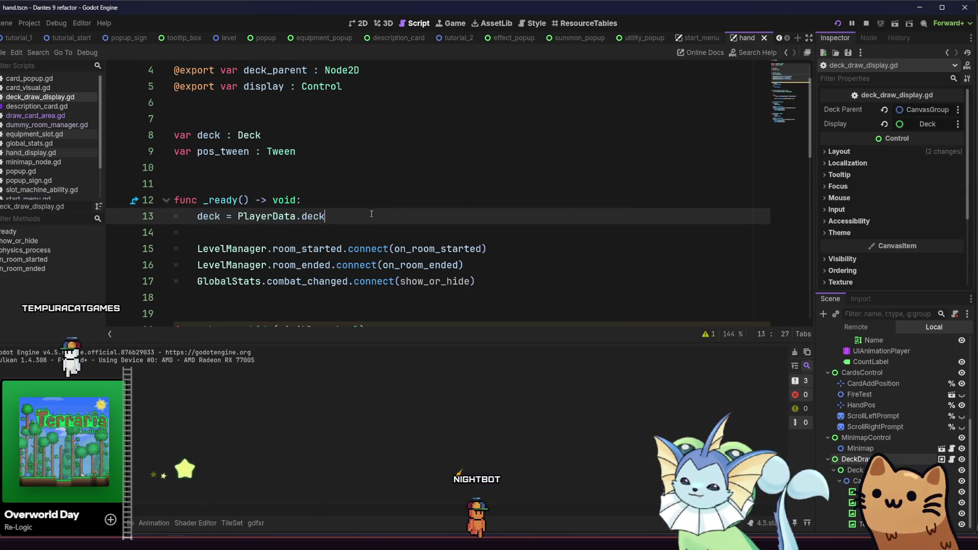
pyautogui.keyDown('ctrl'); pyautogui.click(312, 218); pyautogui.keyUp('ctrl')
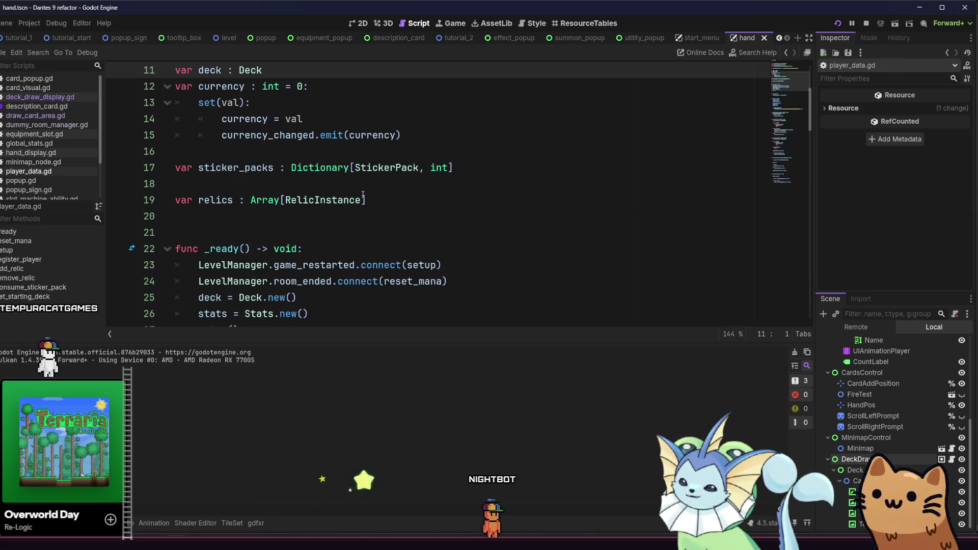
# Step: Scroll through player_data.gd to review its code
pyautogui.scroll(1, 379, 194)
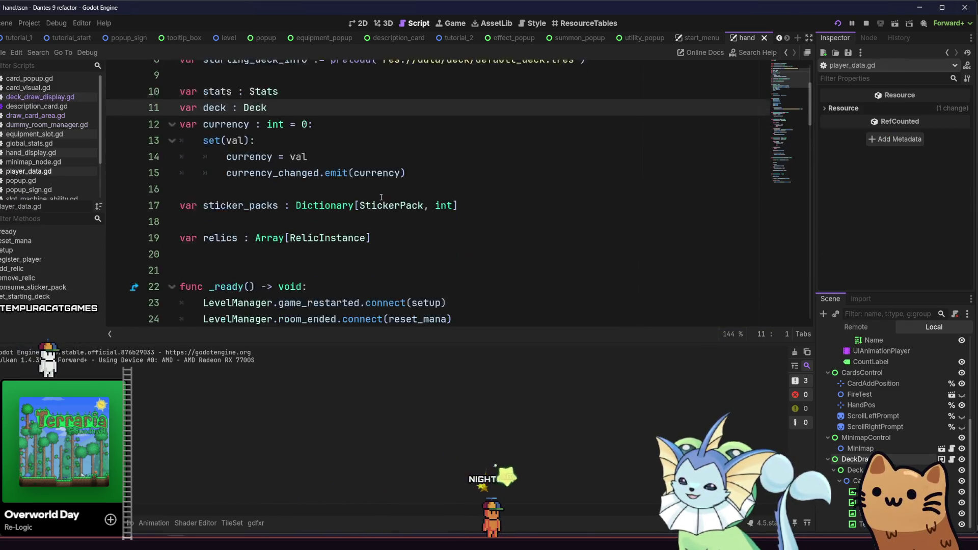
pyautogui.scroll(-6, 380, 195)
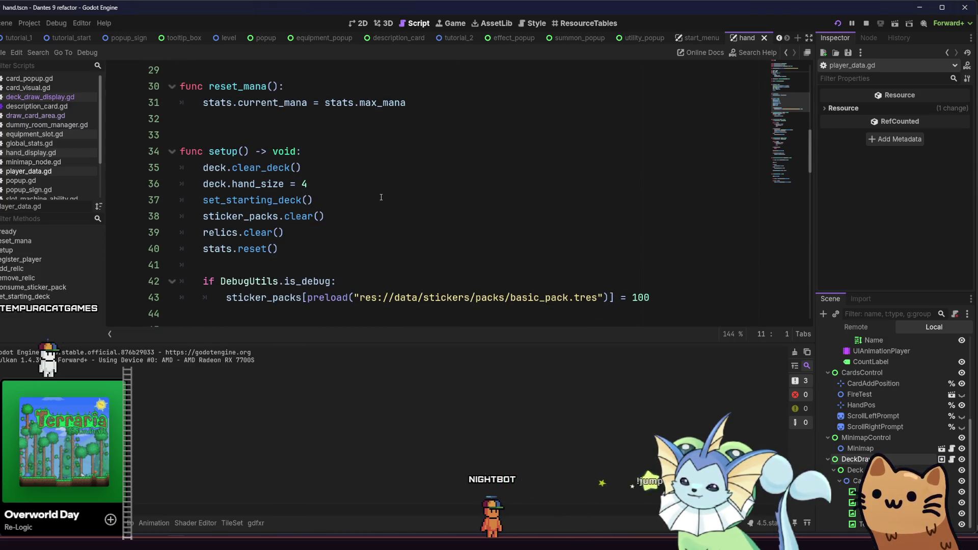
pyautogui.scroll(-4, 382, 198)
pyautogui.scroll(-9, 381, 198)
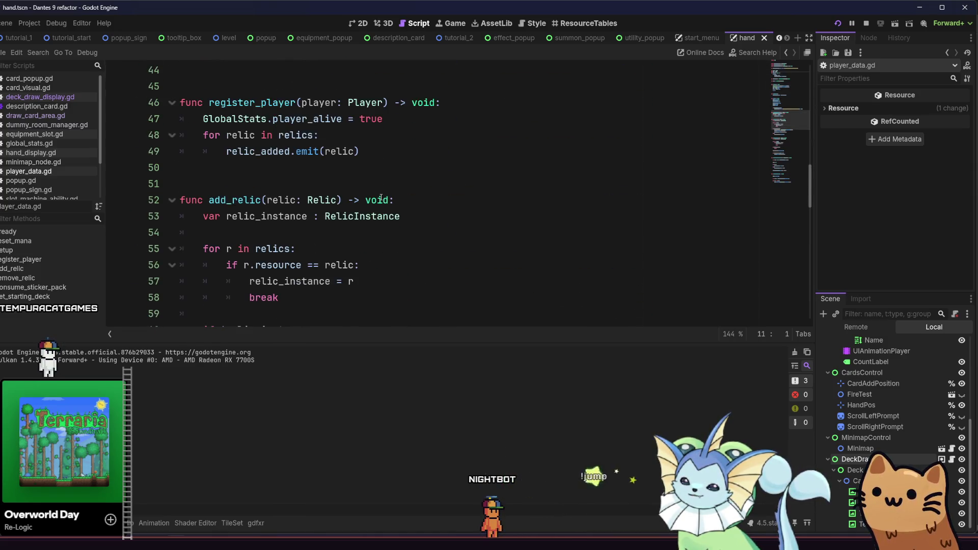
pyautogui.scroll(-3, 381, 197)
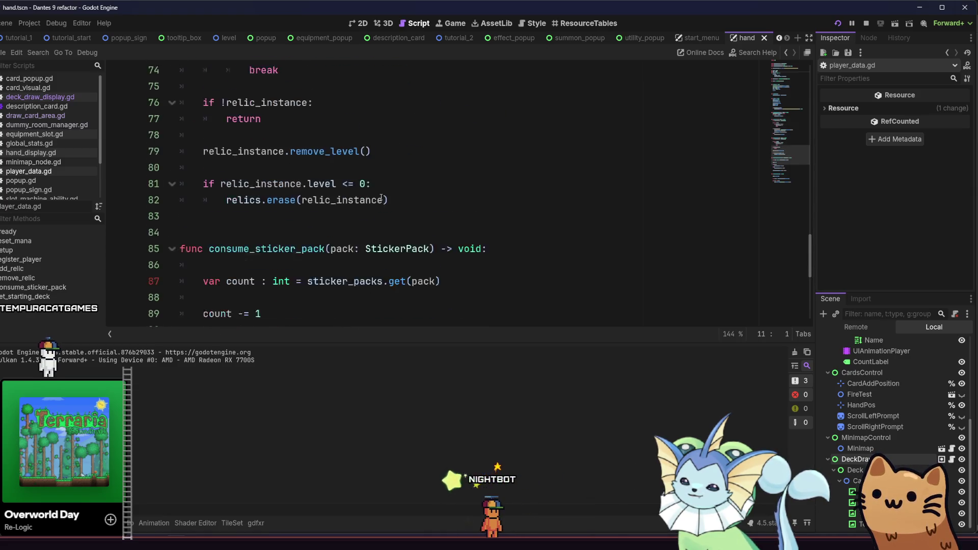
pyautogui.scroll(-5, 413, 232)
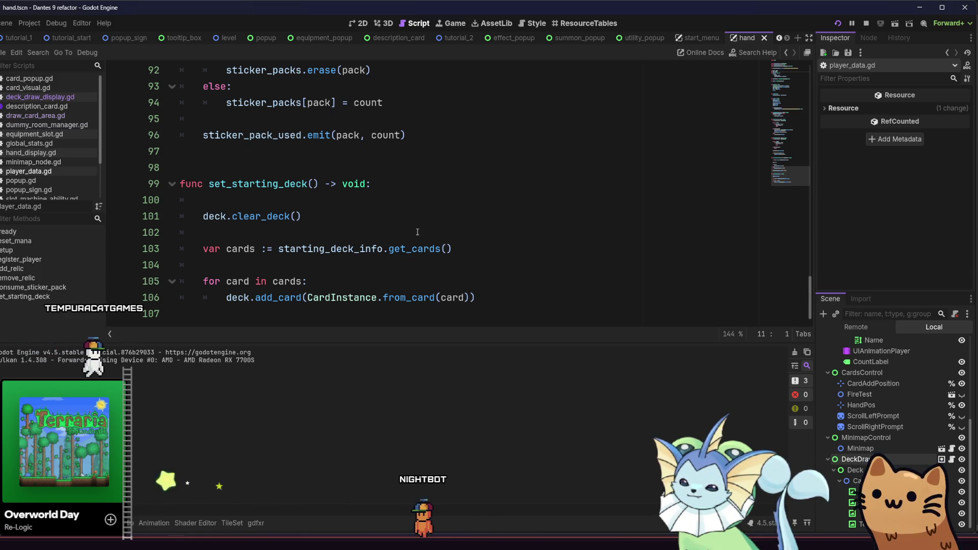
# Step: Jump from the Deck type to deck.gd and bring tick_cooldown into view
pyautogui.scroll(13, 417, 233)
pyautogui.scroll(18, 417, 232)
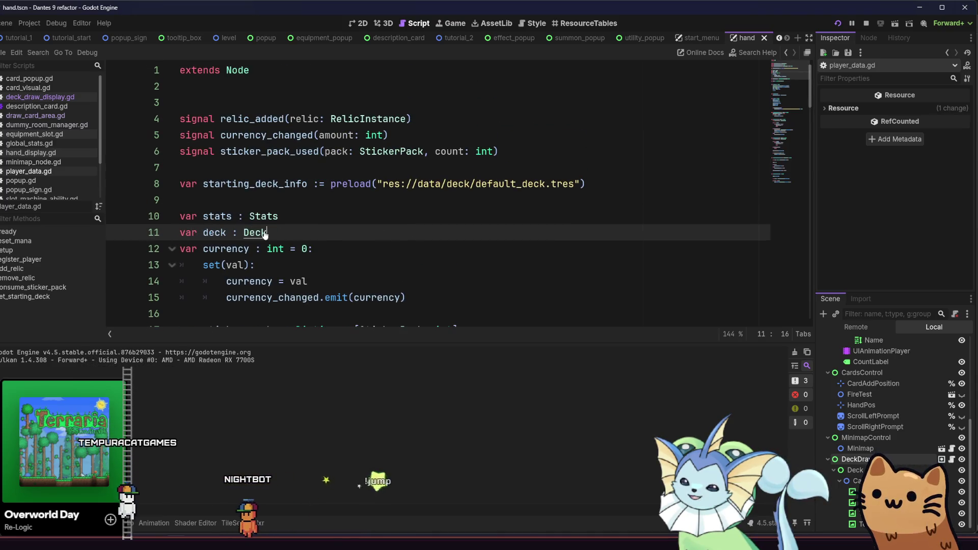
pyautogui.keyDown('ctrl'); pyautogui.click(255, 232); pyautogui.keyUp('ctrl')
pyautogui.scroll(-6, 315, 217)
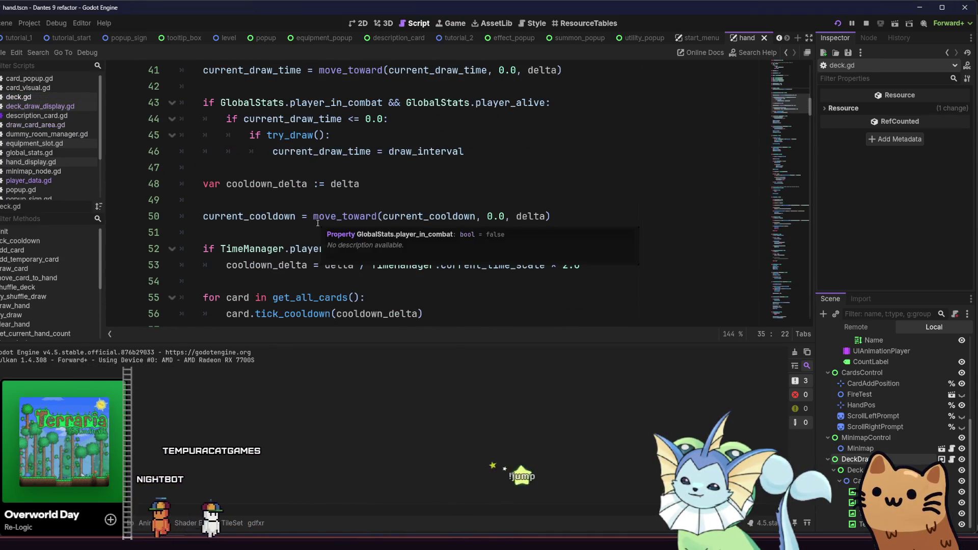
# Step: Place the cursor before the colon of line 43's player_in_combat && player_alive check
pyautogui.scroll(1, 415, 182)
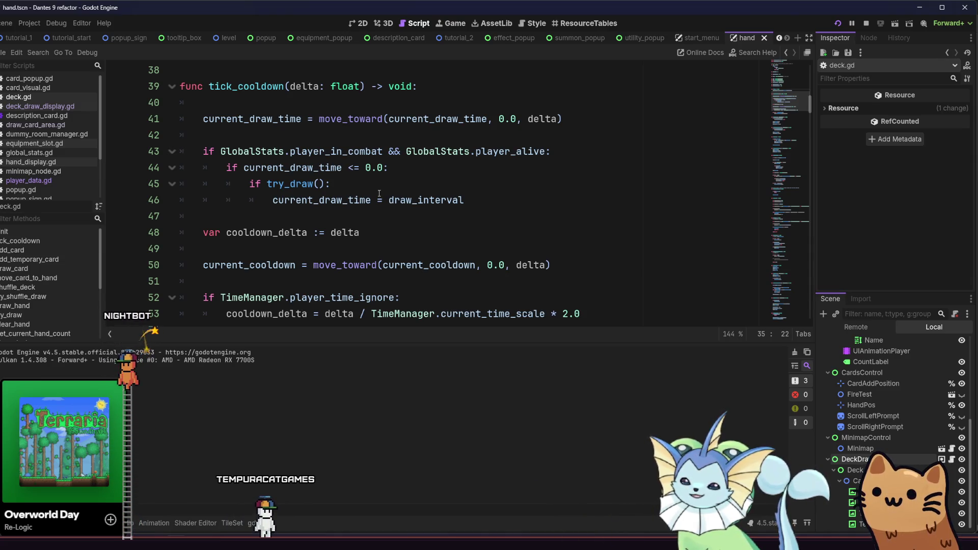
pyautogui.moveTo(412, 195)
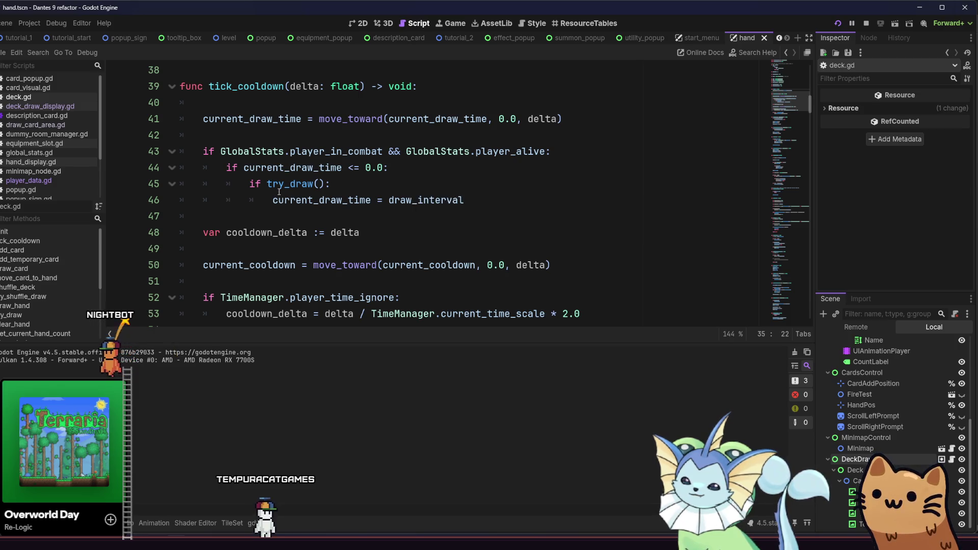
pyautogui.click(549, 157)
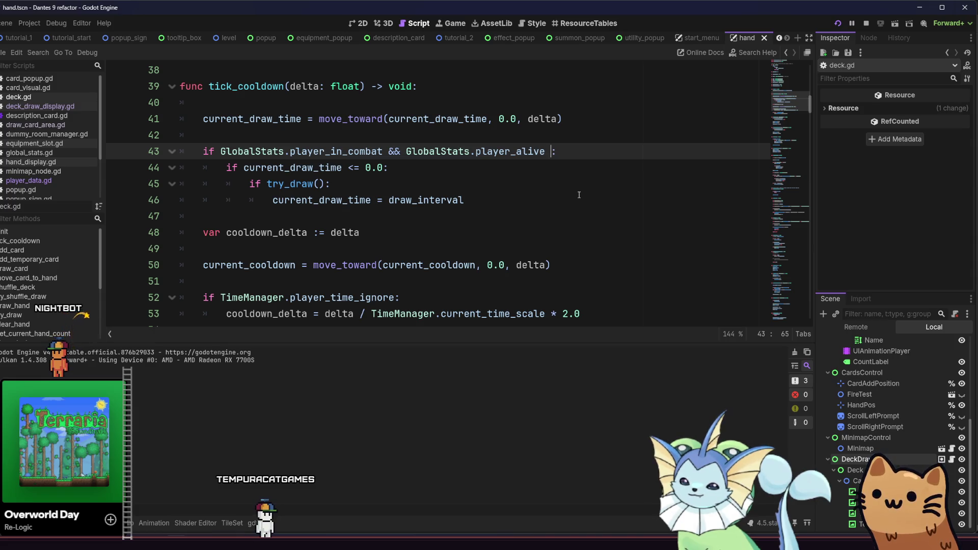